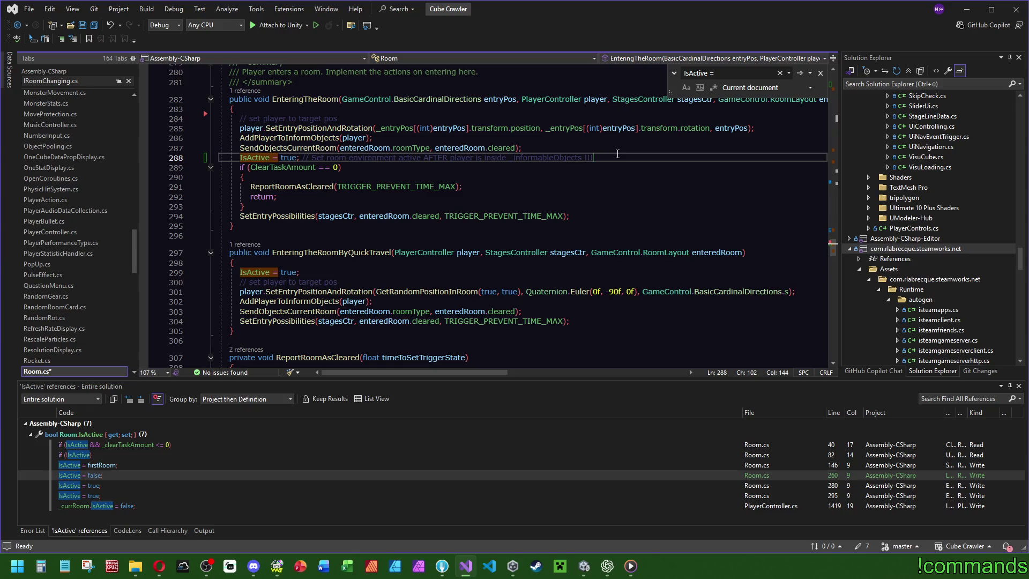
# Delete the early 'IsActive = true;' line in EnteringTheRoomByQuickTravel.
pyautogui.click(312, 267)
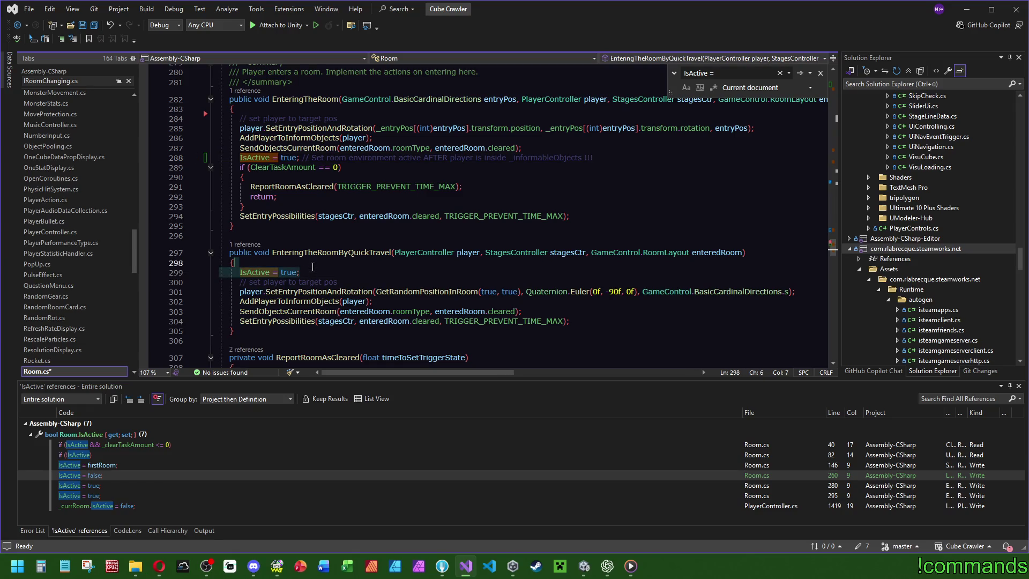
pyautogui.click(339, 301)
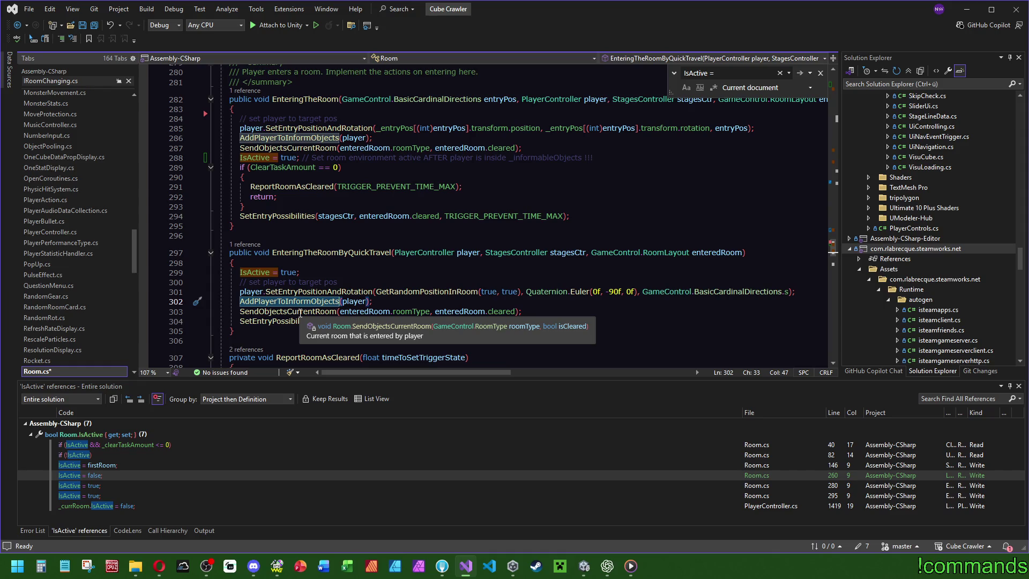
pyautogui.moveTo(300, 272); pyautogui.dragTo(235, 263)
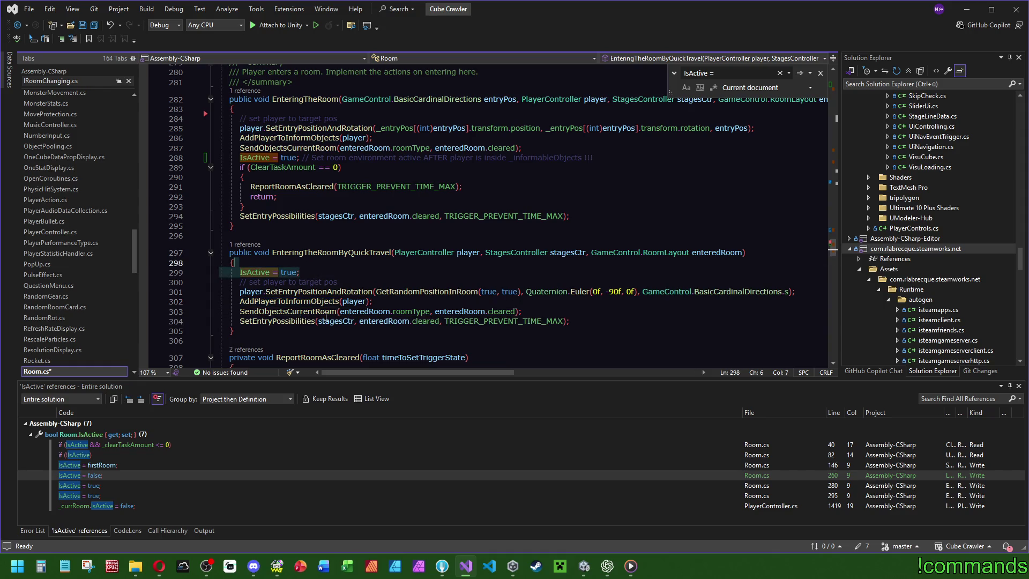
pyautogui.press('Delete')
# Copy EnteringTheRoom's commented IsActive line, paste it after AddPlayerToInformObjects(player), and save Room.cs.
pyautogui.click(604, 157)
pyautogui.hotkey('ctrl', 'c')
pyautogui.press('Escape')
pyautogui.click(596, 301)
pyautogui.hotkey('ctrl', 'v')
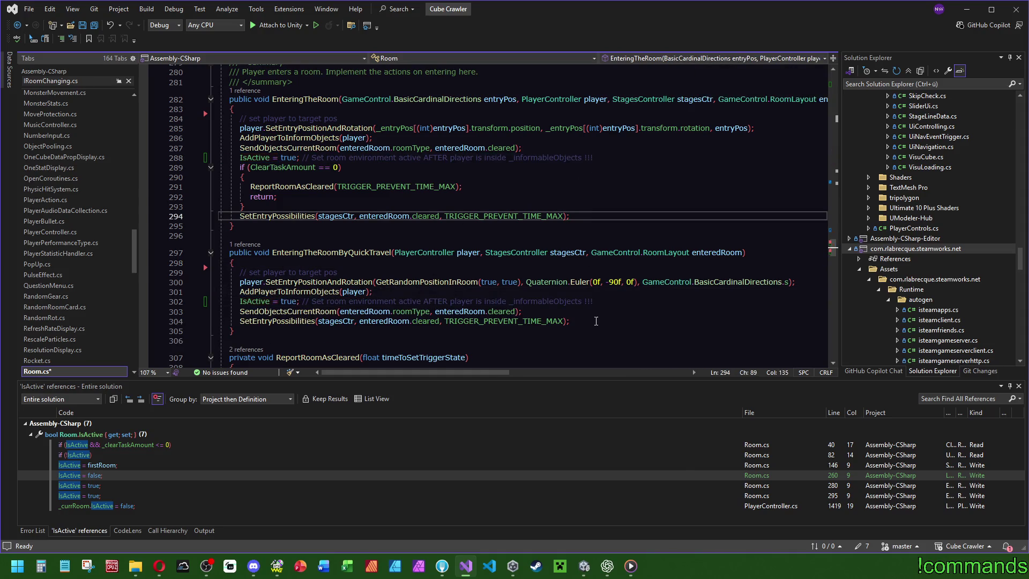
pyautogui.click(624, 339)
pyautogui.click(607, 168)
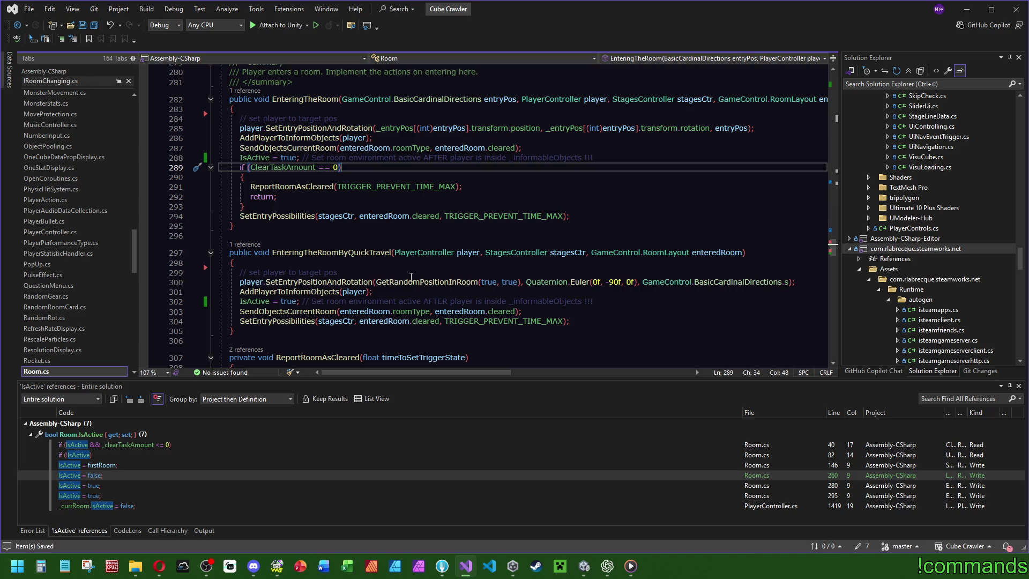
pyautogui.click(584, 567)
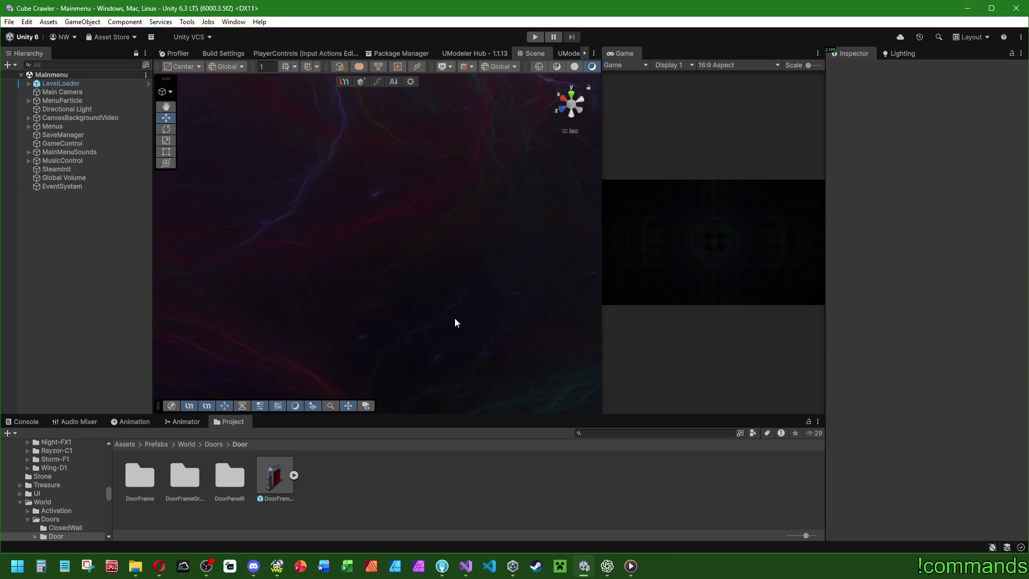
# Check the Console for compile results, save the project and Mainmenu scene, then enter Play mode.
pyautogui.click(22, 421)
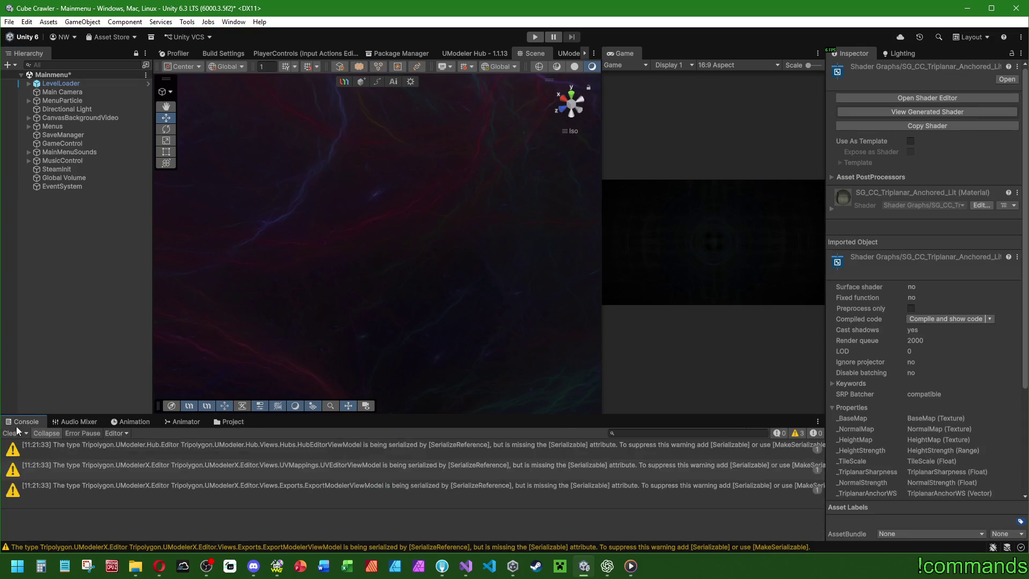
pyautogui.click(9, 22)
pyautogui.click(48, 137)
pyautogui.click(9, 22)
pyautogui.click(23, 75)
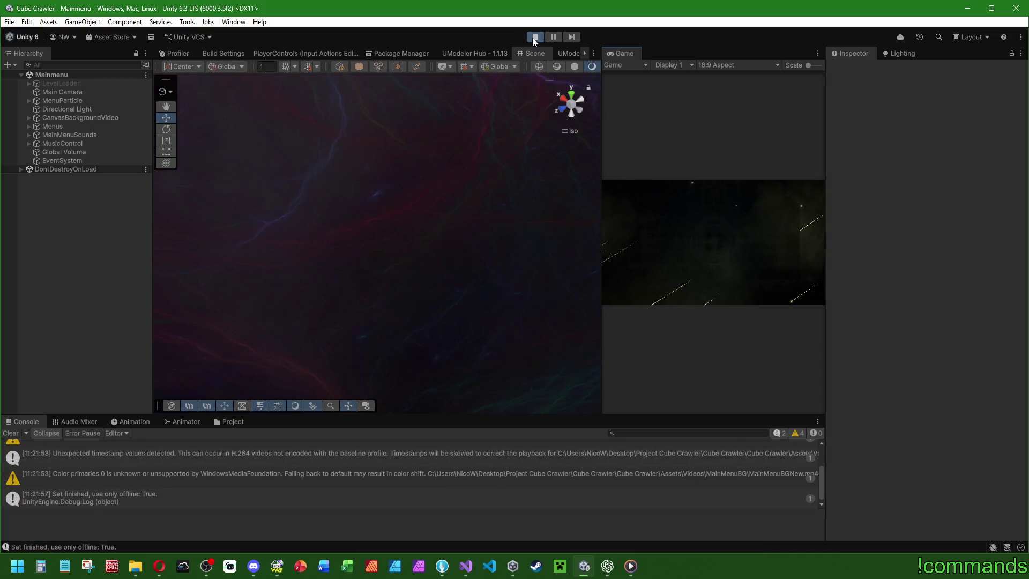
pyautogui.click(11, 434)
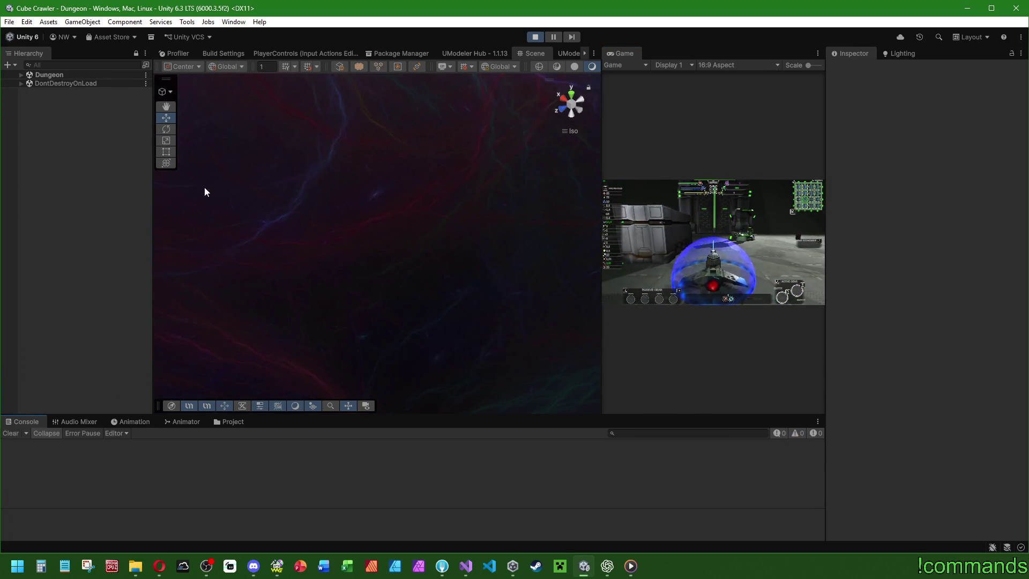
# Expand the Dungeon hierarchy and frame Room_Ident: 22 in the Scene view.
pyautogui.click(19, 75)
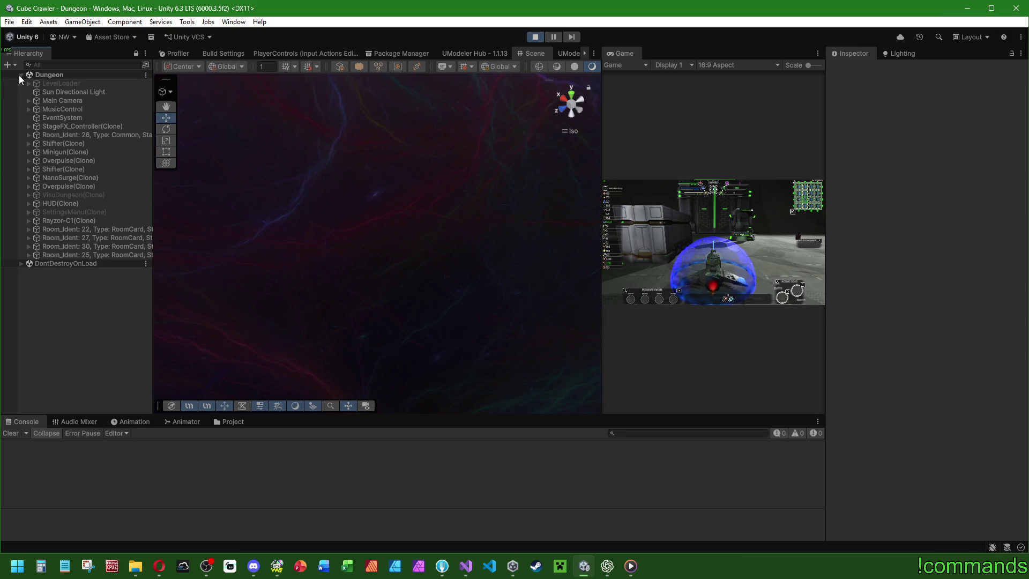
pyautogui.doubleClick(85, 229)
pyautogui.moveTo(413, 253)
pyautogui.mouseDown()
pyautogui.moveTo(321, 270)
pyautogui.moveTo(418, 276)
pyautogui.mouseUp()
# Frame room 22's DoorFrameFinal(Clone) under DoorPos > S_pos and orbit around it.
pyautogui.click(29, 229)
pyautogui.click(35, 237)
pyautogui.click(43, 263)
pyautogui.doubleClick(70, 272)
pyautogui.moveTo(295, 268); pyautogui.dragTo(407, 271)
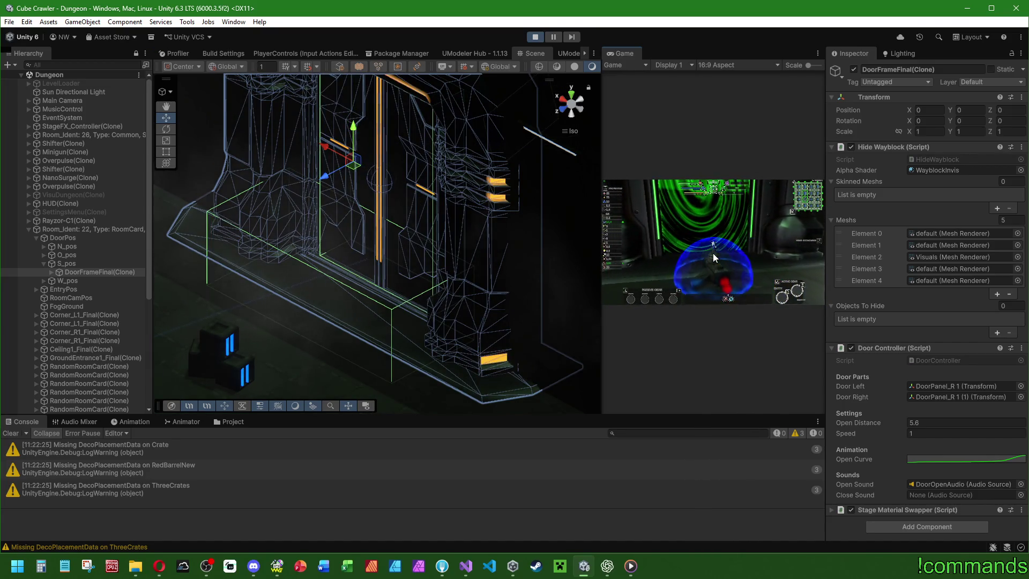
# Inspect the door's Sounds > DoorOpenAudio Audio Source, then select Room_Ident: 22 for its settings.
pyautogui.press('super')
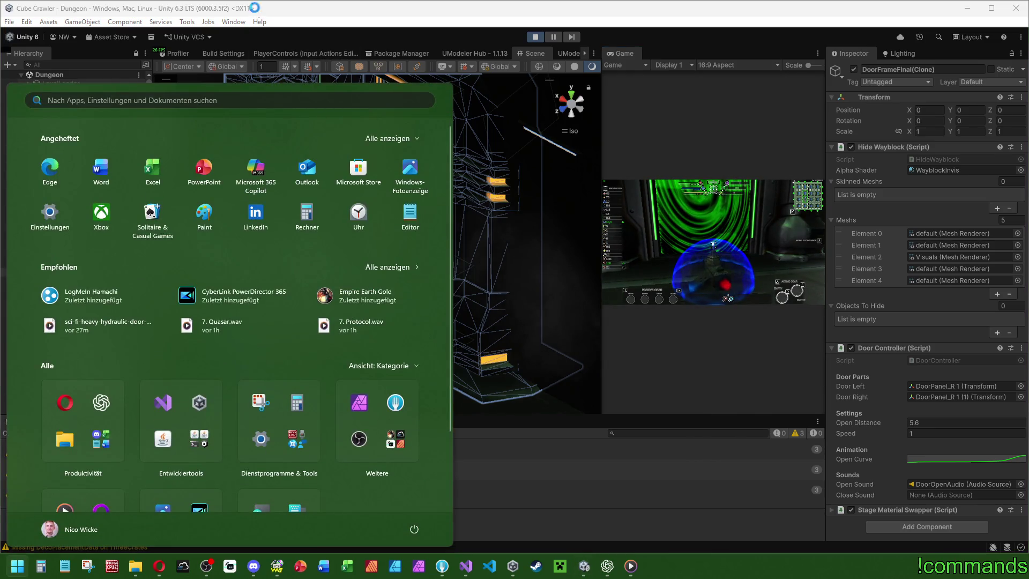
pyautogui.press('super')
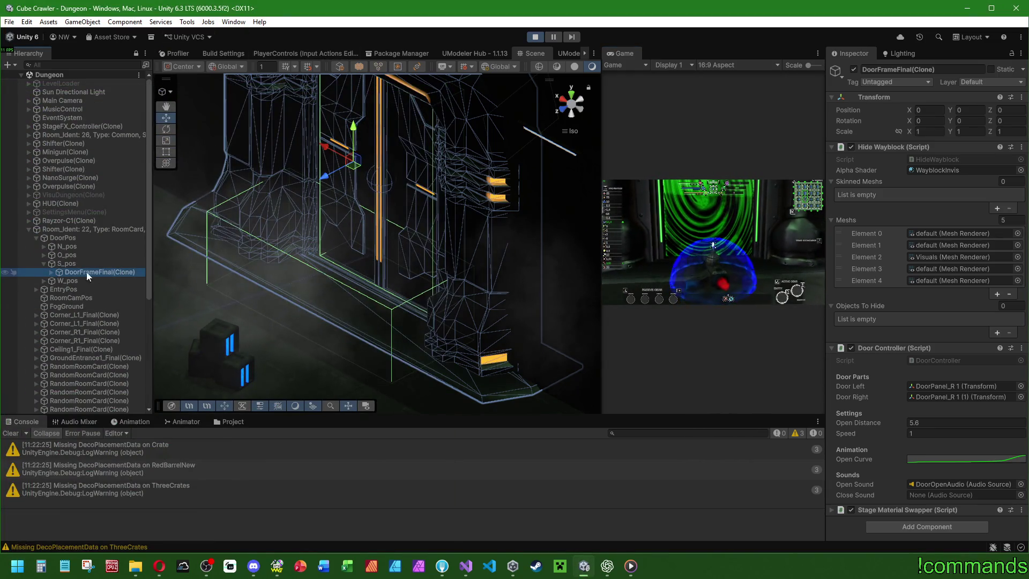
pyautogui.click(52, 272)
pyautogui.click(59, 332)
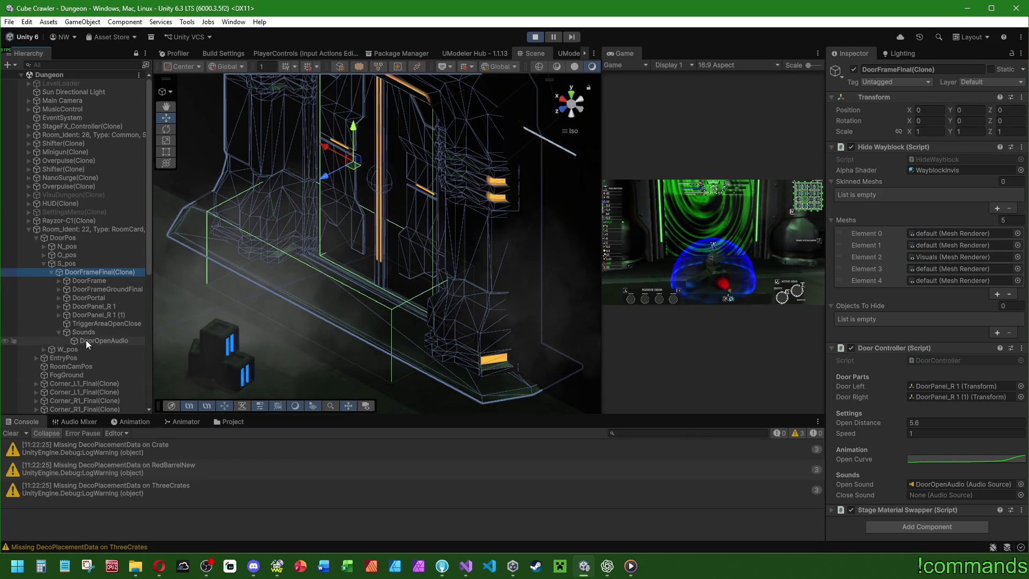
pyautogui.click(85, 340)
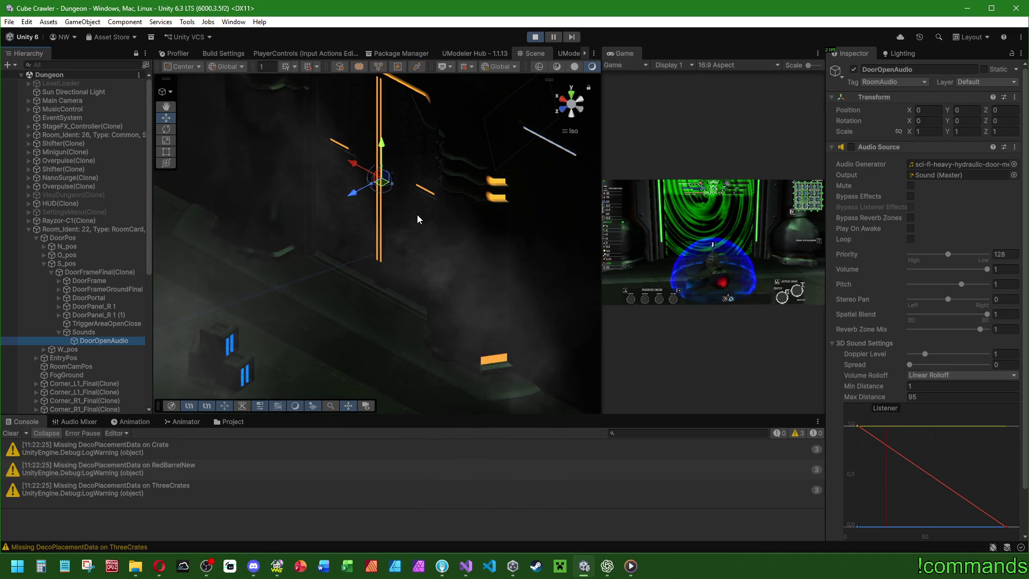
pyautogui.click(65, 229)
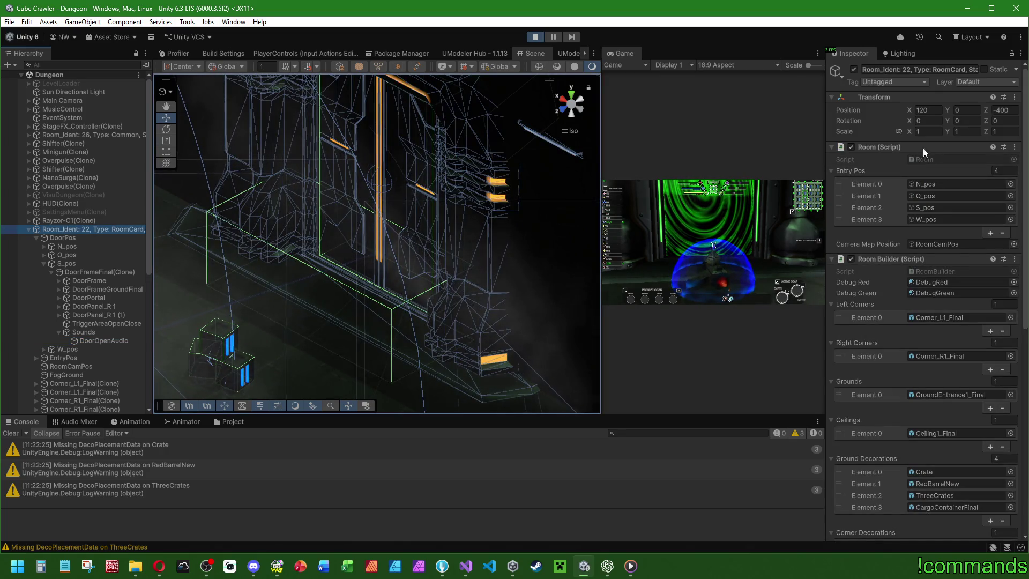
pyautogui.click(1020, 54)
pyautogui.click(1021, 77)
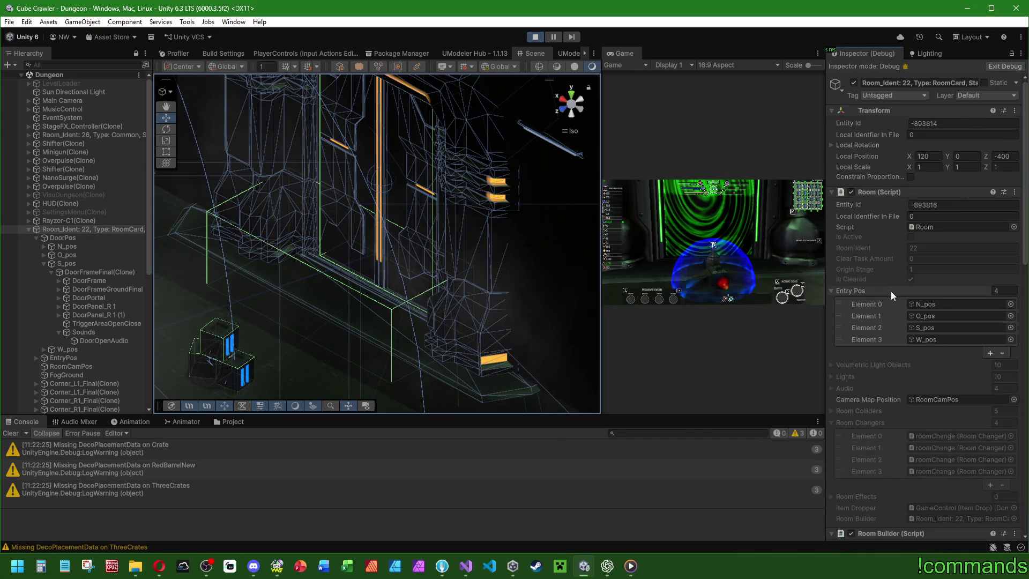
pyautogui.click(830, 359)
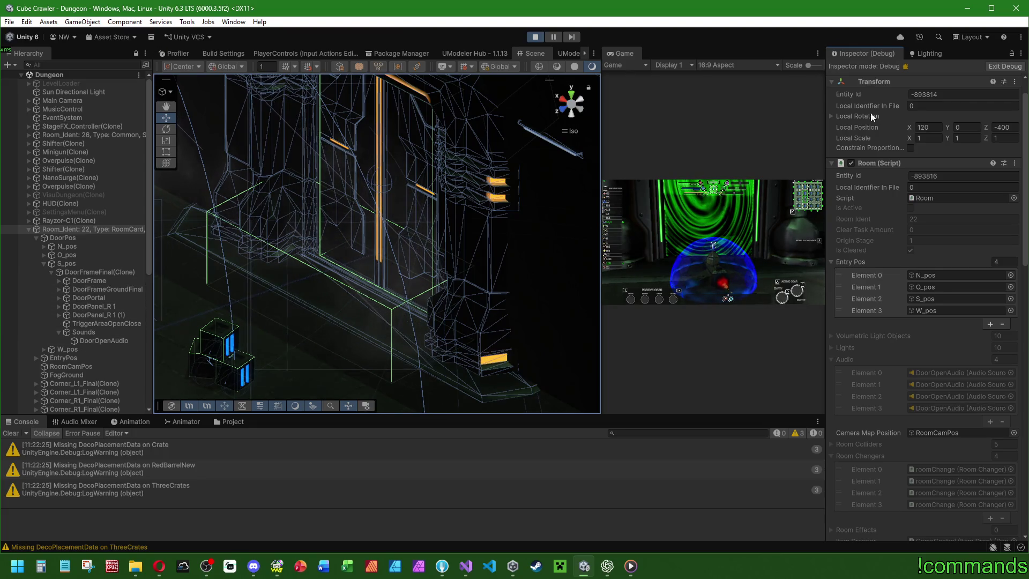
pyautogui.click(1002, 66)
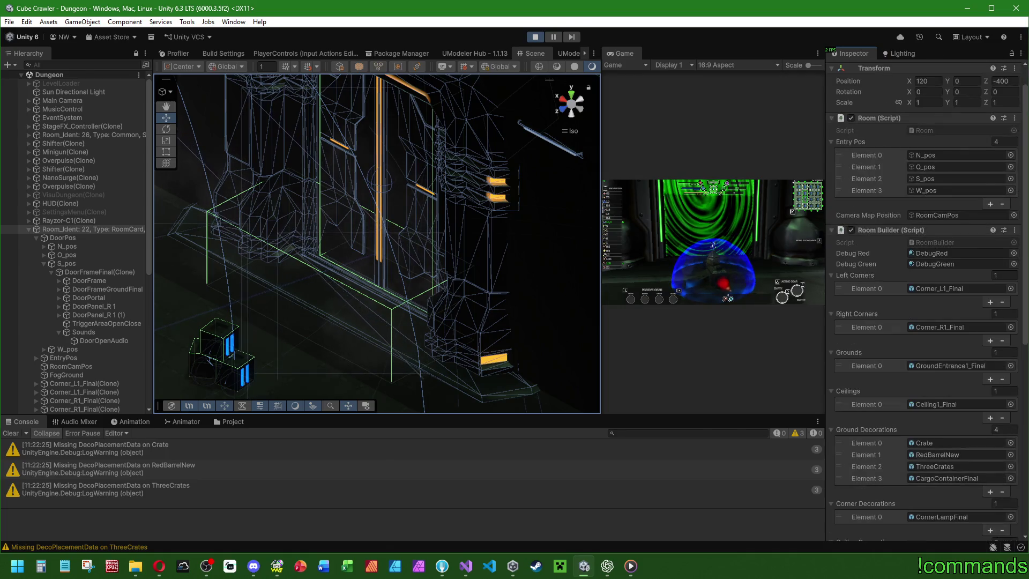
# Select DoorOpenAudio and play in the Game view to hear the door sound, then return to Visual Studio.
pyautogui.doubleClick(931, 310)
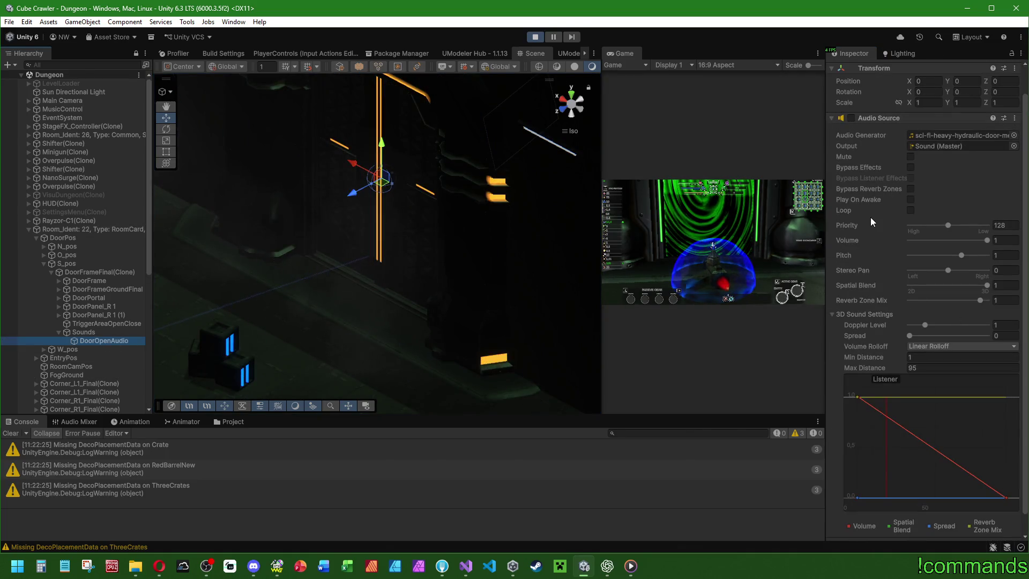
pyautogui.click(731, 239)
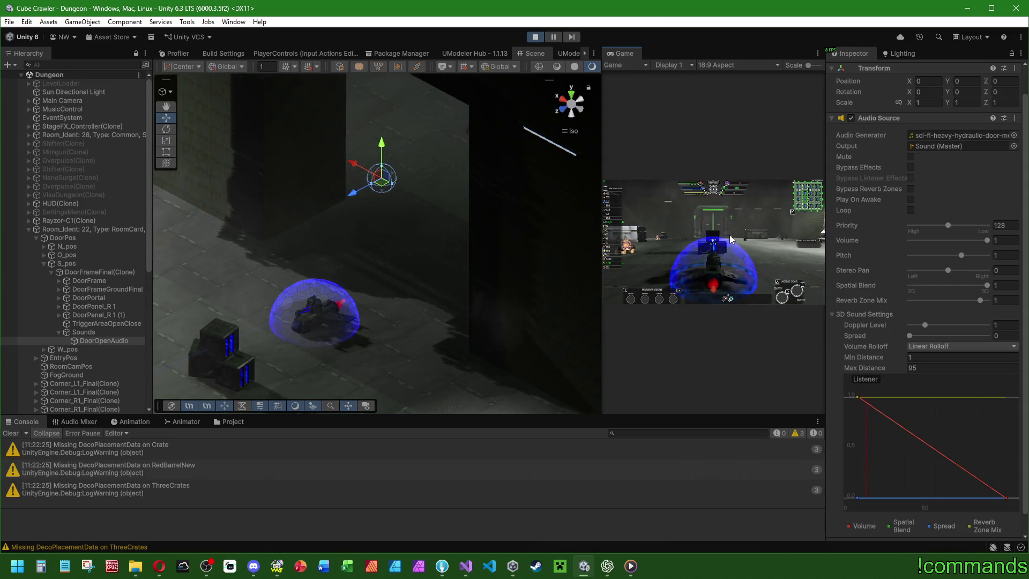
pyautogui.press('super')
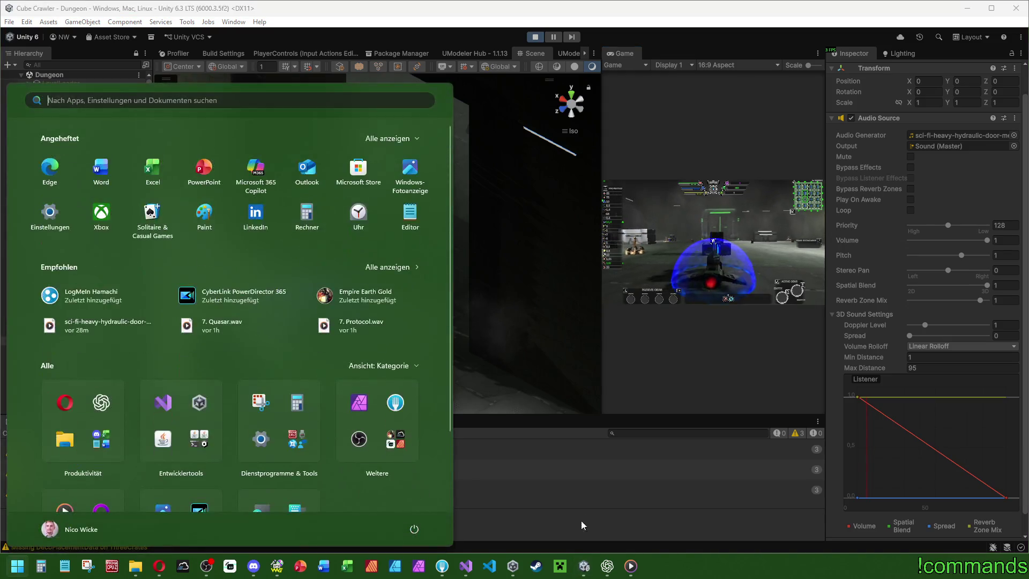
pyautogui.press('super')
pyautogui.press('super')
pyautogui.press('super')
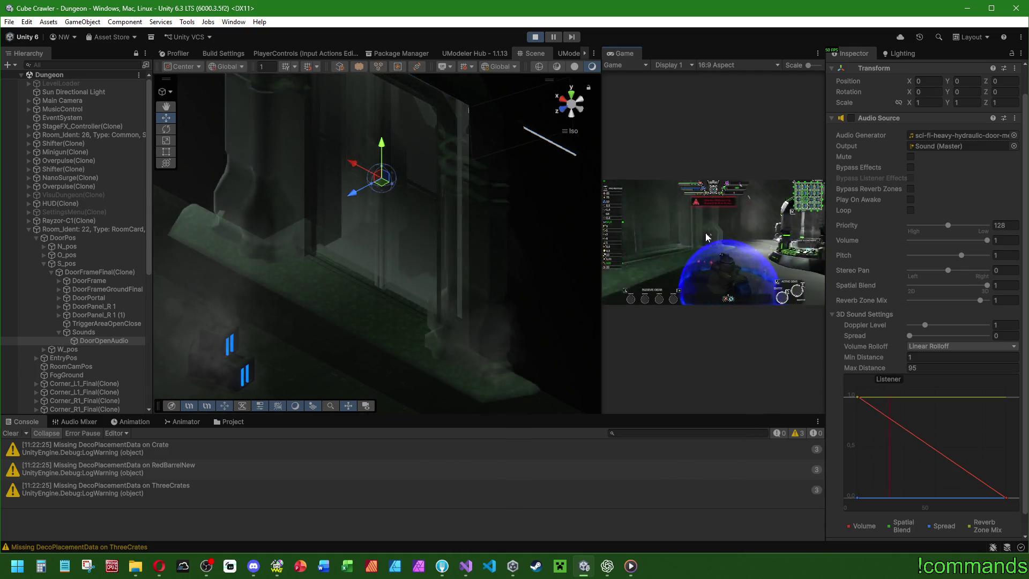
pyautogui.press('super')
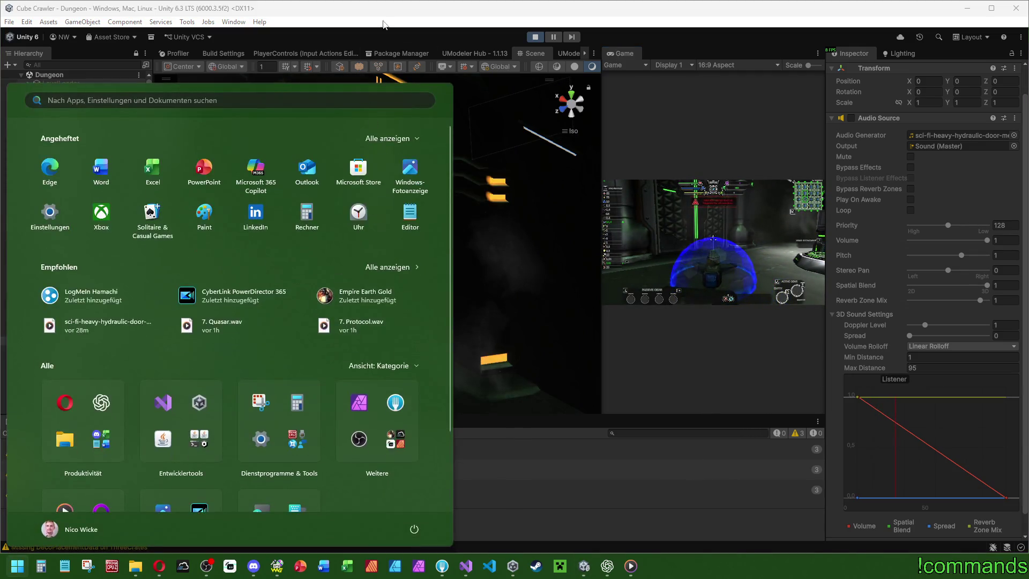
pyautogui.click(383, 13)
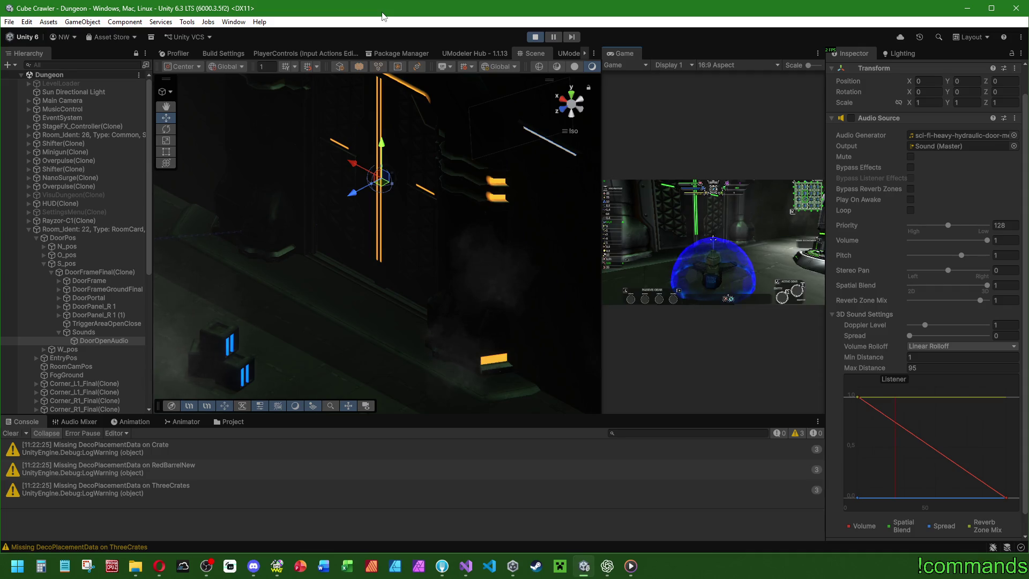
pyautogui.press('super')
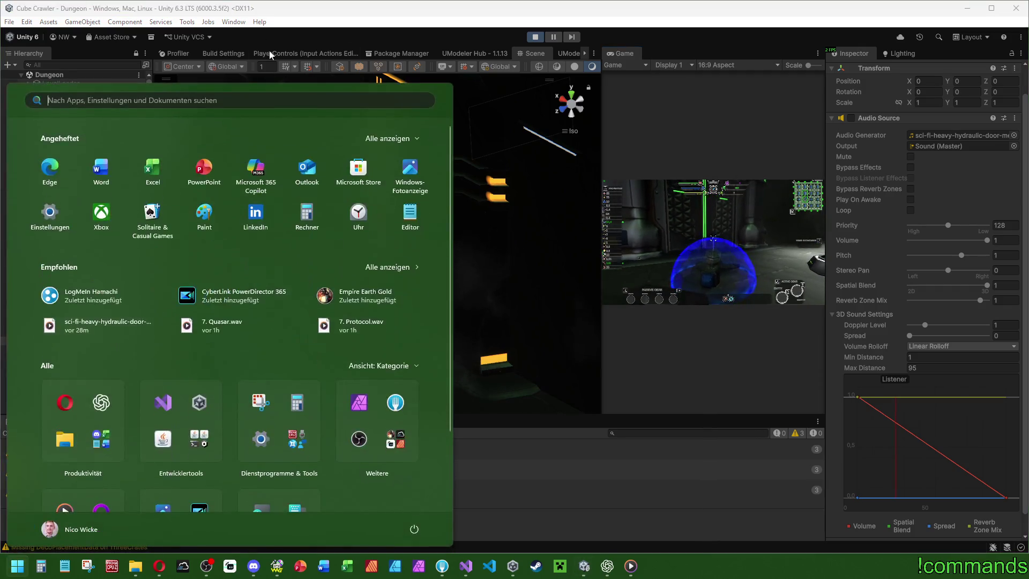
pyautogui.click(268, 13)
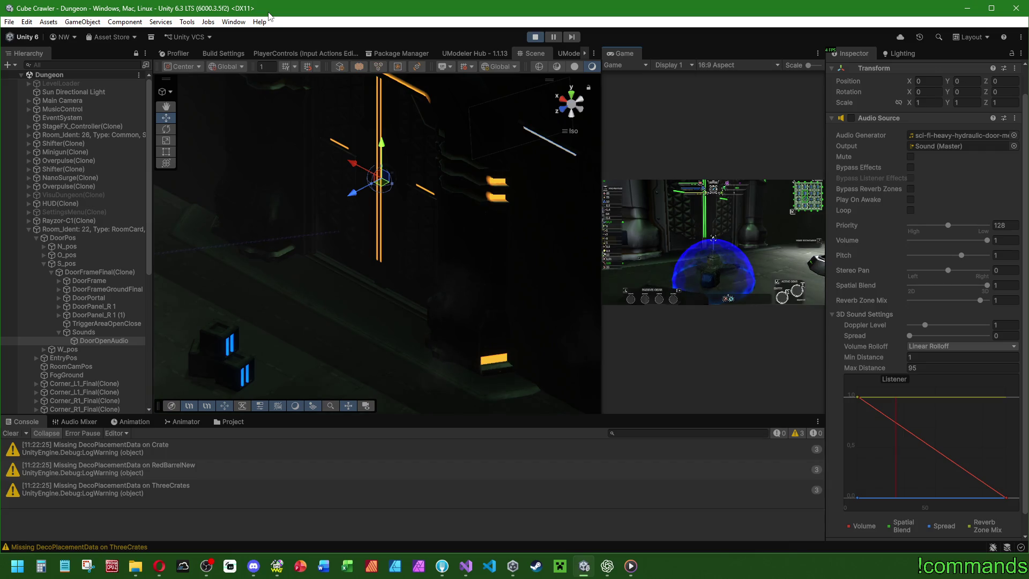
pyautogui.press('super')
pyautogui.click(463, 568)
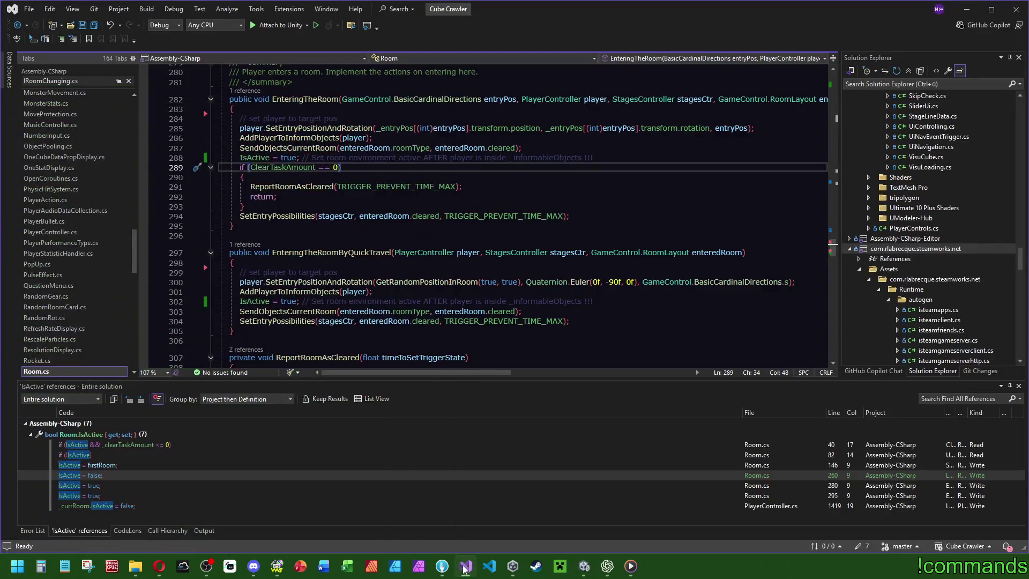
pyautogui.scroll(5, 412, 192)
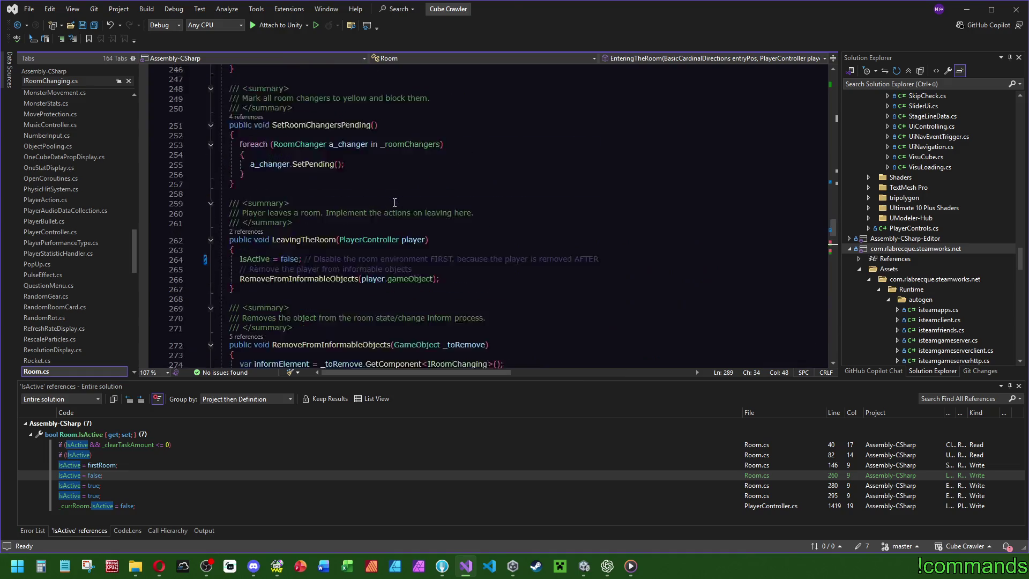
pyautogui.scroll(-3, 412, 199)
pyautogui.moveTo(240, 245); pyautogui.dragTo(299, 245)
pyautogui.hotkey('ctrl', 'f')
pyautogui.scroll(-3, 833, 248)
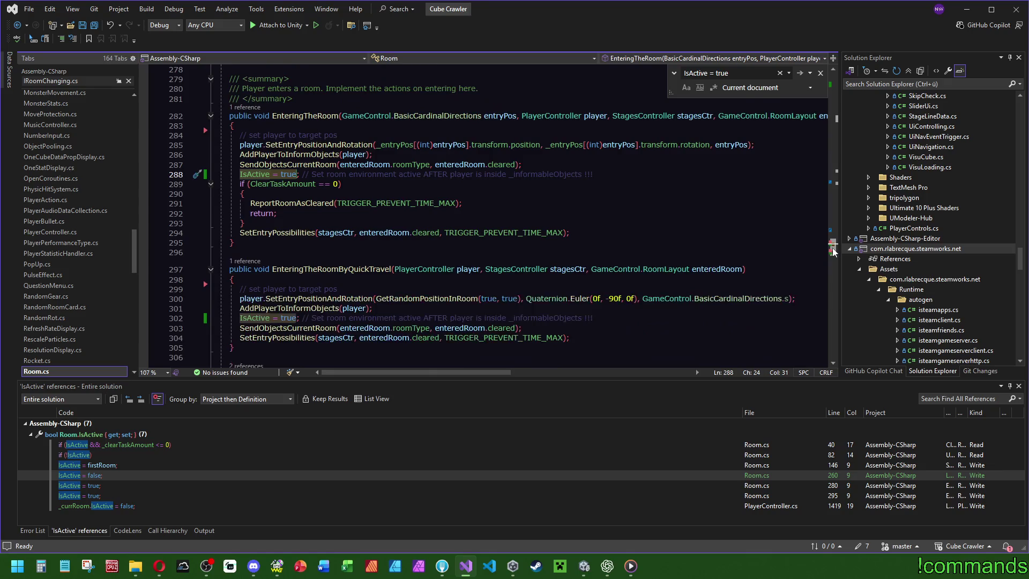
pyautogui.click(315, 223)
pyautogui.scroll(2, 314, 206)
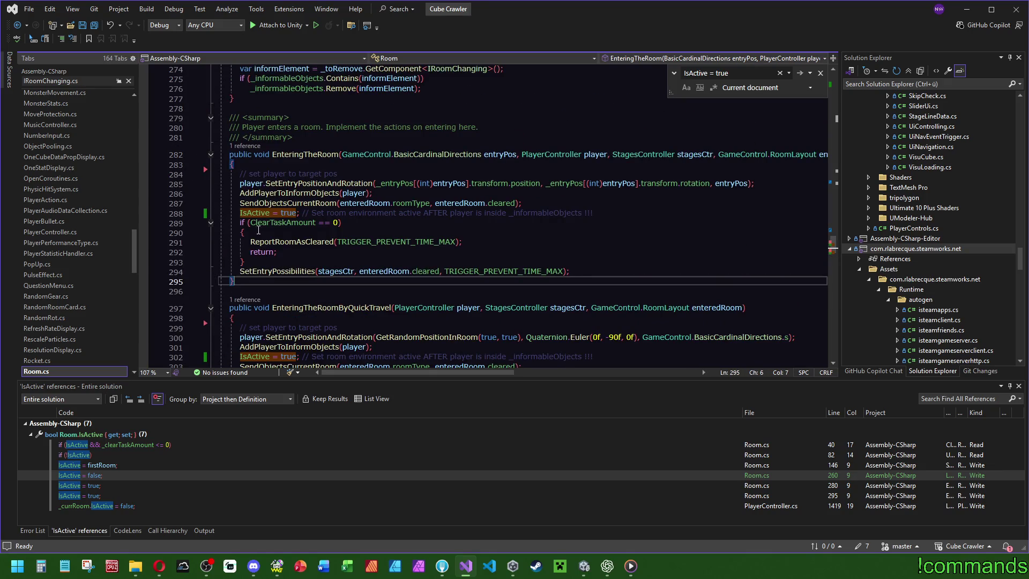
pyautogui.moveTo(261, 214)
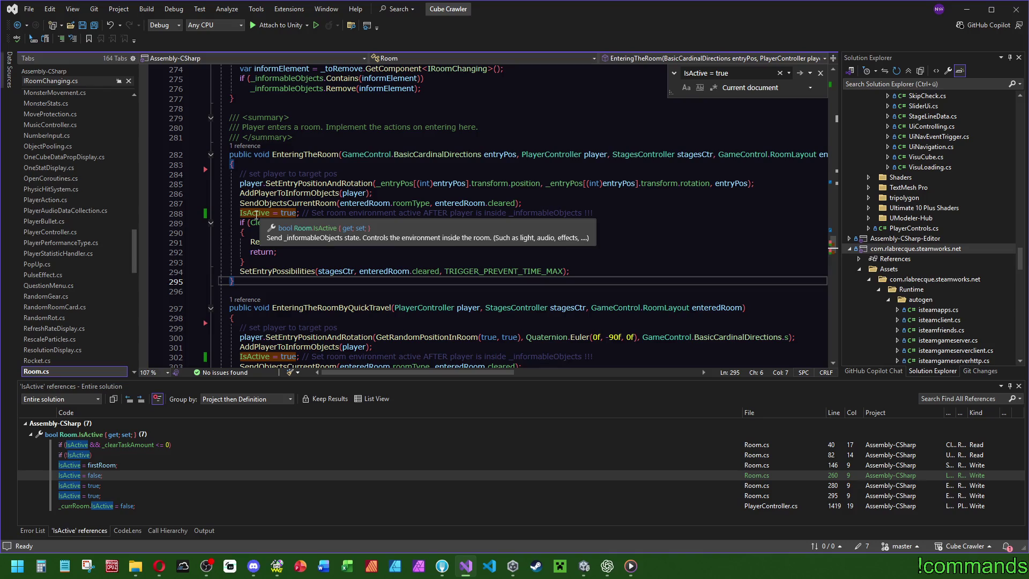
pyautogui.click(256, 215)
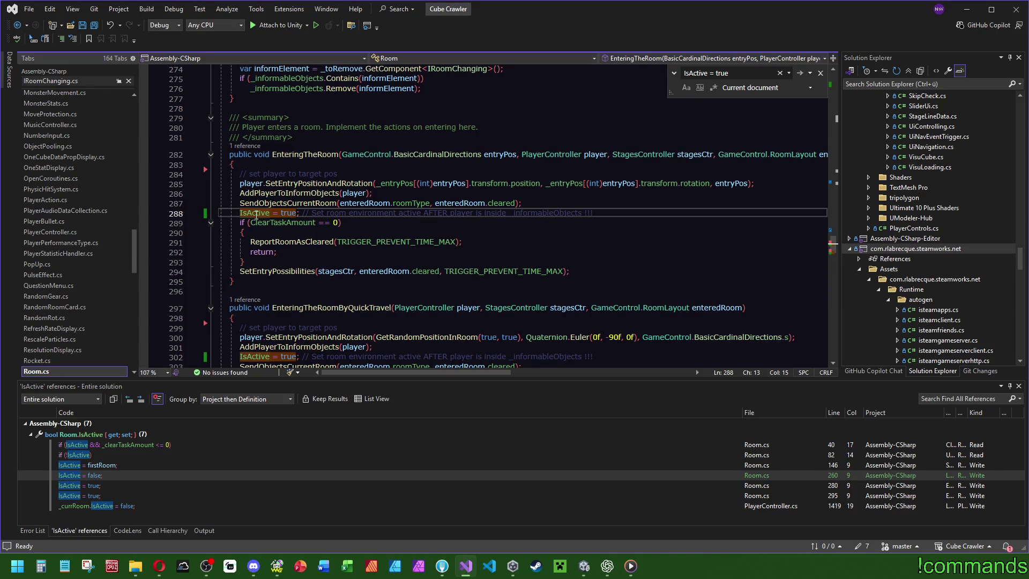
pyautogui.moveTo(259, 215)
pyautogui.click(313, 184)
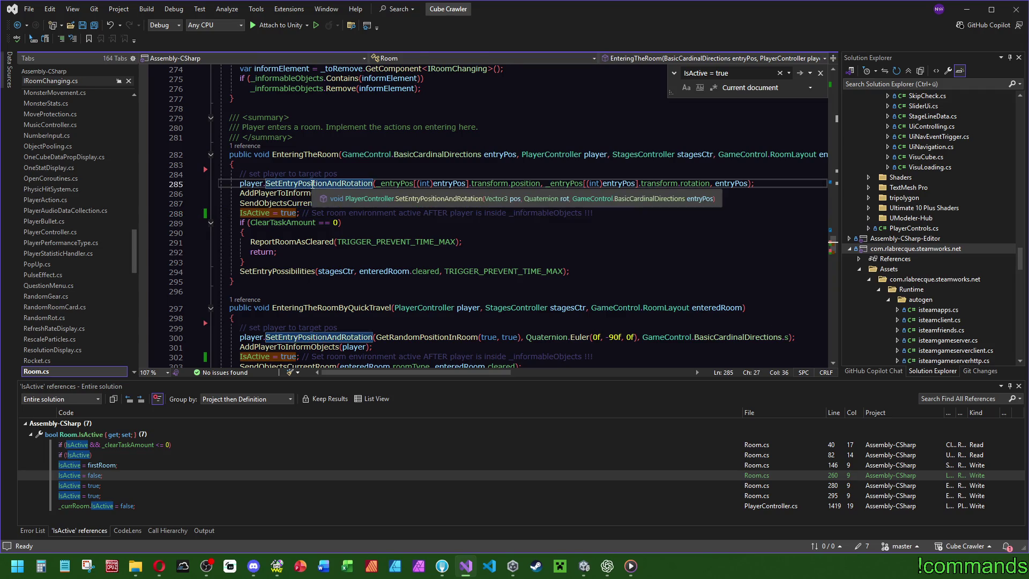
# Read SetEntryPositionAndRotation in PlayerController.cs, then navigate back to SetCorrectTriggerStateNow in Room.cs.
pyautogui.press('F12')
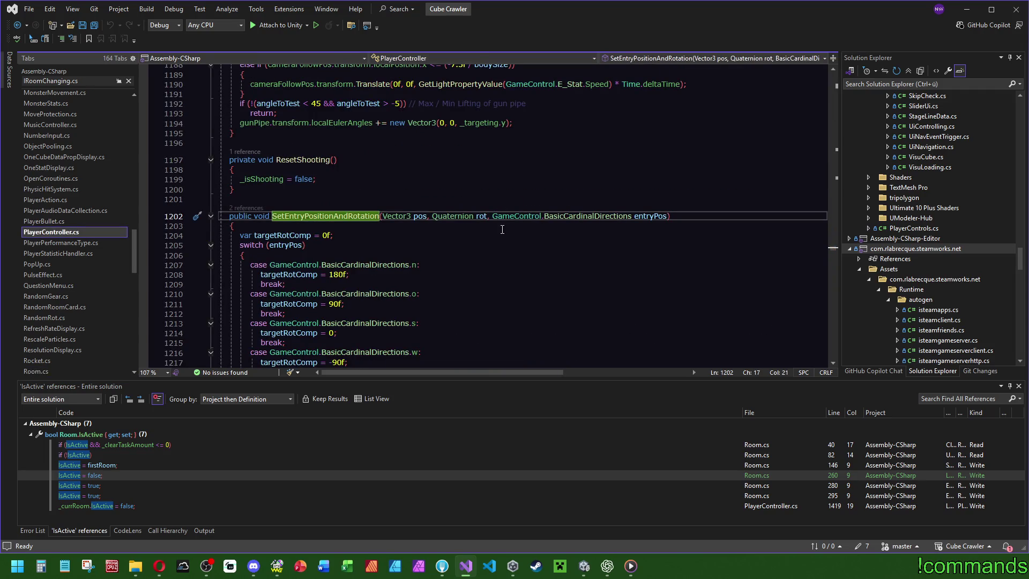
pyautogui.scroll(-3, 502, 229)
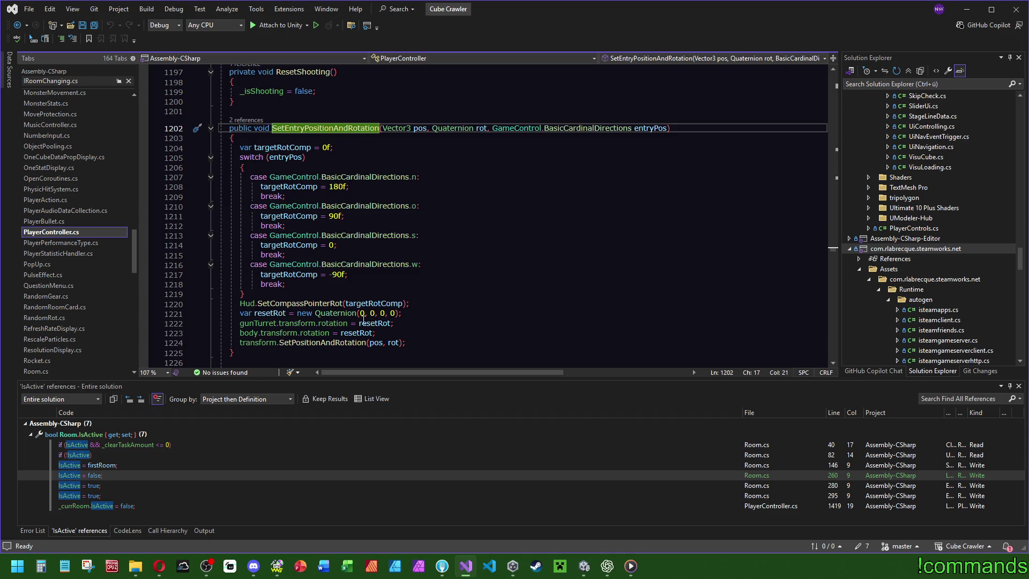
pyautogui.moveTo(330, 345)
pyautogui.hotkey('ctrl', '-')
pyautogui.moveTo(279, 193)
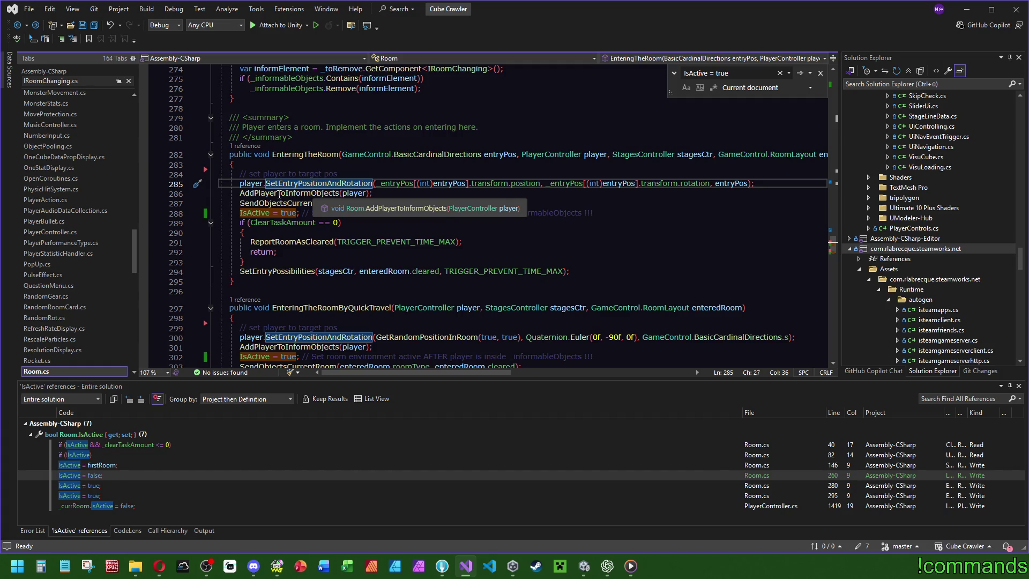
pyautogui.moveTo(258, 214)
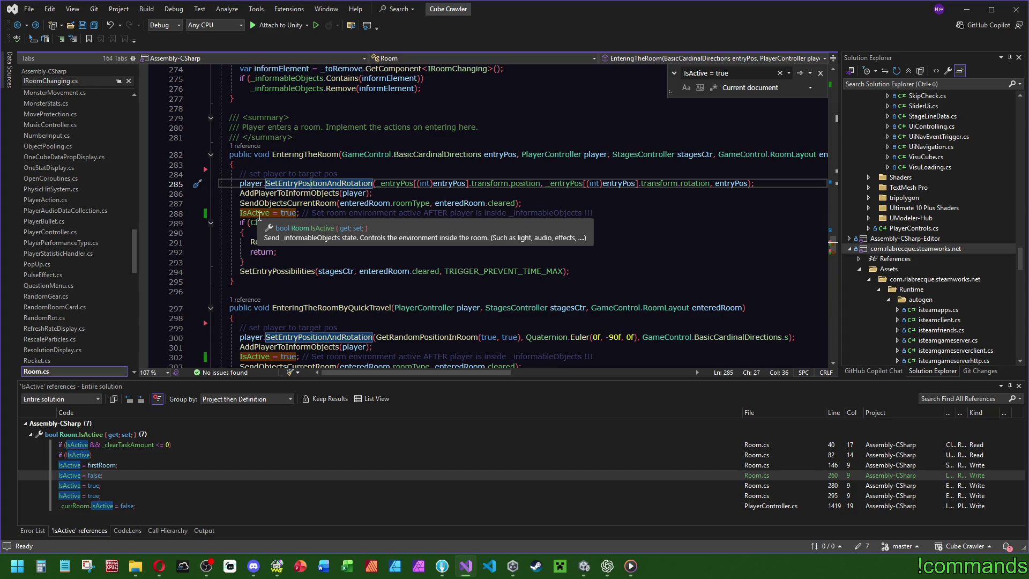
pyautogui.hotkey('ctrl', '-')
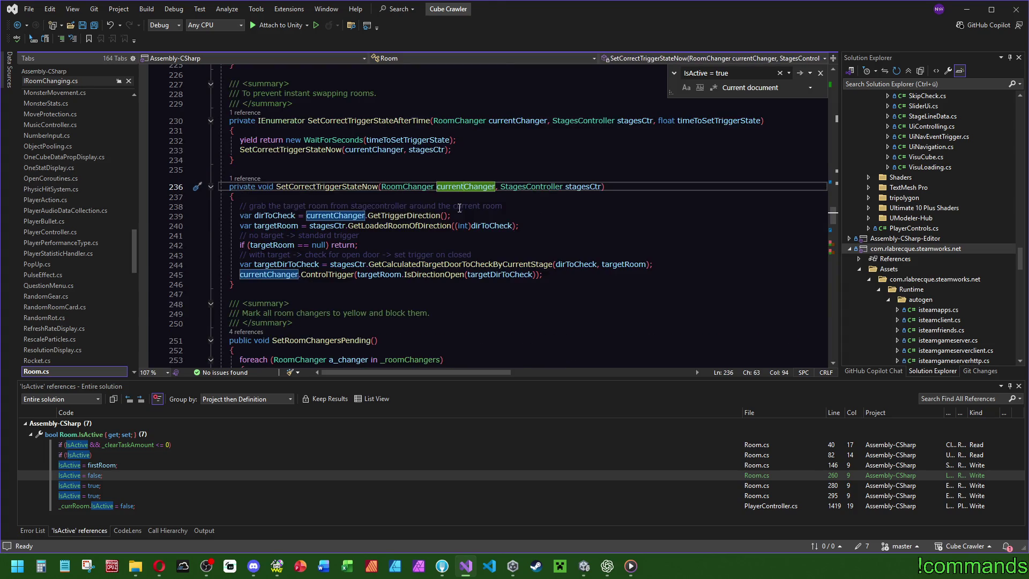
# Open ControlTrigger's definition in RoomChanger.cs, then navigate back to EnteringTheRoom in Room.cs.
pyautogui.moveTo(403, 215)
pyautogui.moveTo(426, 229)
pyautogui.click(347, 274)
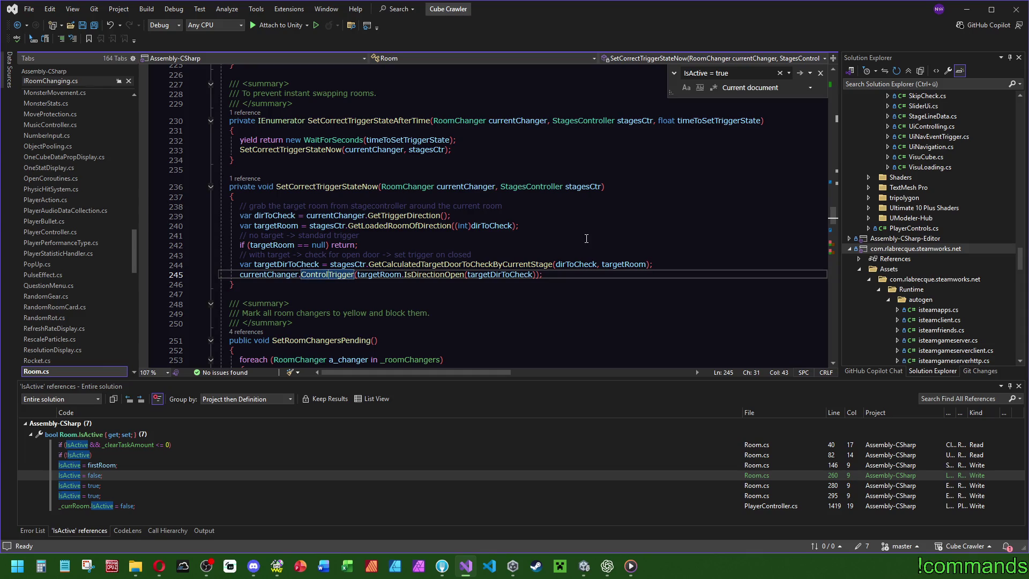
pyautogui.press('F12')
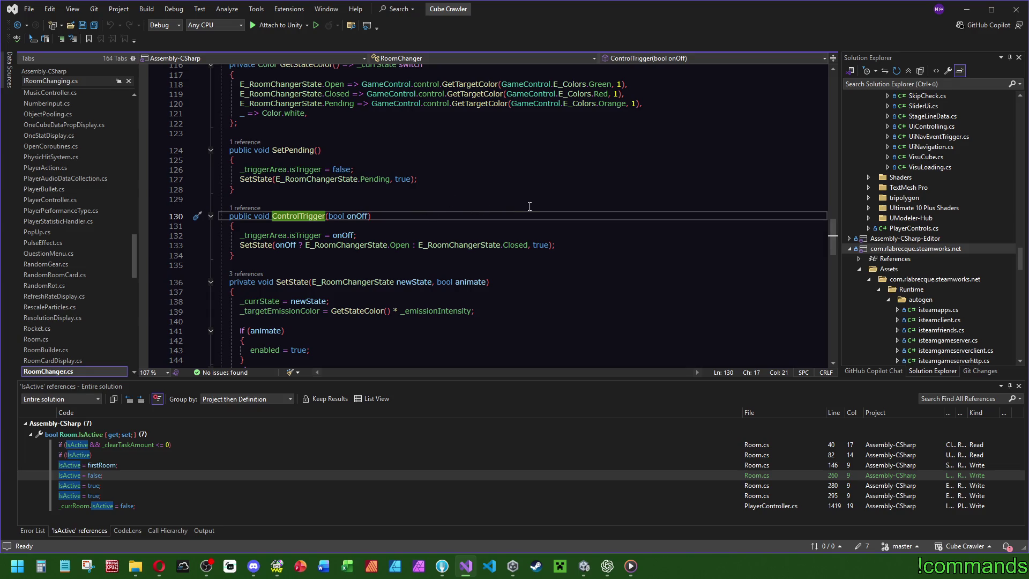
pyautogui.hotkey('ctrl', '-')
pyautogui.hotkey('ctrl', '-')
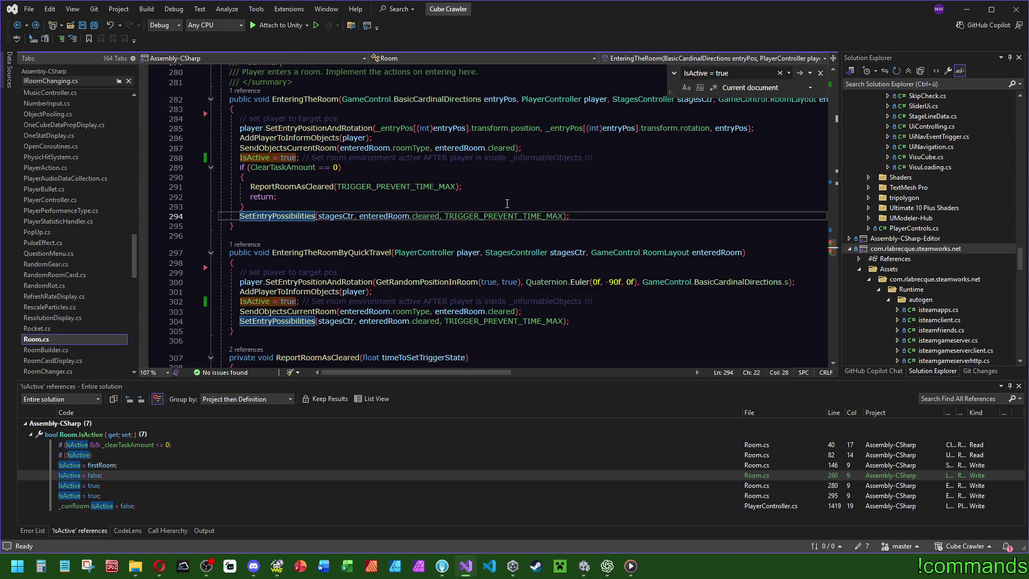
# Scroll to the IsActive property at the top of Room.cs, then stop the play test in Unity.
pyautogui.scroll(1, 505, 208)
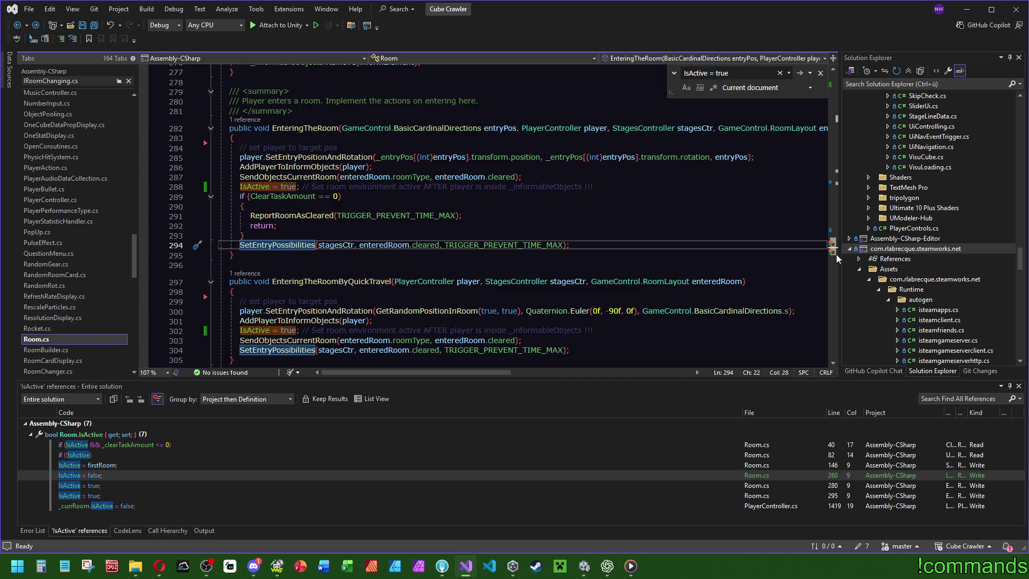
pyautogui.moveTo(835, 254)
pyautogui.mouseDown()
pyautogui.moveTo(846, 86)
pyautogui.moveTo(840, 94)
pyautogui.mouseUp()
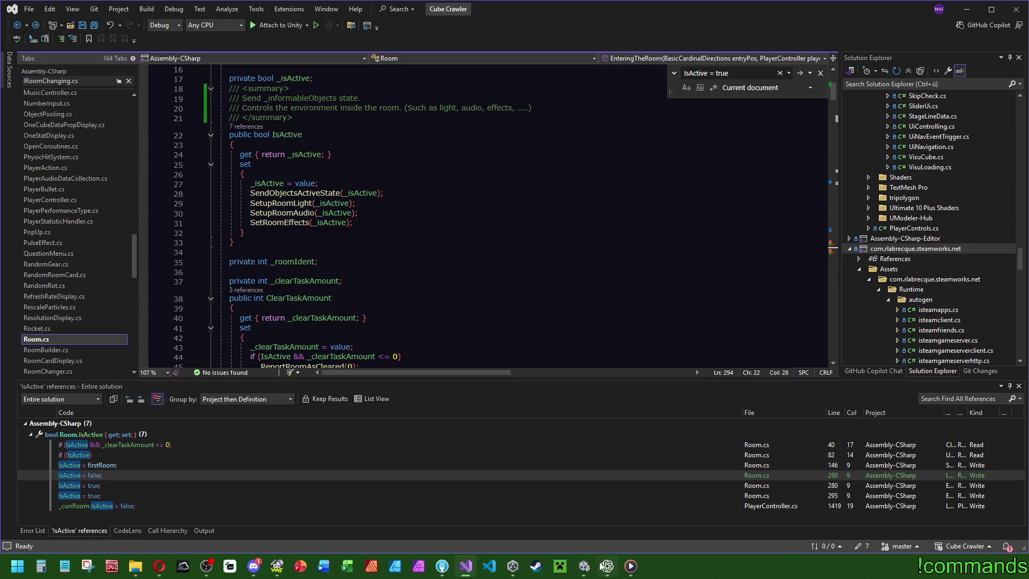
pyautogui.hotkey('alt', 'Tab')
pyautogui.click(534, 37)
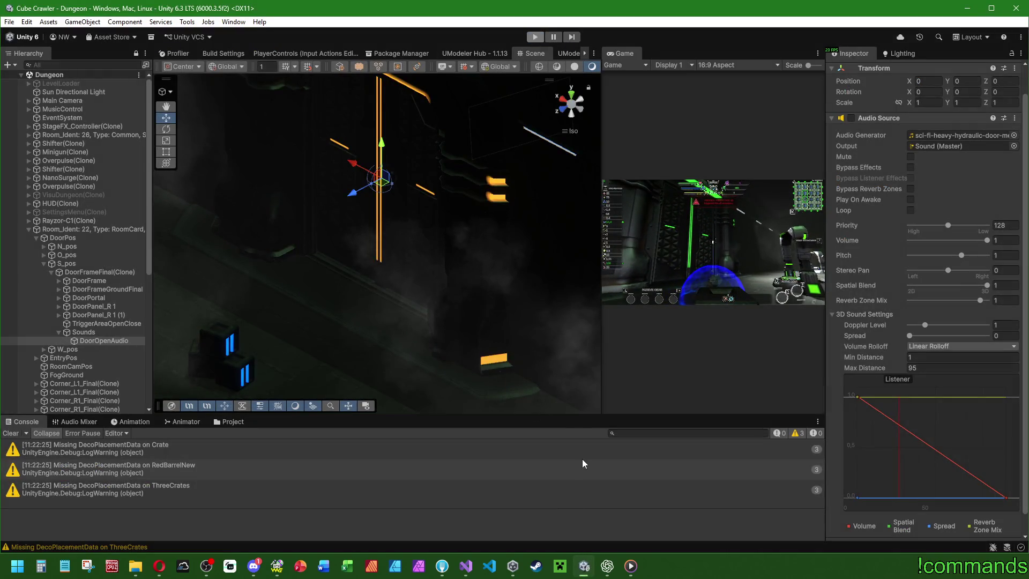
# Switch from the Unity editor back to the Room.cs code in Visual Studio.
pyautogui.click(465, 565)
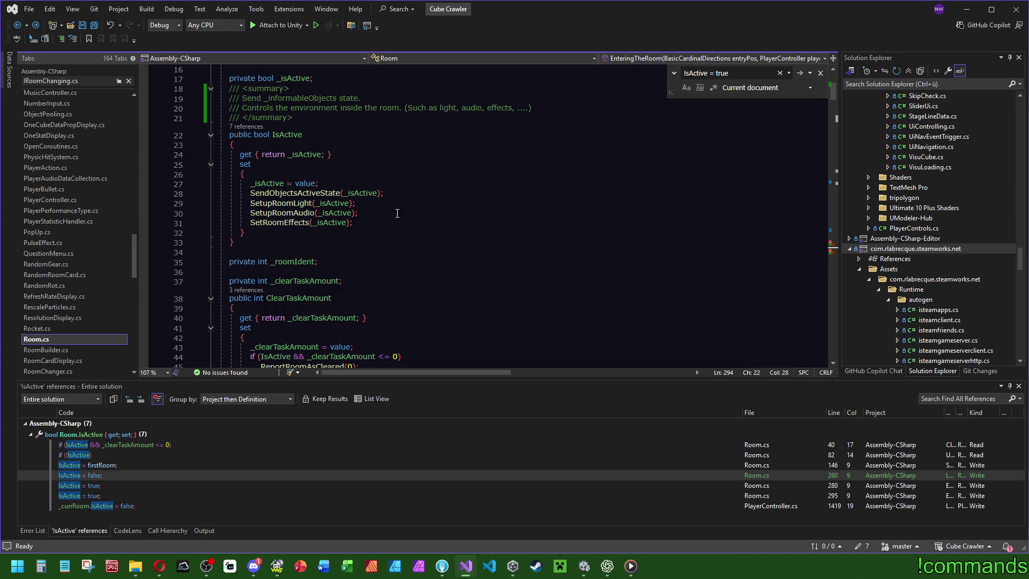
# Follow SendObjectsActiveState to the OnRoomActive declaration in IRoomChanging, then navigate back to Room.cs.
pyautogui.moveTo(295, 192)
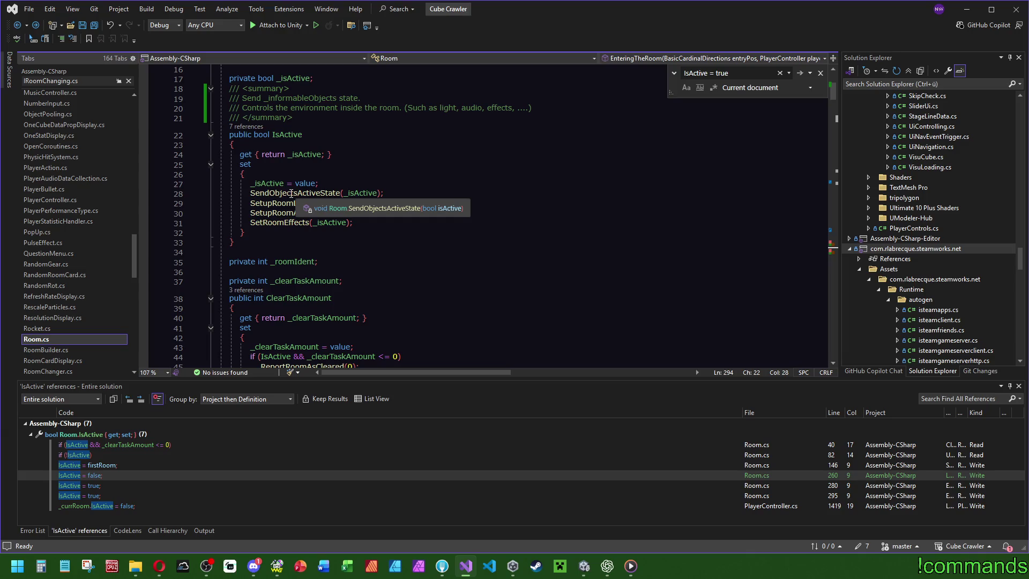
pyautogui.keyDown('ctrl'); pyautogui.click(291, 193); pyautogui.keyUp('ctrl')
pyautogui.click(284, 255)
pyautogui.press('F12')
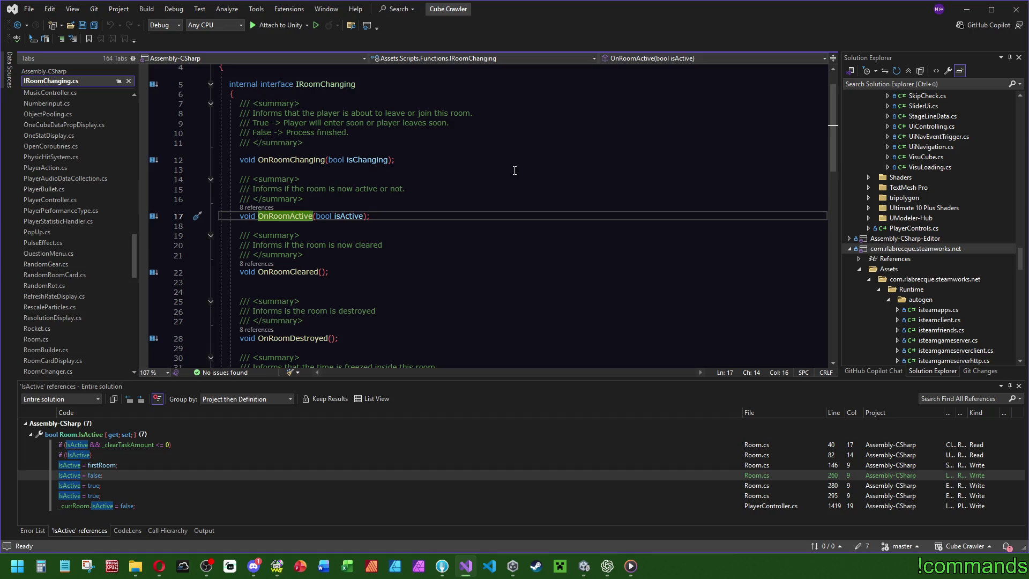
pyautogui.hotkey('ctrl', '-')
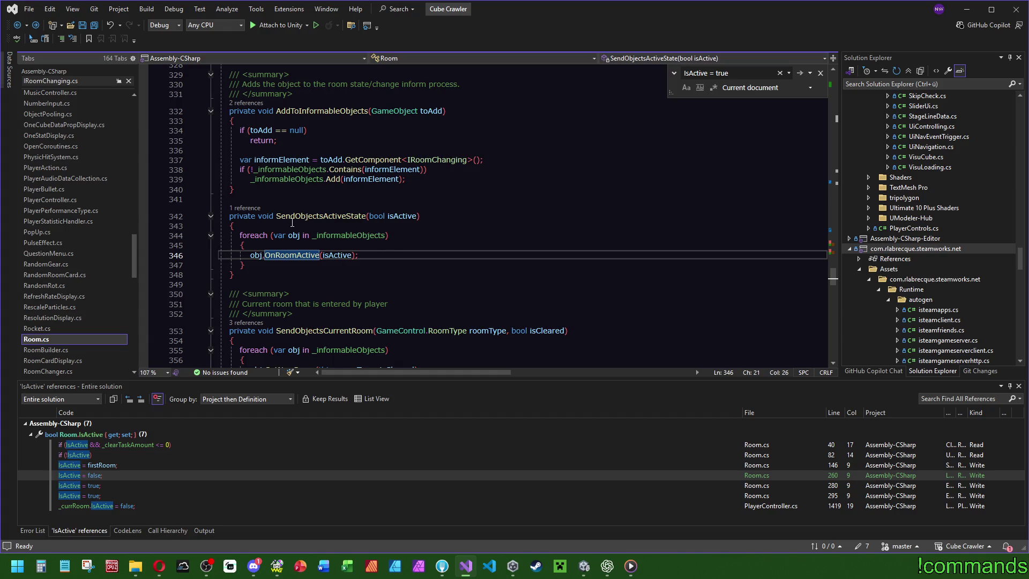
# Save all files and search Room.cs for 'door'.
pyautogui.click(94, 24)
pyautogui.click(633, 167)
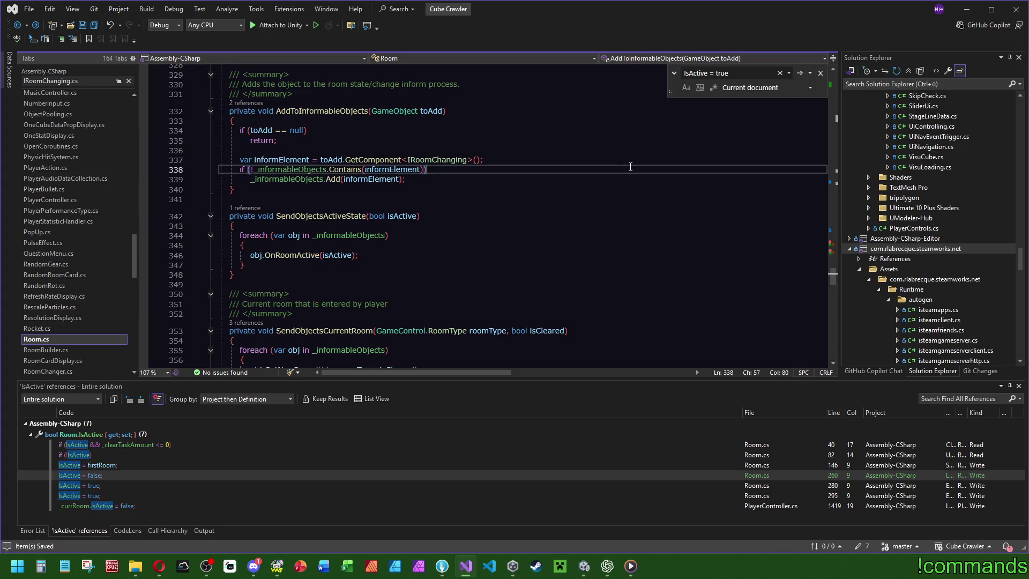
pyautogui.hotkey('ctrl', 'f')
pyautogui.write('door')
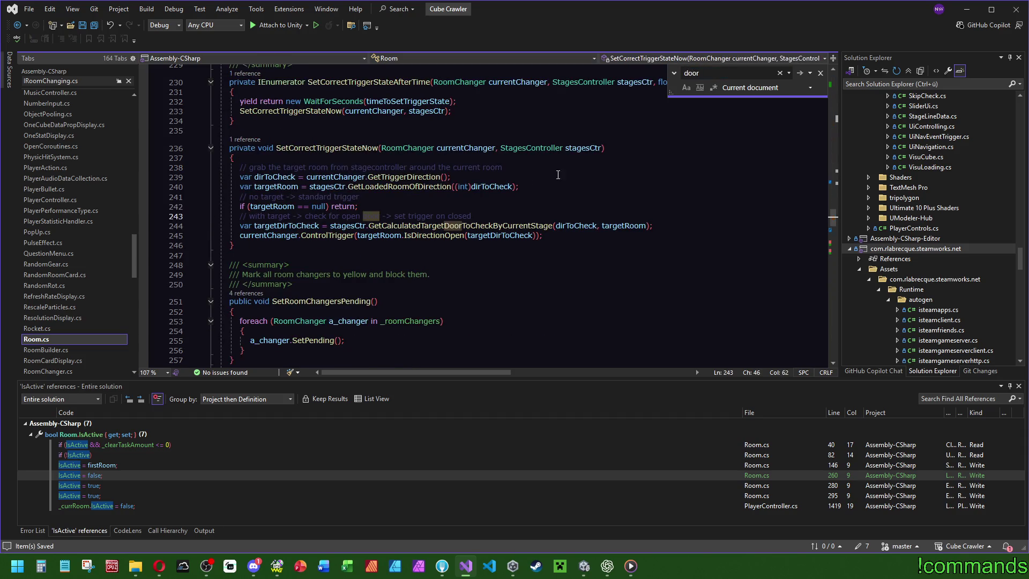
pyautogui.moveTo(534, 238)
pyautogui.hotkey('ctrl', 'f')
pyautogui.click(95, 26)
# Open DoorController.cs and add IRoomChanging after MonoBehaviour in the class declaration.
pyautogui.moveTo(133, 254); pyautogui.dragTo(134, 161)
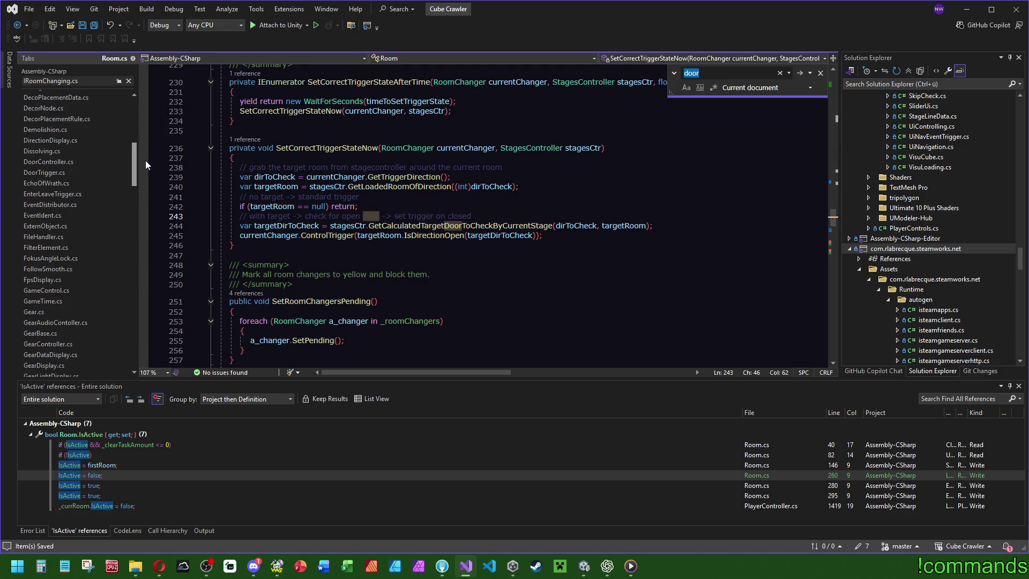
pyautogui.click(58, 162)
pyautogui.scroll(15, 458, 127)
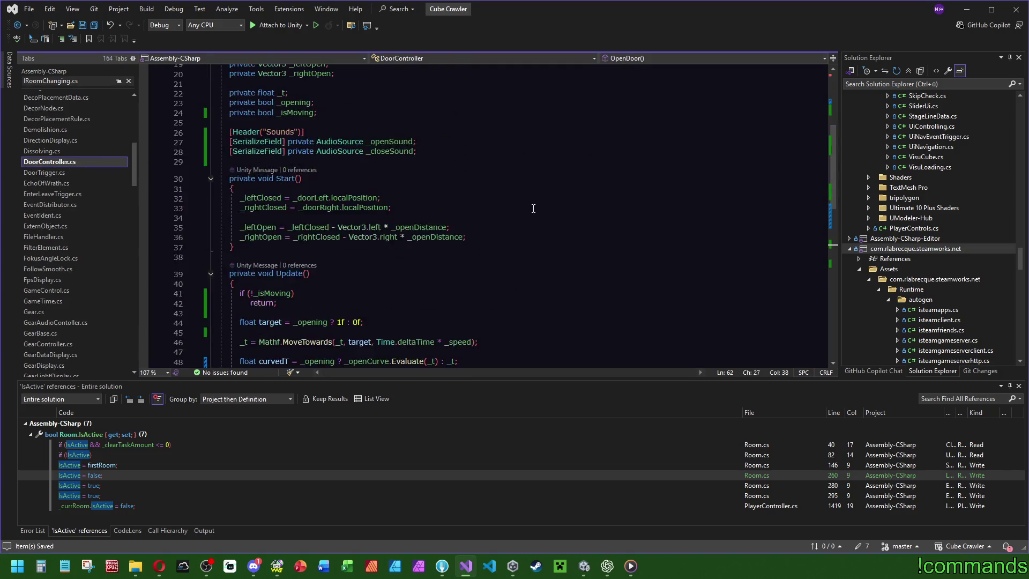
pyautogui.moveTo(381, 95)
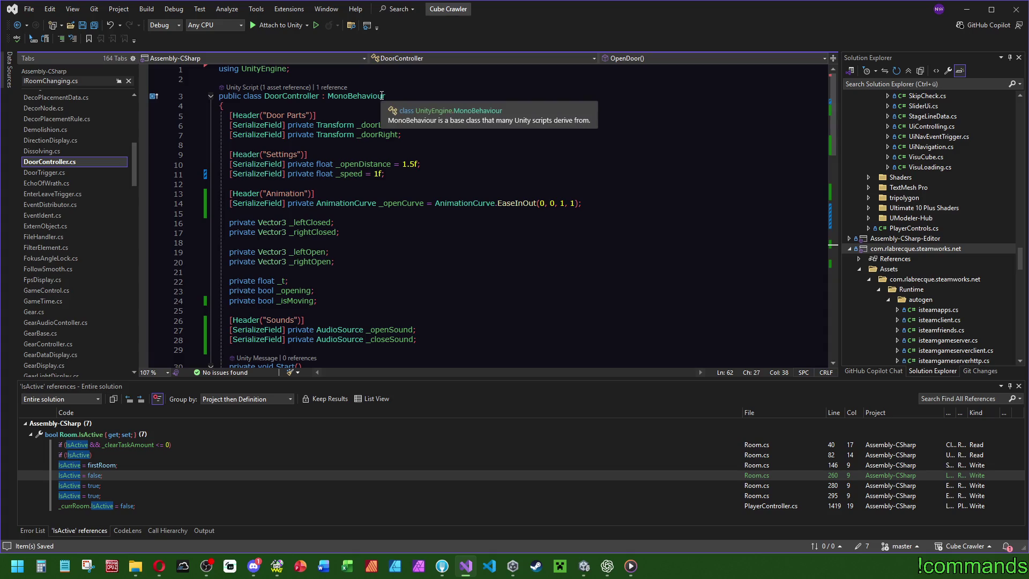
pyautogui.click(383, 96)
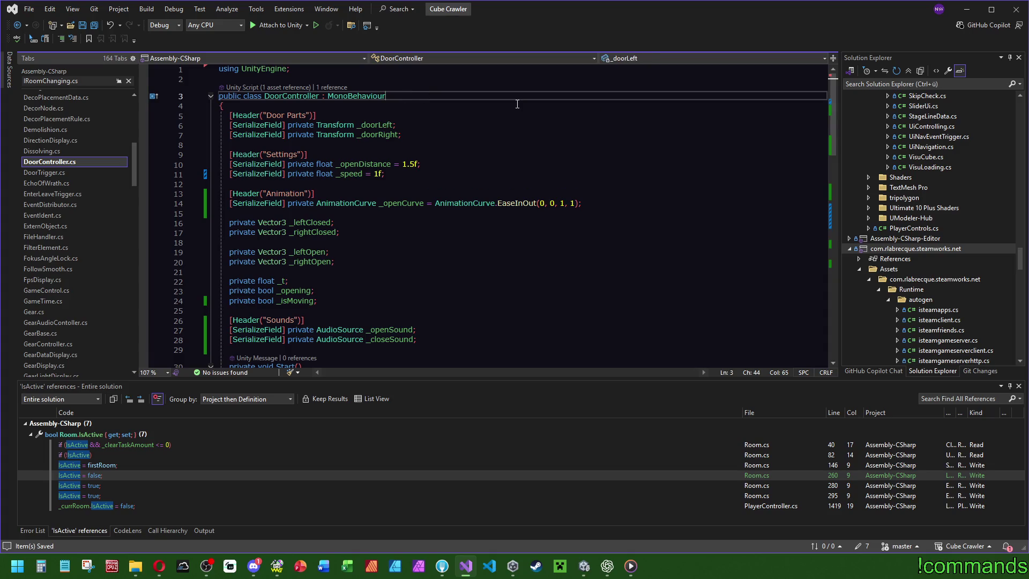
pyautogui.write(', IRO')
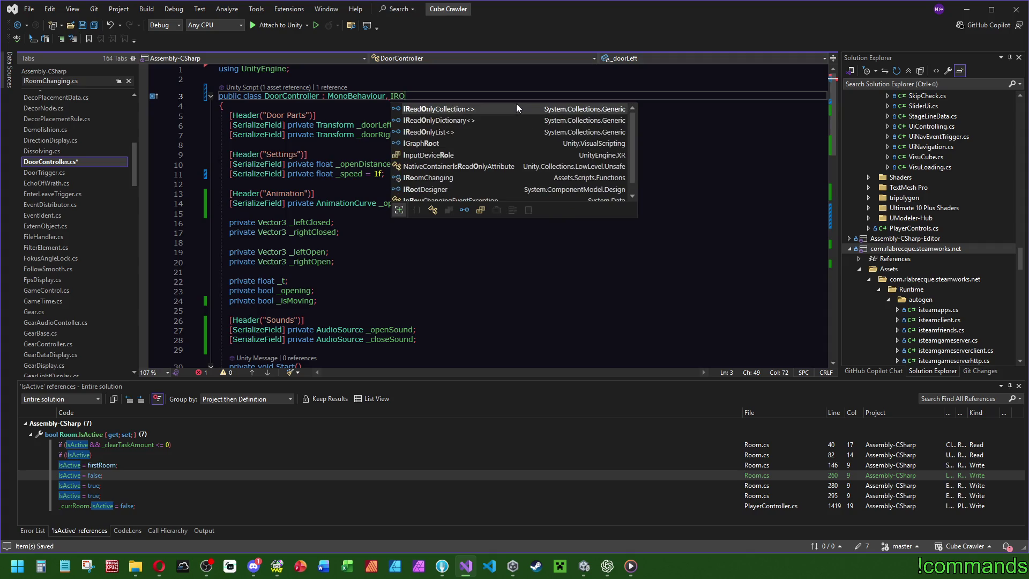
pyautogui.write('om')
pyautogui.press('Tab')
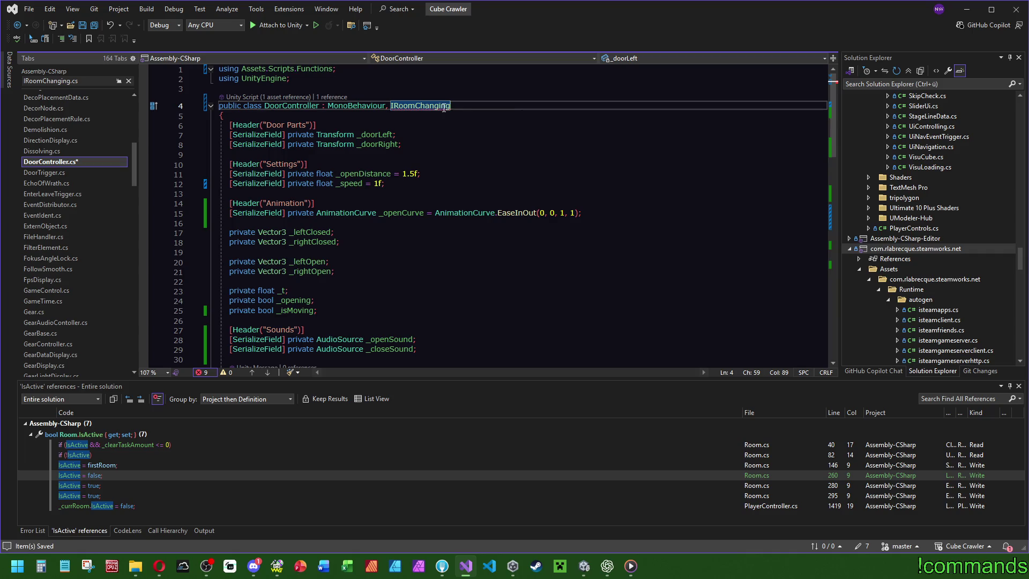
# Generate stub methods for all IRoomChanging members with Implement interface.
pyautogui.rightClick(433, 104)
pyautogui.click(484, 124)
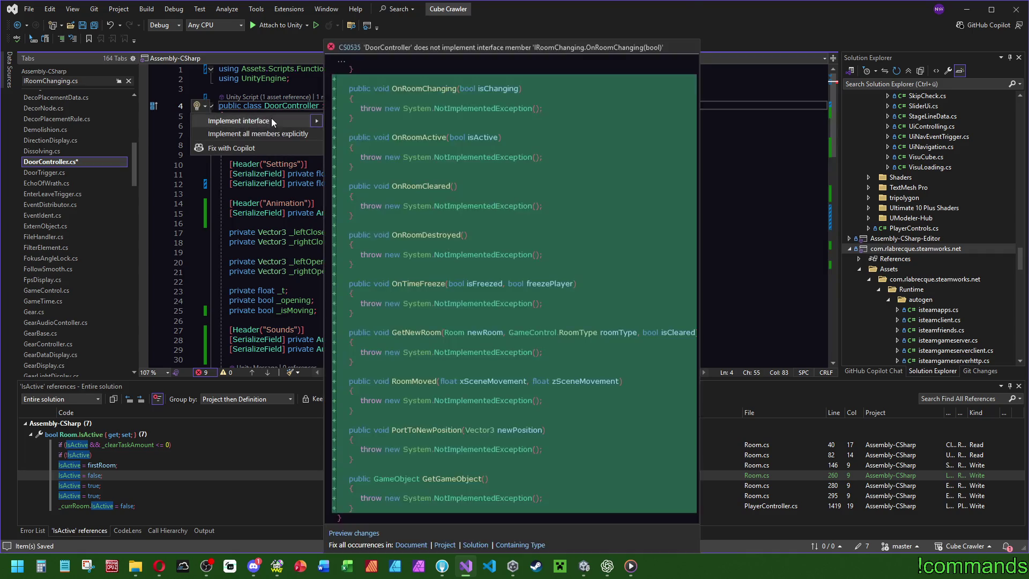
pyautogui.click(271, 119)
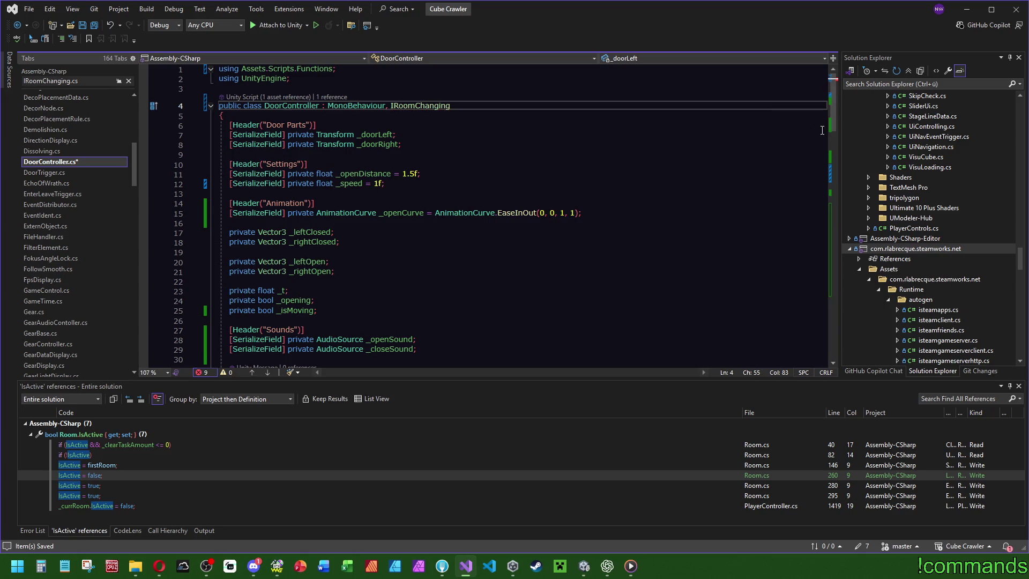
pyautogui.moveTo(834, 107); pyautogui.dragTo(837, 287)
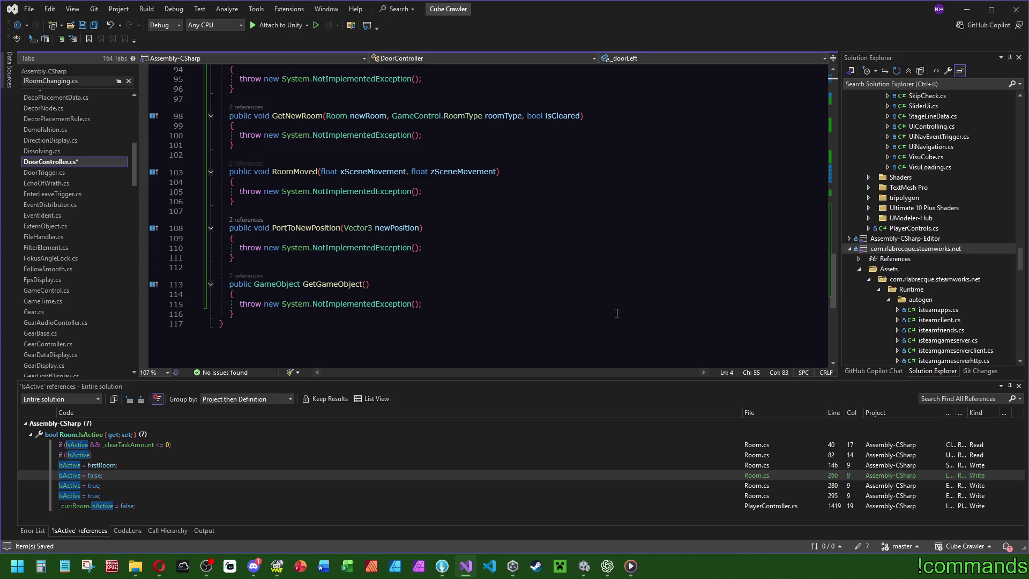
# Make GetGameObject an expression-bodied member returning gameObject.
pyautogui.click(388, 279)
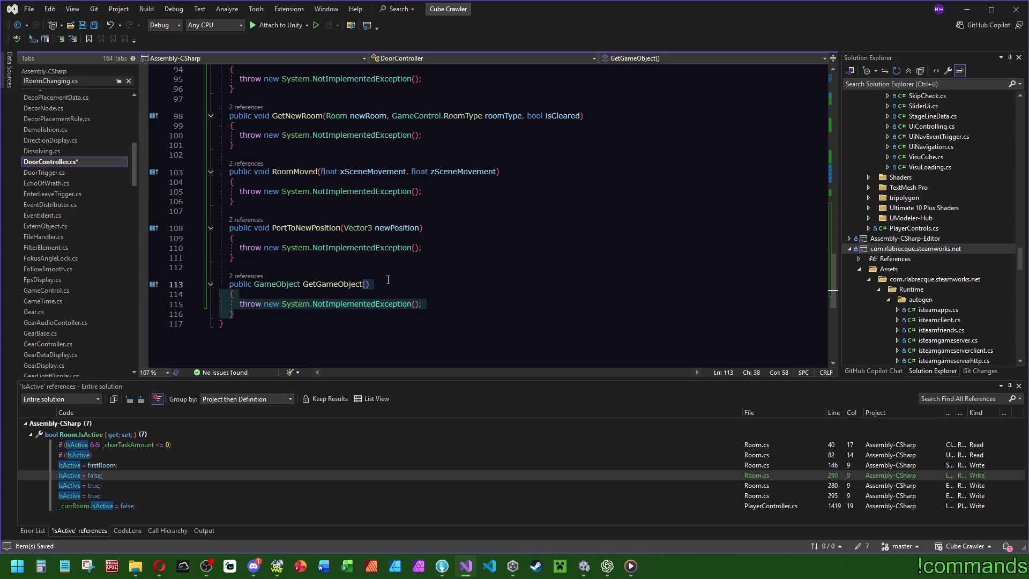
pyautogui.write(' { }')
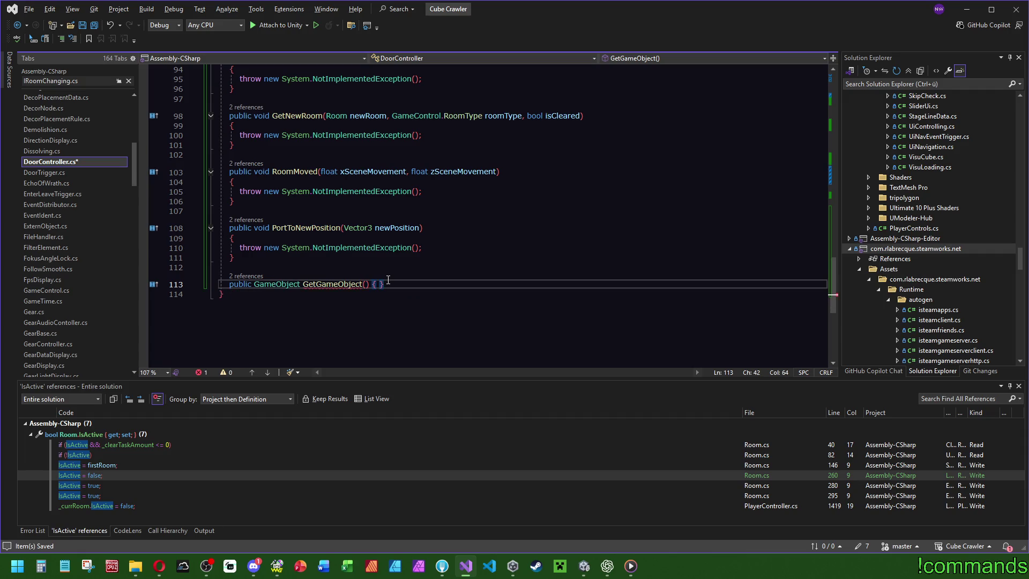
pyautogui.hotkey('ctrl', 'z')
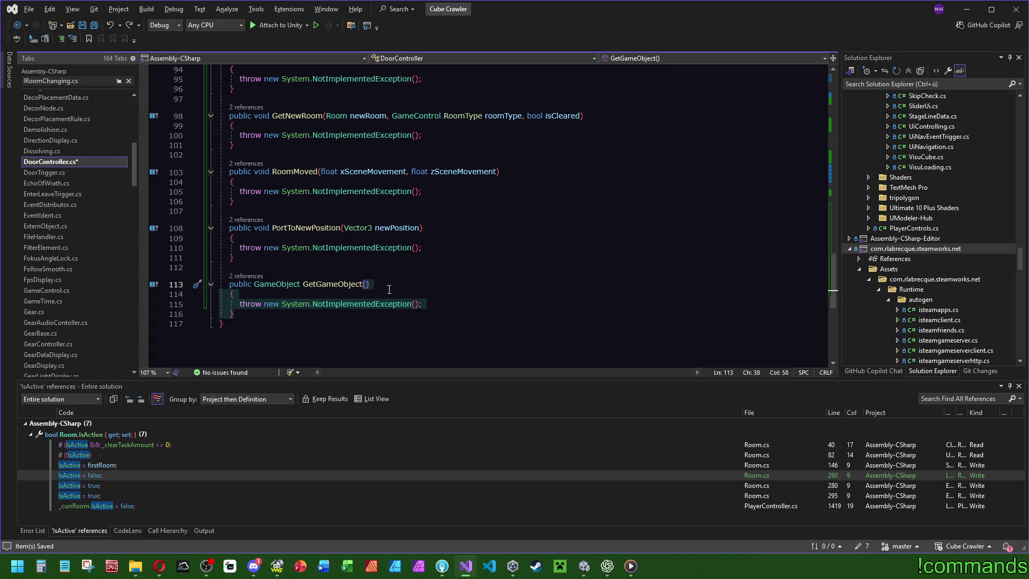
pyautogui.hotkey('ctrl', 'y')
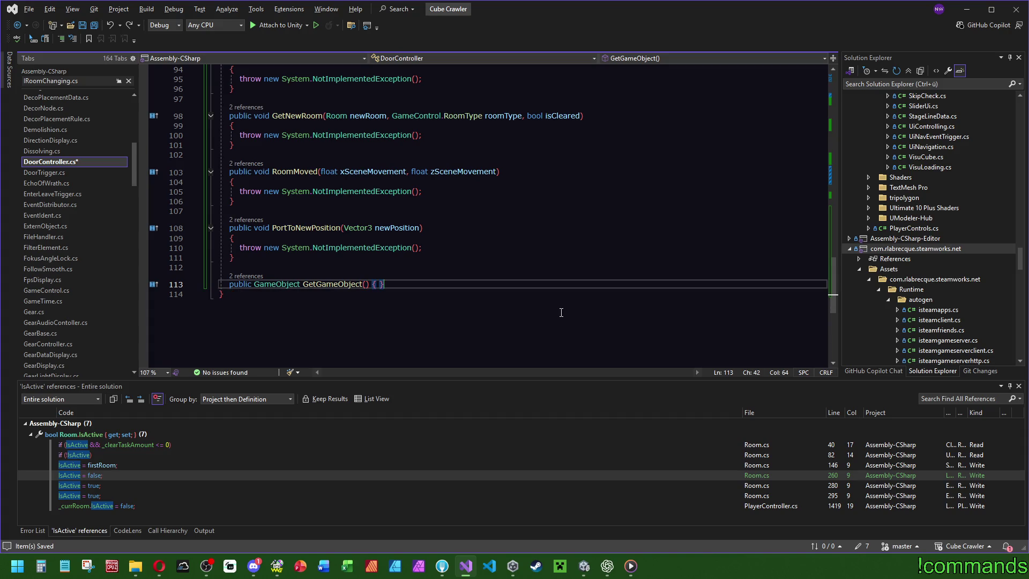
pyautogui.moveTo(326, 285)
pyautogui.press('BackSpace')
pyautogui.press('BackSpace')
pyautogui.write('=> ga')
pyautogui.press('Tab')
pyautogui.write(';')
# Replace the PortToNewPosition, RoomMoved and GetNewRoom stub bodies with empty { } bodies.
pyautogui.click(452, 225)
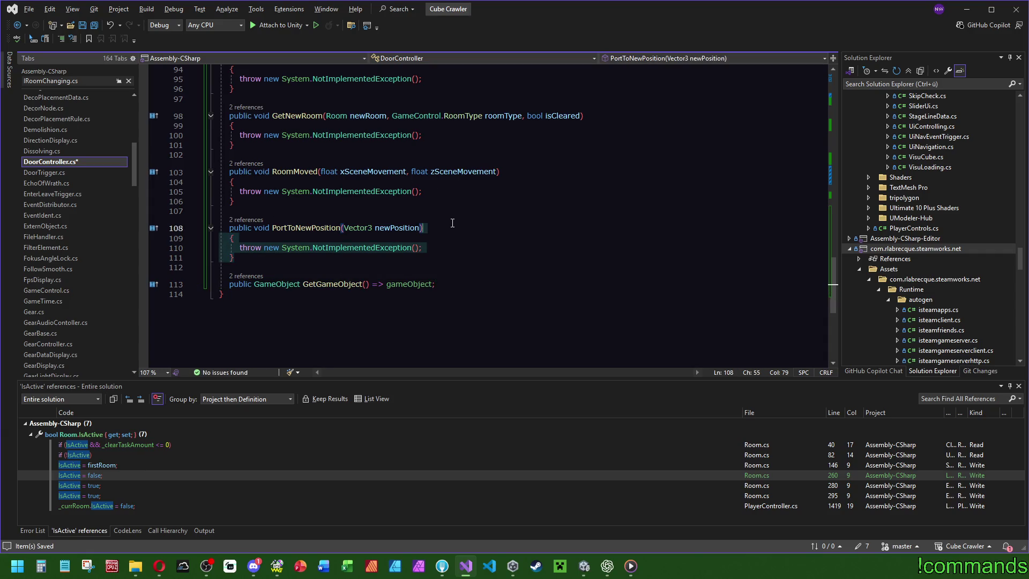
pyautogui.write(' { }')
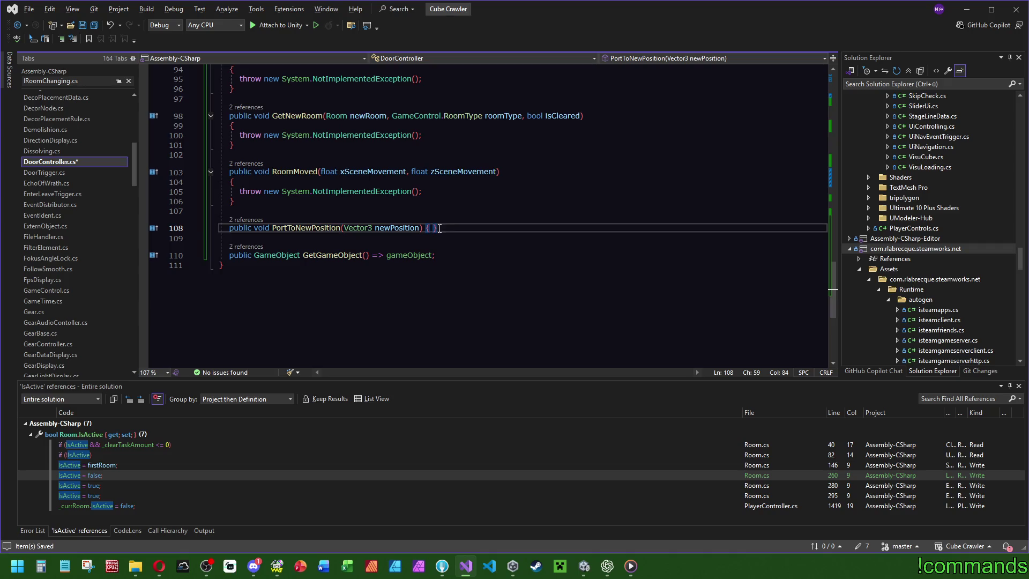
pyautogui.click(560, 172)
pyautogui.hotkey('shift', 'Down')
pyautogui.hotkey('shift', 'Down')
pyautogui.hotkey('shift', 'Down')
pyautogui.write('{ }')
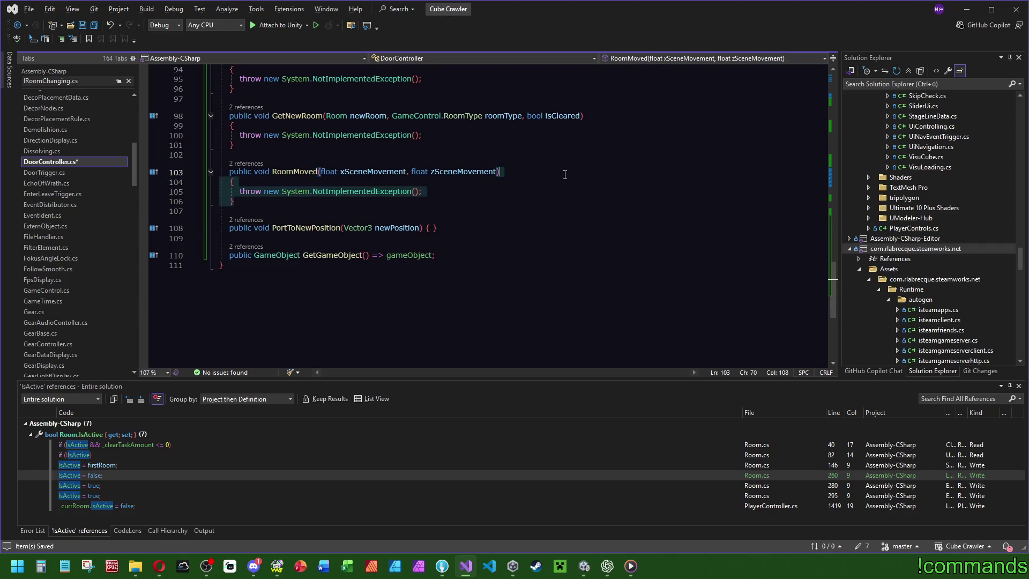
pyautogui.moveTo(257, 234); pyautogui.dragTo(628, 202)
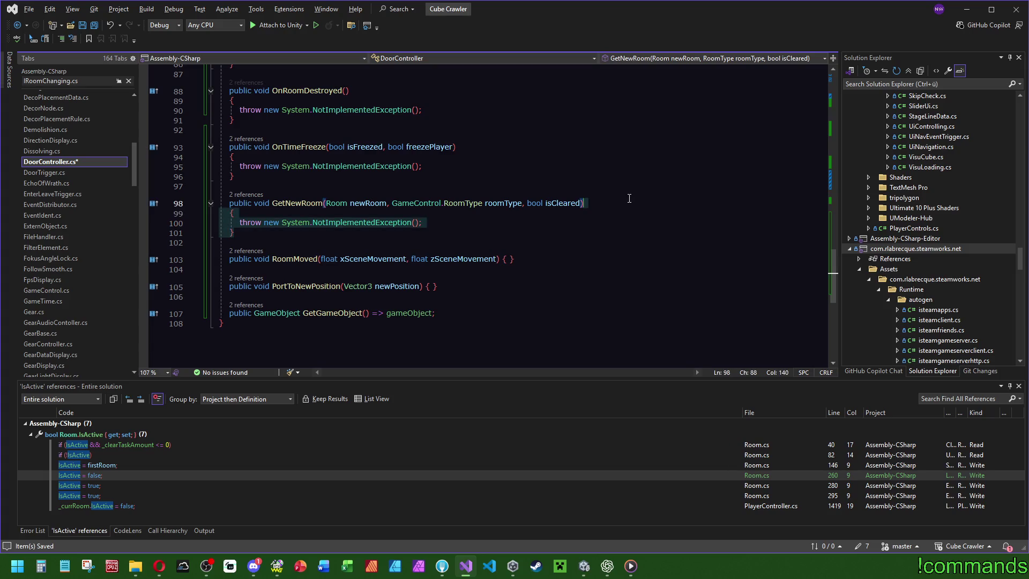
pyautogui.write('{ }')
# Empty the remaining stubs, including OnRoomActive and OnRoomChanging, to { } bodies.
pyautogui.scroll(1, 489, 165)
pyautogui.moveTo(236, 251)
pyautogui.mouseDown()
pyautogui.moveTo(458, 220)
pyautogui.moveTo(351, 179)
pyautogui.moveTo(364, 142)
pyautogui.moveTo(341, 122)
pyautogui.mouseUp()
pyautogui.write('{ }{ }{ }')
pyautogui.scroll(6, 325, 241)
pyautogui.moveTo(254, 279); pyautogui.dragTo(381, 241)
pyautogui.write('{ }')
pyautogui.moveTo(247, 220); pyautogui.dragTo(406, 185)
pyautogui.write('{ }')
pyautogui.click(428, 119)
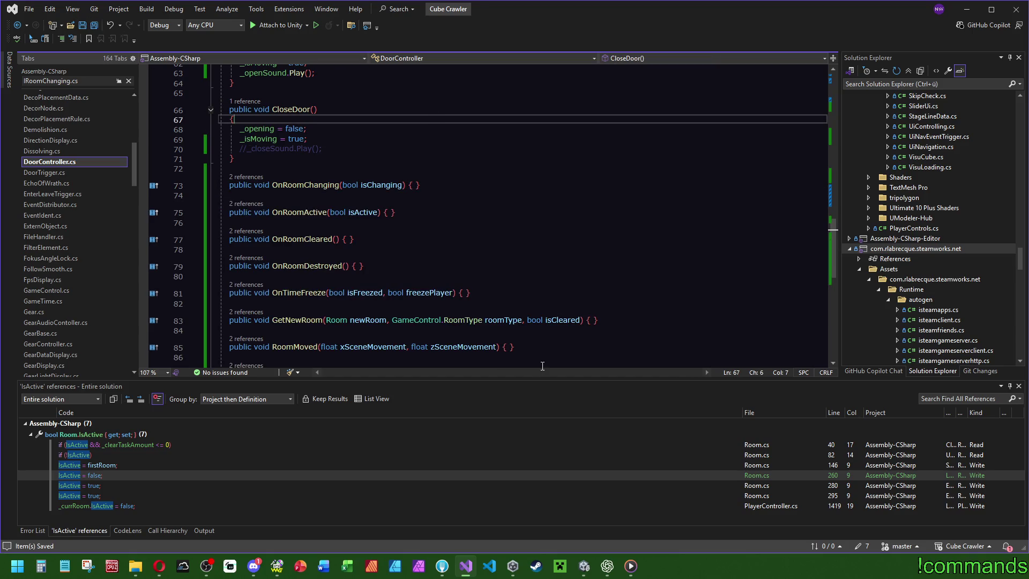
pyautogui.scroll(-6, 521, 230)
pyautogui.scroll(20, 521, 236)
pyautogui.scroll(6, 374, 243)
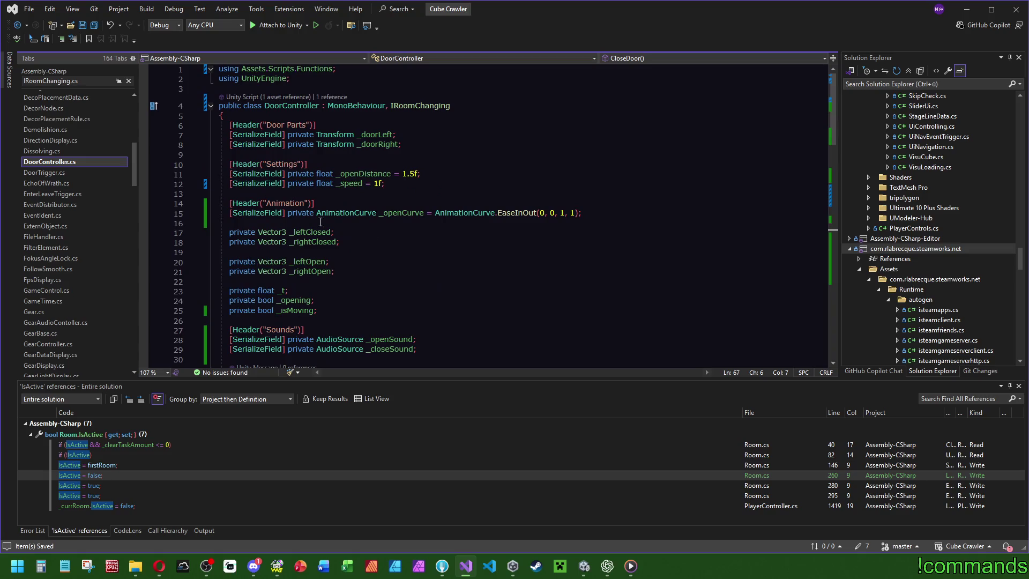
pyautogui.scroll(-15, 53, 263)
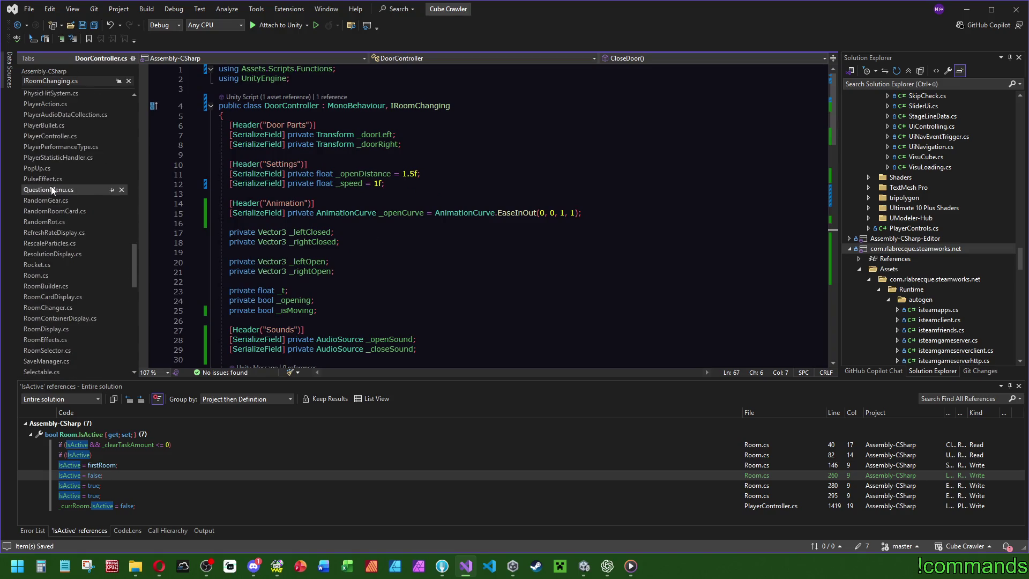
# In RoomBuilder.cs's SpawnDoor, add room.AddObjectToInformObjects(door); after the door Instantiate line.
pyautogui.scroll(-6, 72, 246)
pyautogui.click(65, 210)
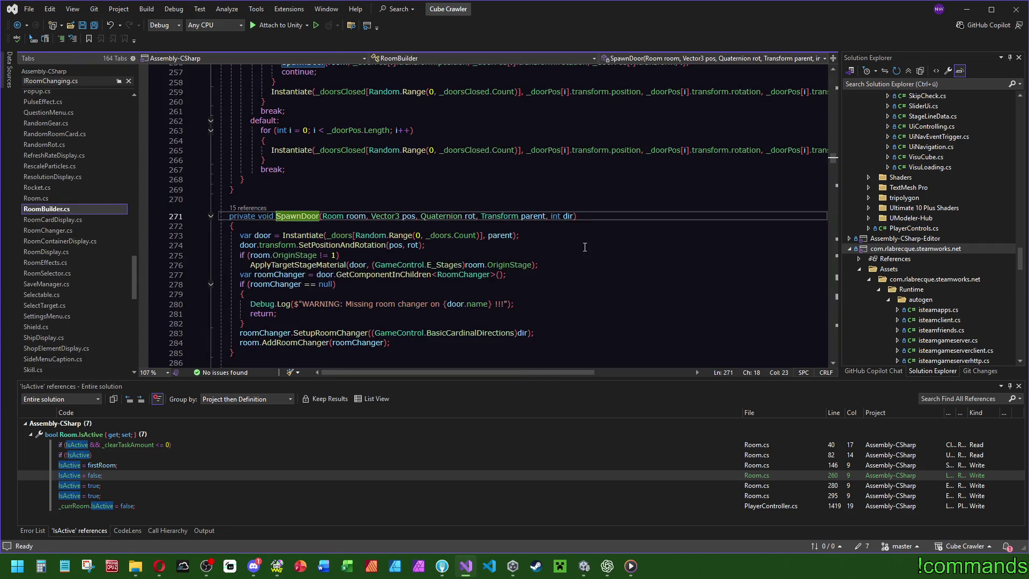
pyautogui.click(258, 234)
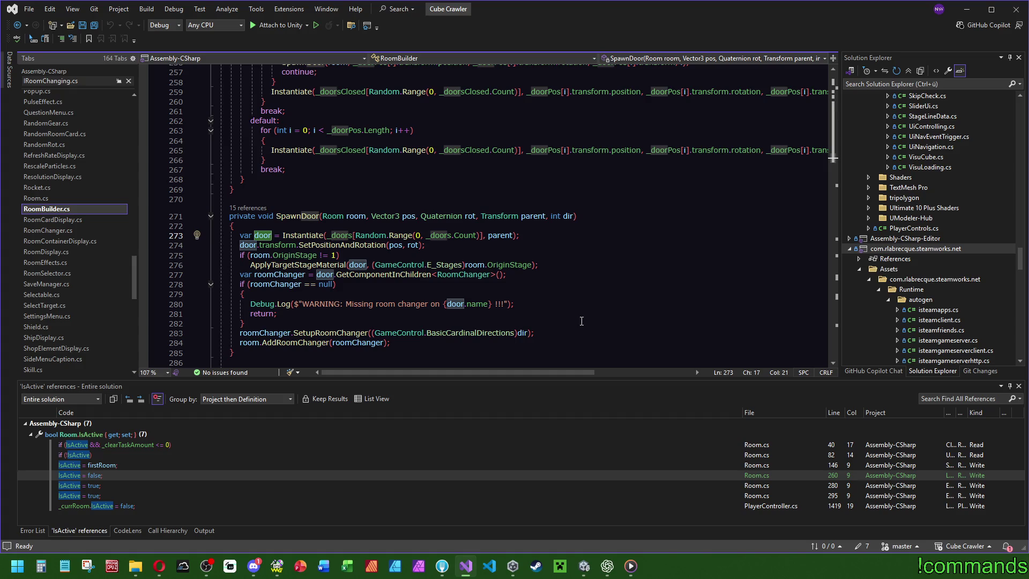
pyautogui.scroll(-2, 604, 334)
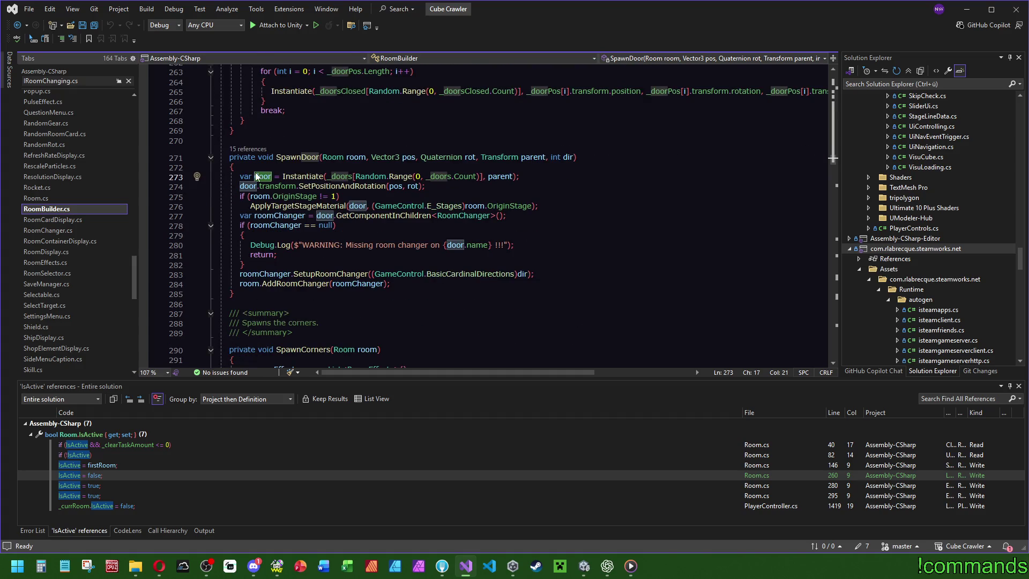
pyautogui.click(552, 176)
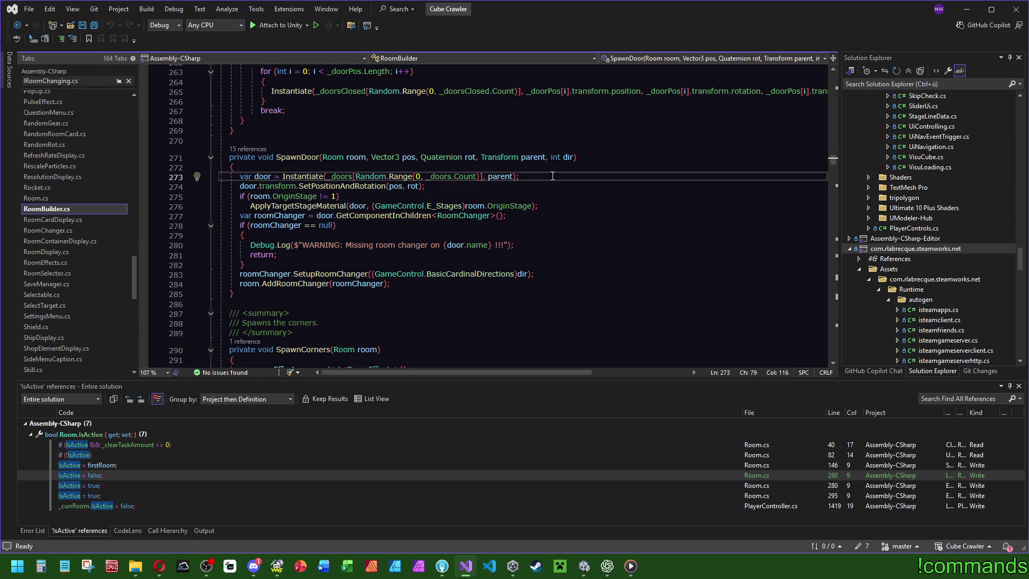
pyautogui.press('Return')
pyautogui.write('room.')
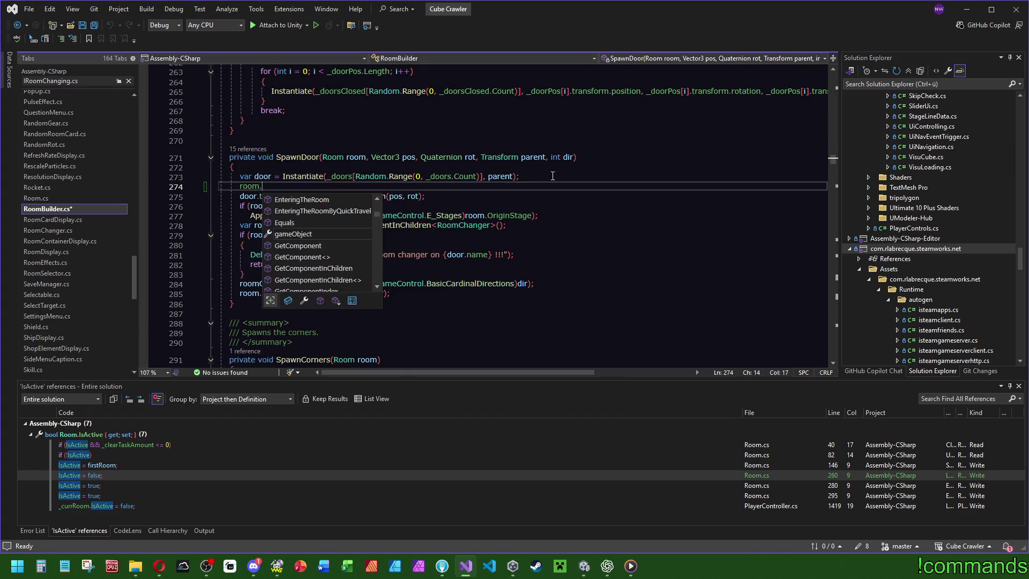
pyautogui.write('add')
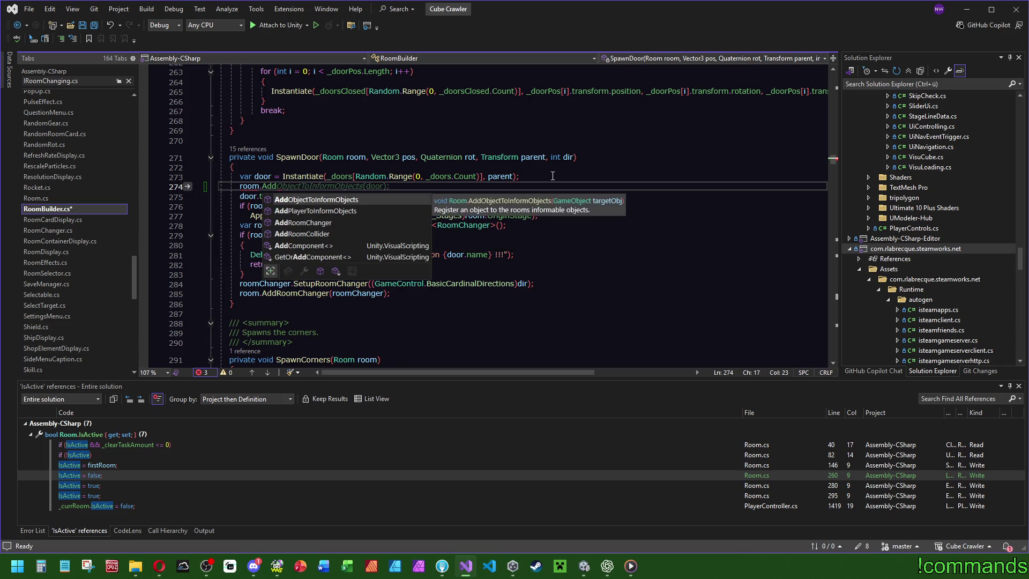
pyautogui.press('Tab')
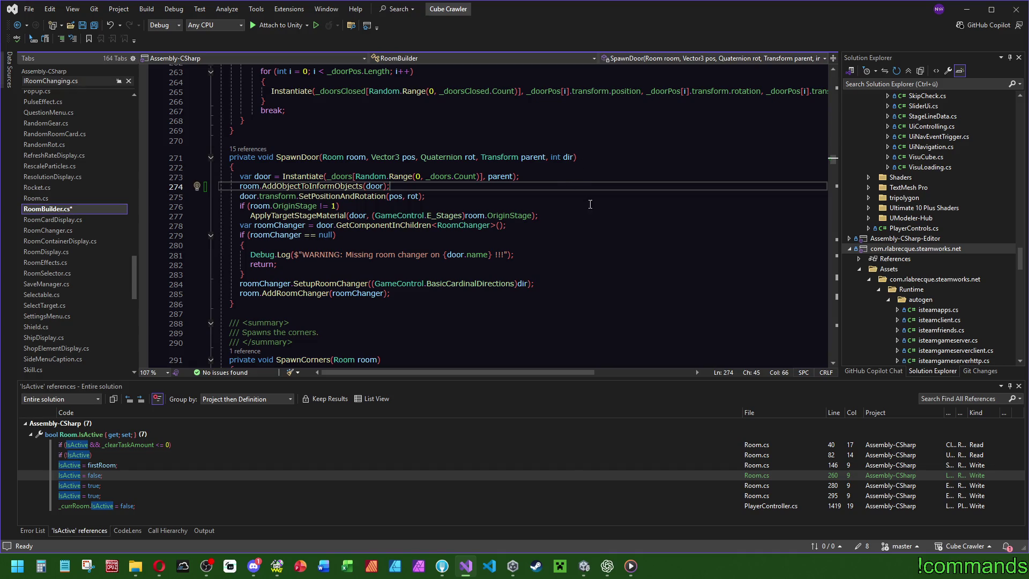
pyautogui.moveTo(321, 186)
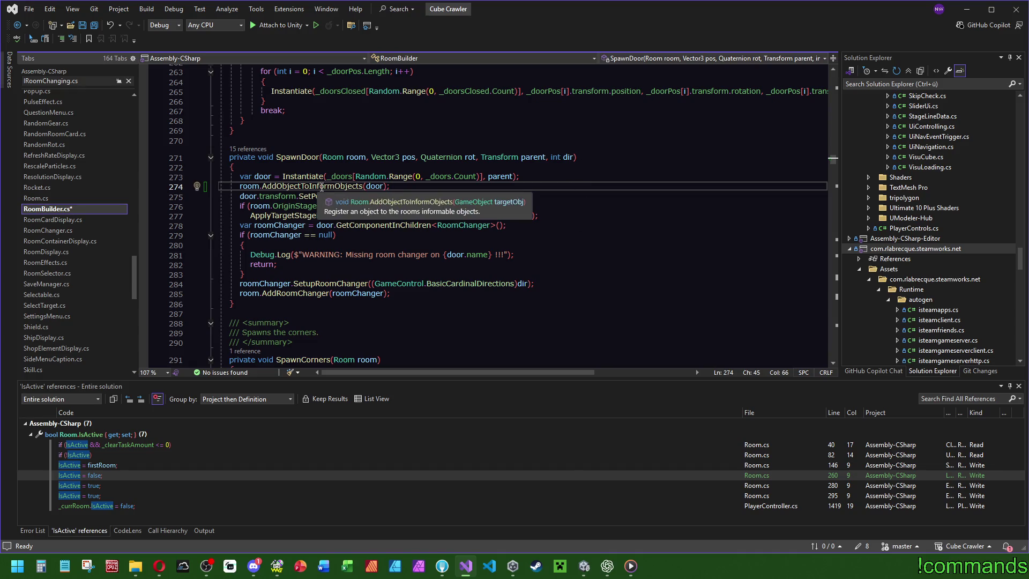
pyautogui.keyDown('ctrl'); pyautogui.click(322, 186); pyautogui.keyUp('ctrl')
pyautogui.hotkey('ctrl', '-')
pyautogui.moveTo(365, 212)
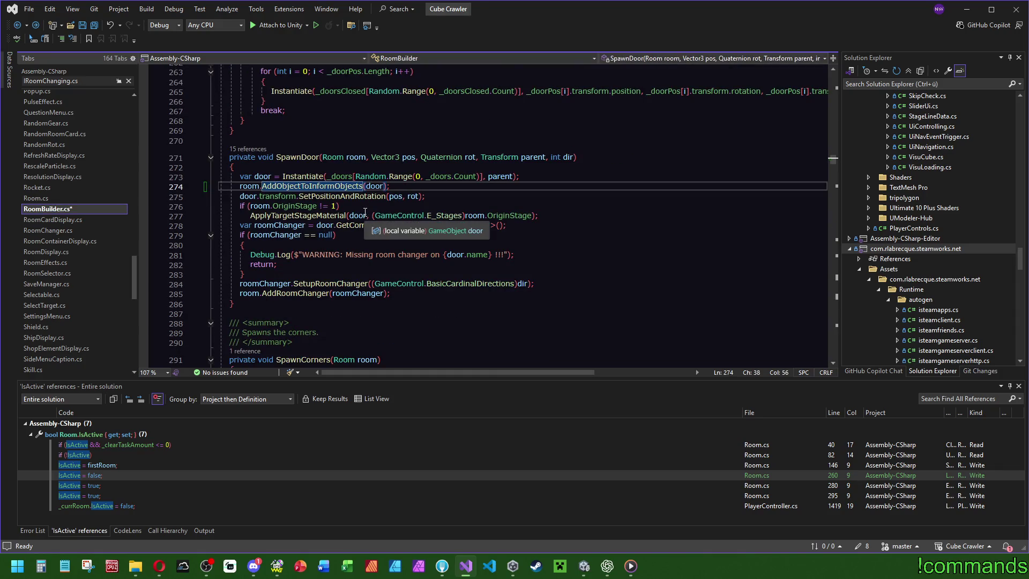
pyautogui.moveTo(338, 199)
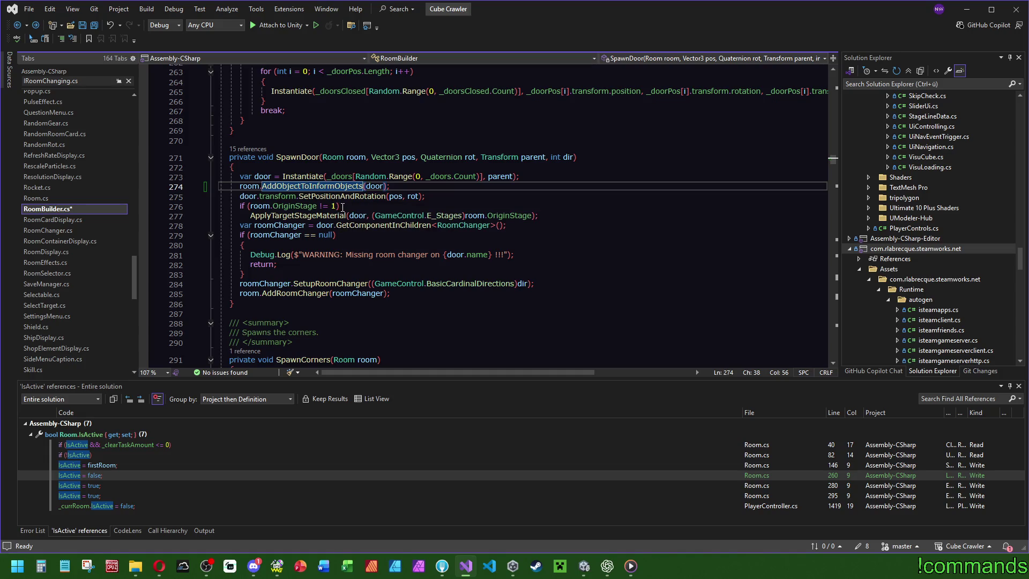
pyautogui.moveTo(292, 191)
# Save all changed files and return to DoorController.cs.
pyautogui.click(96, 24)
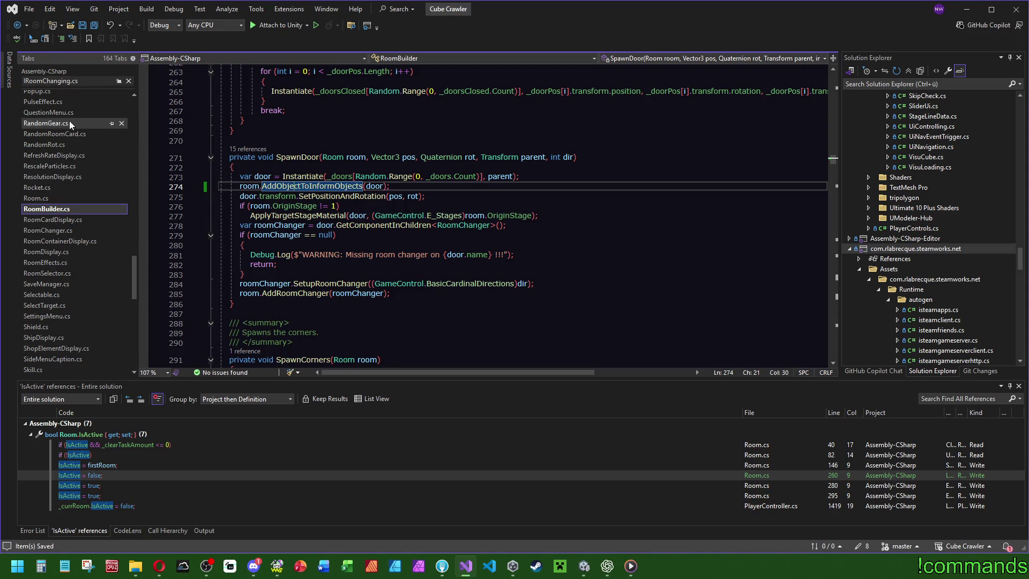
pyautogui.click(76, 79)
pyautogui.click(129, 81)
pyautogui.scroll(8, 74, 239)
pyautogui.scroll(15, 74, 240)
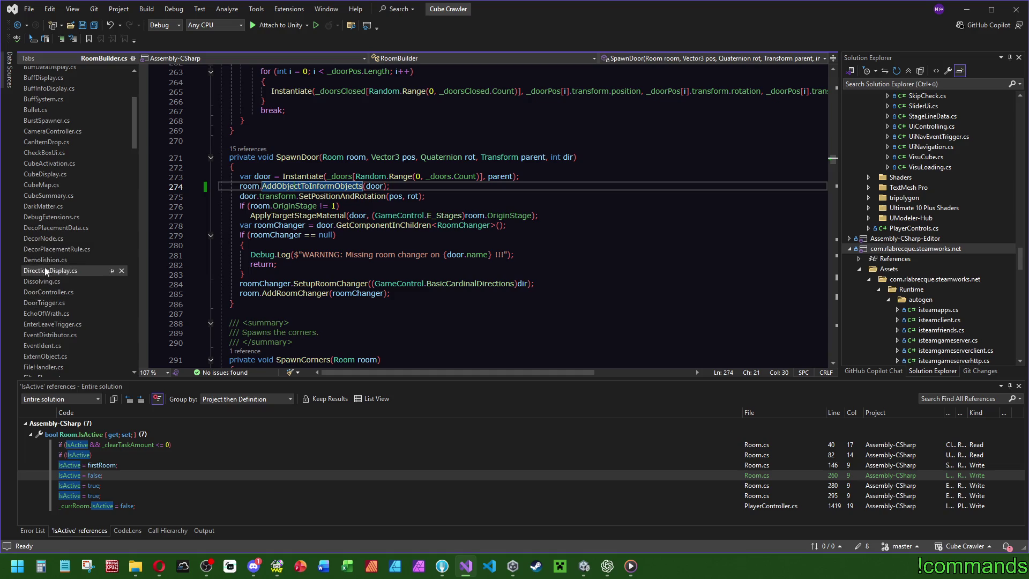
pyautogui.click(41, 291)
# Expand OnRoomActive's empty body into a multi-line block.
pyautogui.scroll(-1, 422, 258)
pyautogui.scroll(-20, 421, 257)
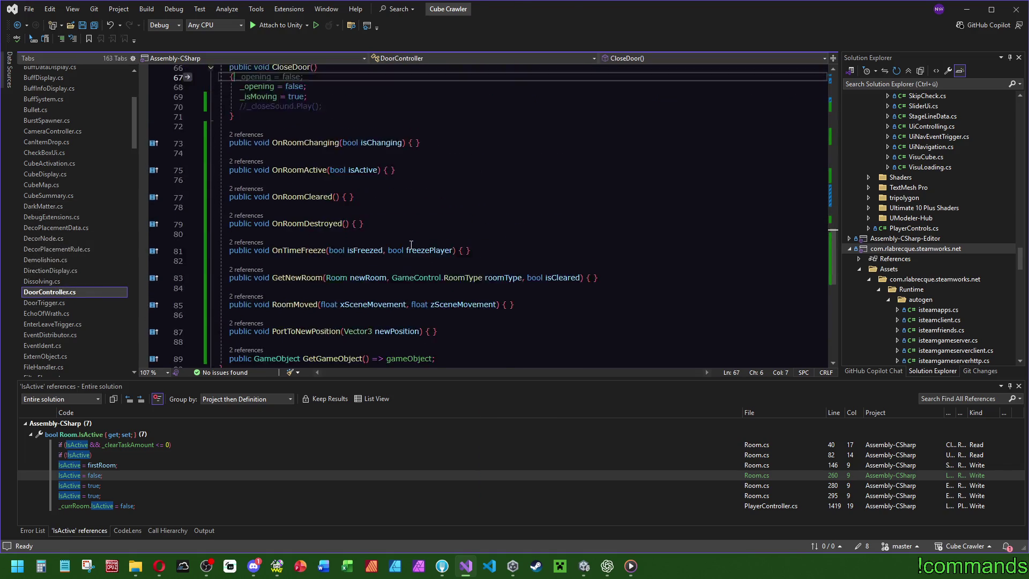
pyautogui.click(408, 169)
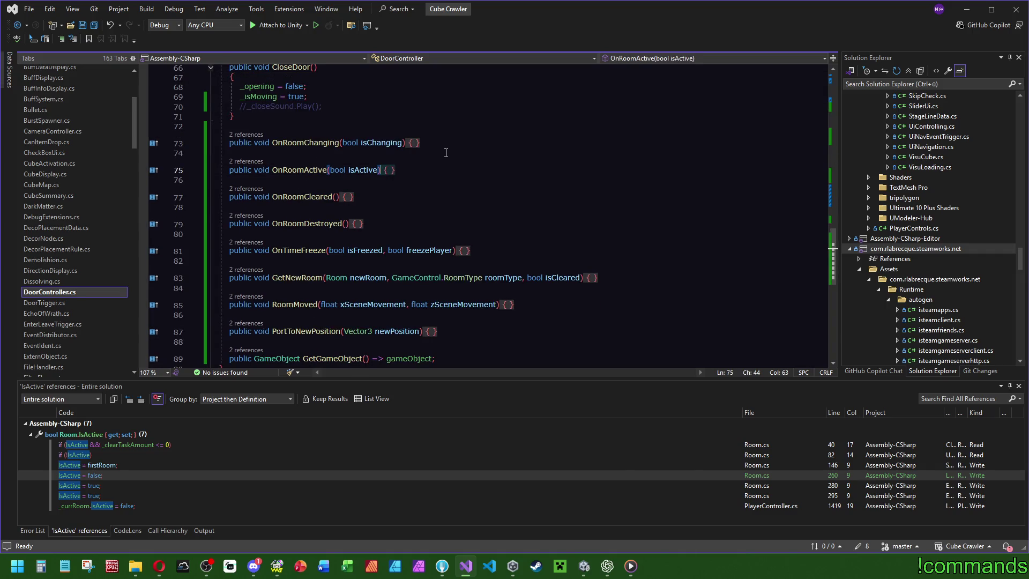
pyautogui.press('Return')
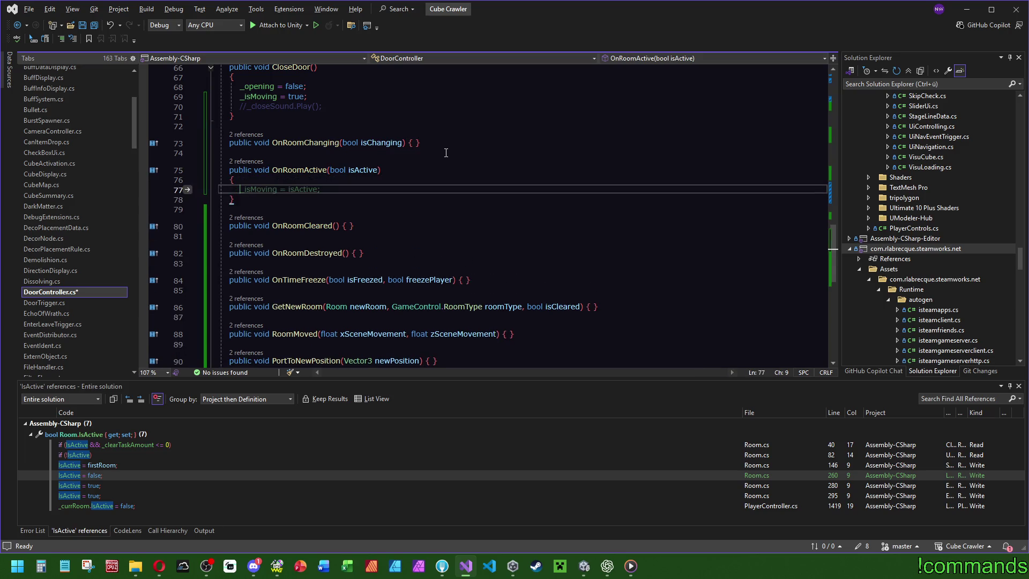
# Declare a private bool _roomIsActive field at the top of DoorController.
pyautogui.scroll(2, 354, 222)
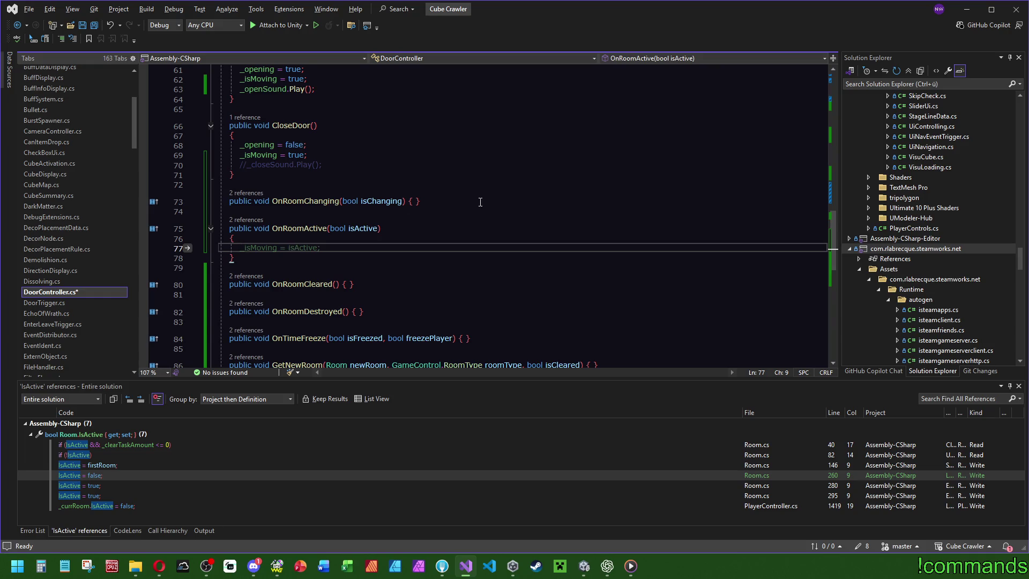
pyautogui.moveTo(832, 240); pyautogui.dragTo(832, 75)
pyautogui.click(356, 118)
pyautogui.press('Return')
pyautogui.press('Return')
pyautogui.press('Up')
pyautogui.write('priva')
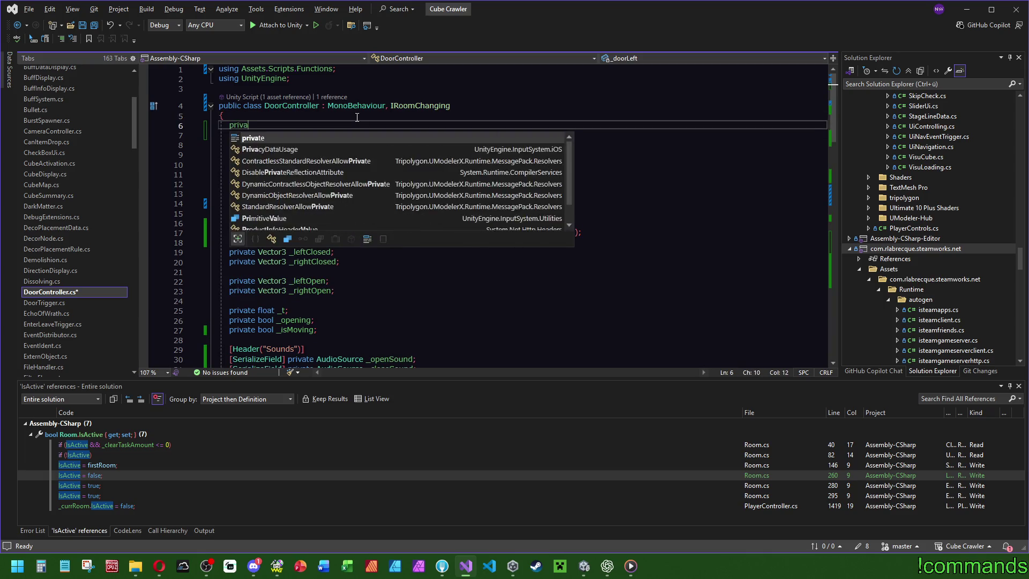
pyautogui.write('te bool ')
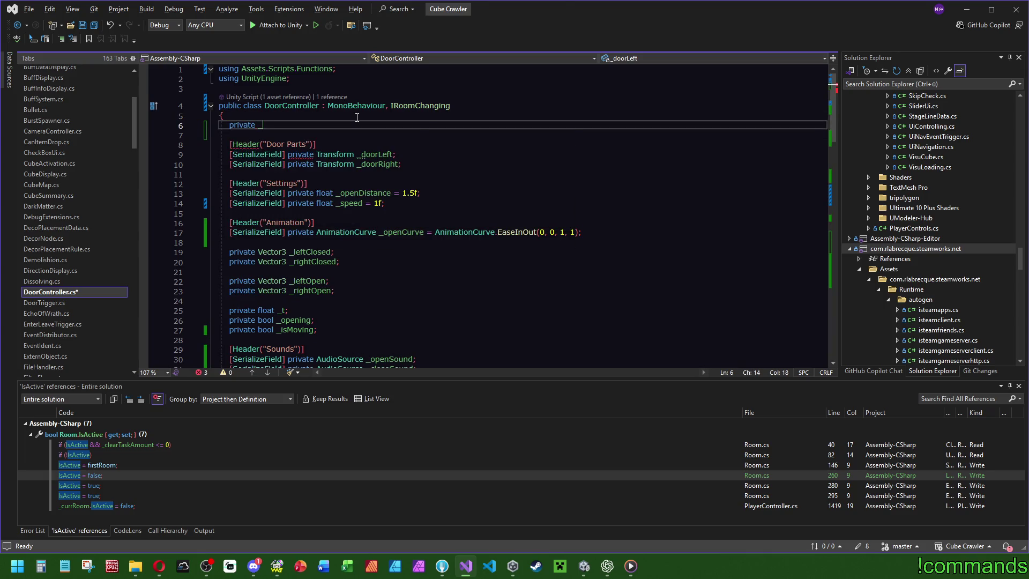
pyautogui.write('_room')
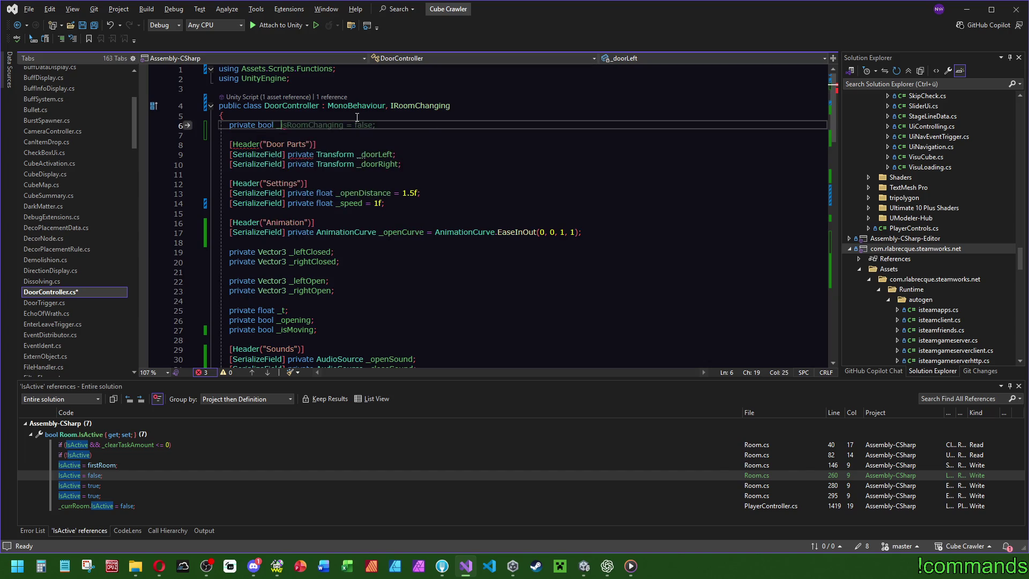
pyautogui.write('IsActive;')
pyautogui.doubleClick(299, 124)
pyautogui.moveTo(833, 113); pyautogui.dragTo(837, 261)
# Make OnRoomActive assign isActive to _roomIsActive.
pyautogui.click(402, 218)
pyautogui.write('_roomIsActive =')
pyautogui.press('Escape')
pyautogui.write('isActive;')
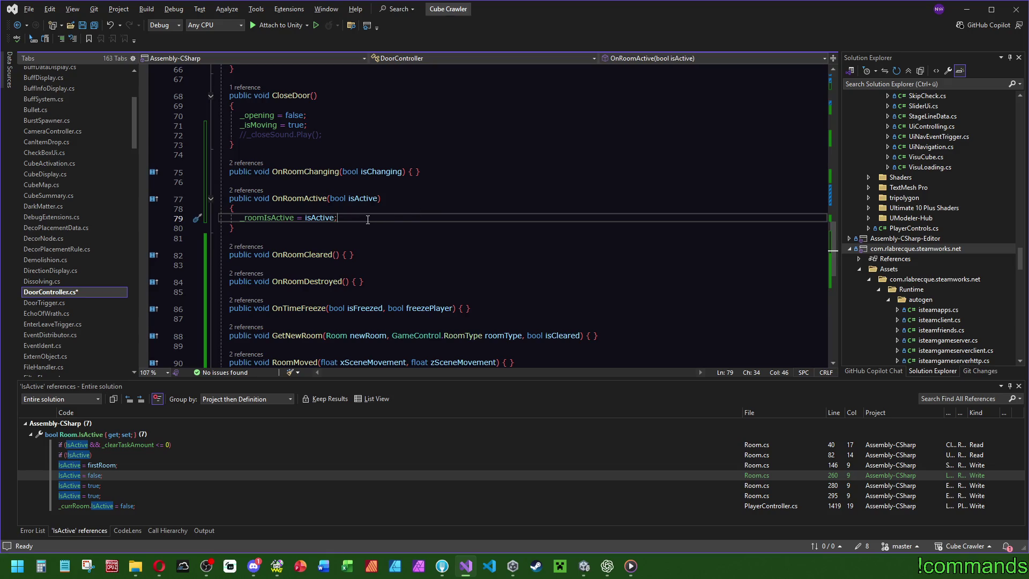
# Insert blank lines after the CloseDoor method for a new method.
pyautogui.scroll(8, 348, 236)
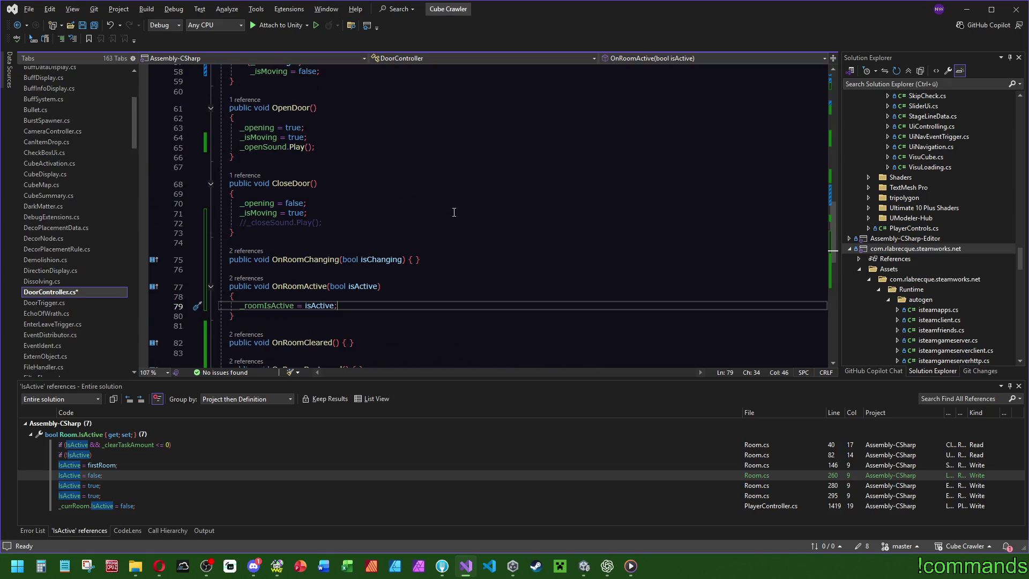
pyautogui.scroll(4, 304, 288)
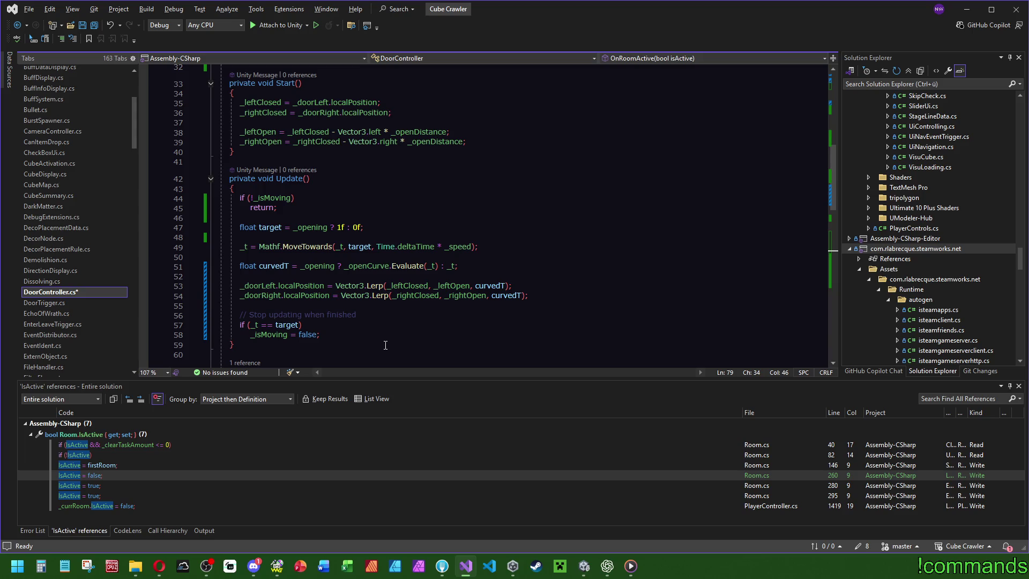
pyautogui.scroll(-9, 396, 327)
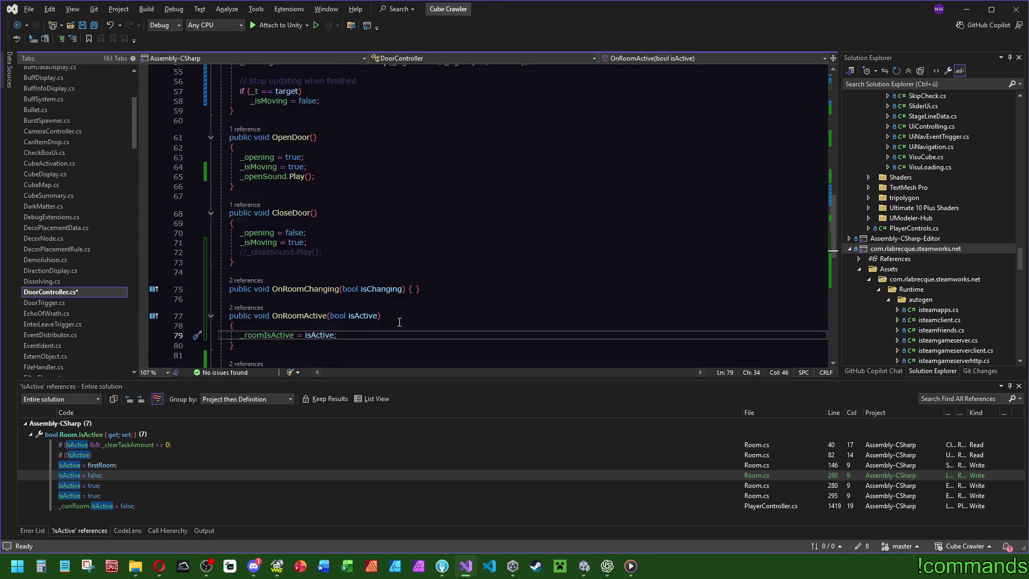
pyautogui.click(293, 233)
pyautogui.press('Return')
pyautogui.press('Return')
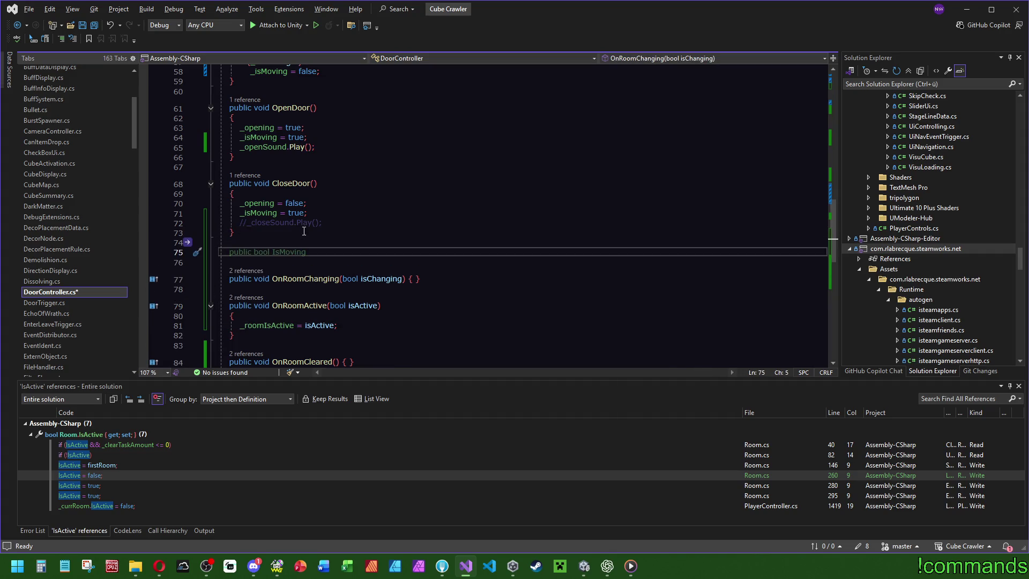
# Create an empty IEnumerator EnableAudio() method below CloseDoor.
pyautogui.write('IEn')
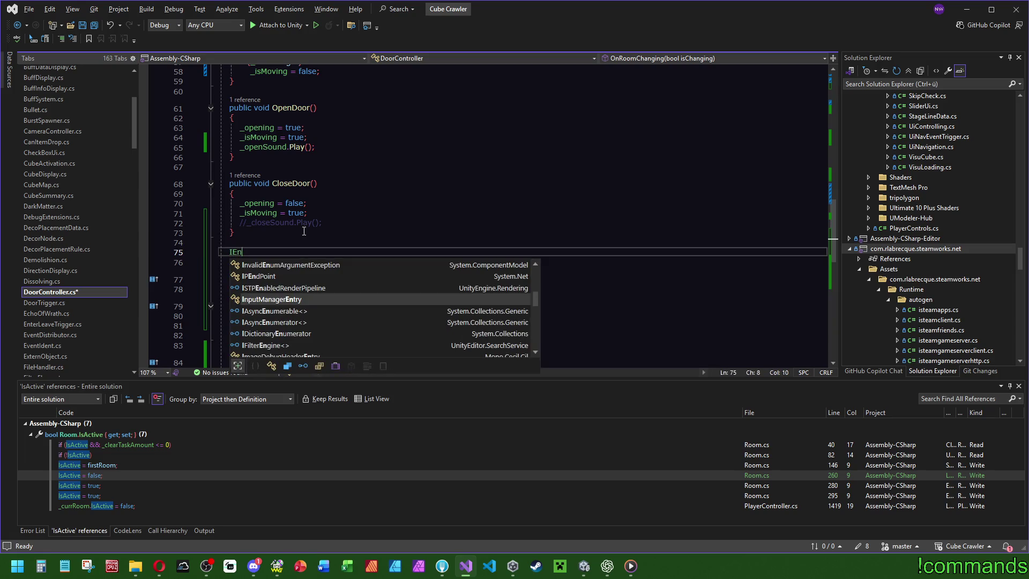
pyautogui.write('ummera')
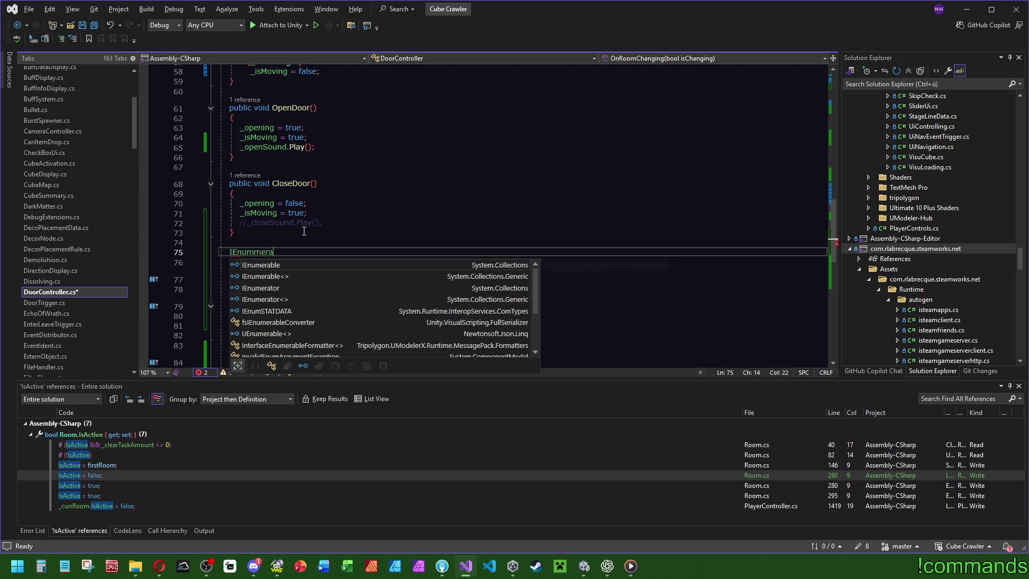
pyautogui.press('Down')
pyautogui.press('Down')
pyautogui.press('Tab')
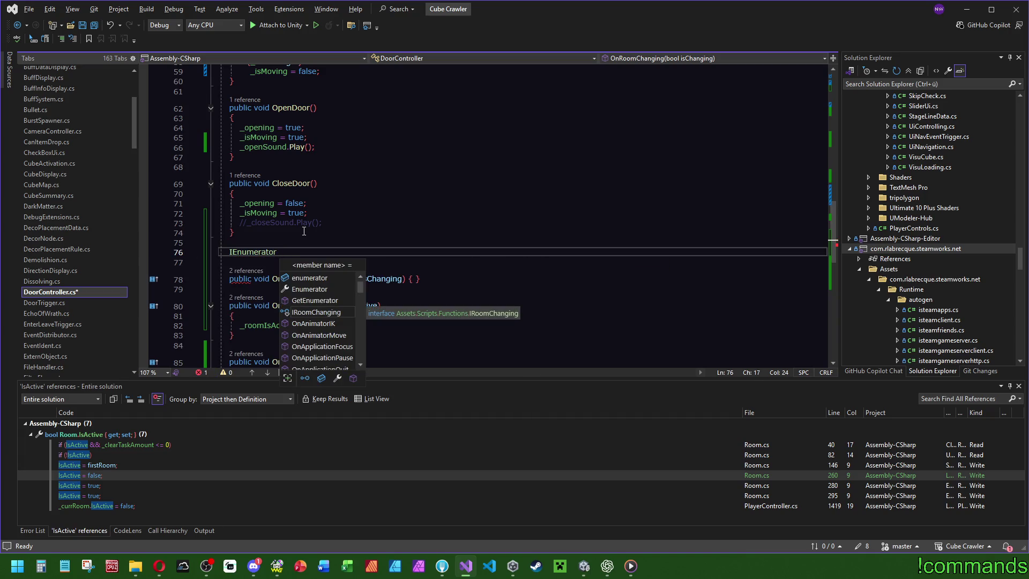
pyautogui.write('Ena')
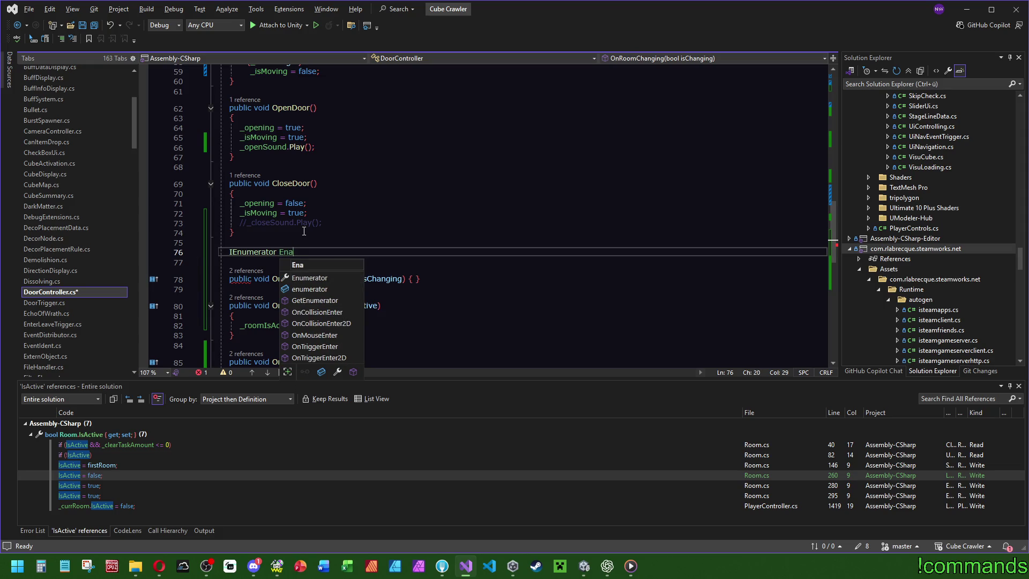
pyautogui.write('bleAudio')
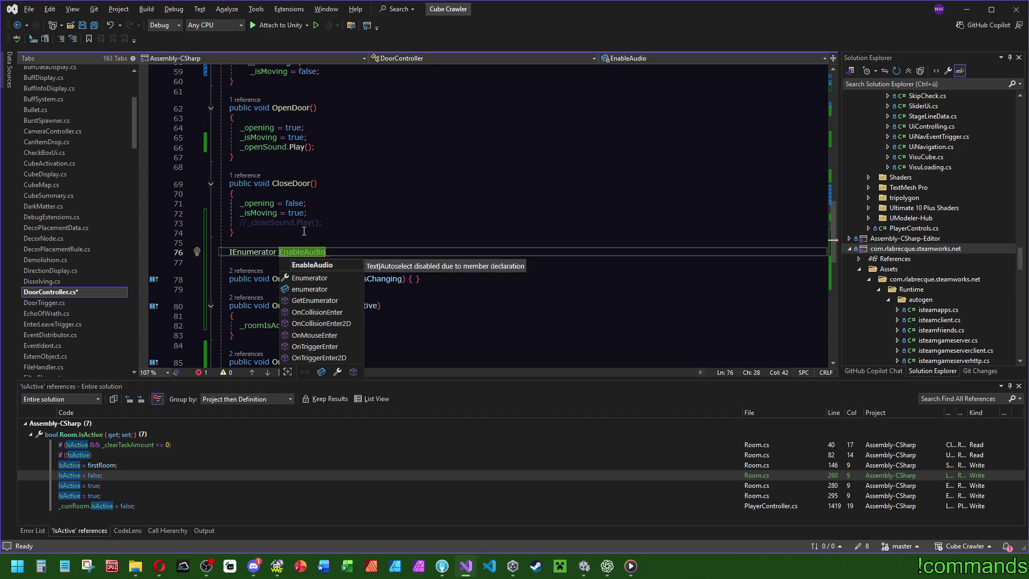
pyautogui.write('(){')
pyautogui.press('Return')
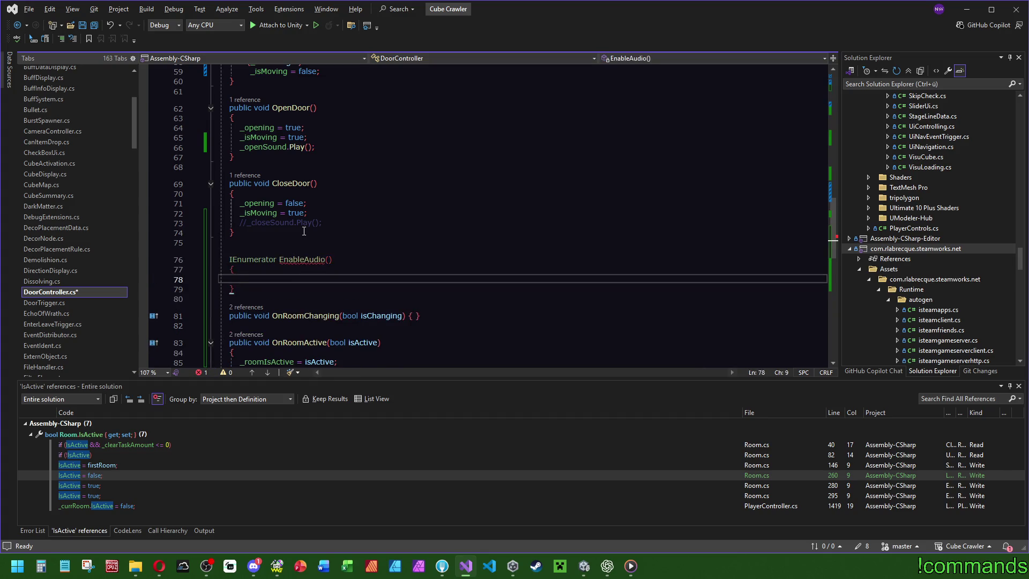
# Rename the coroutine to EnableAudioAfterTime.
pyautogui.press('Up')
pyautogui.press('Up')
pyautogui.press('End')
pyautogui.press('Left')
pyautogui.press('Left')
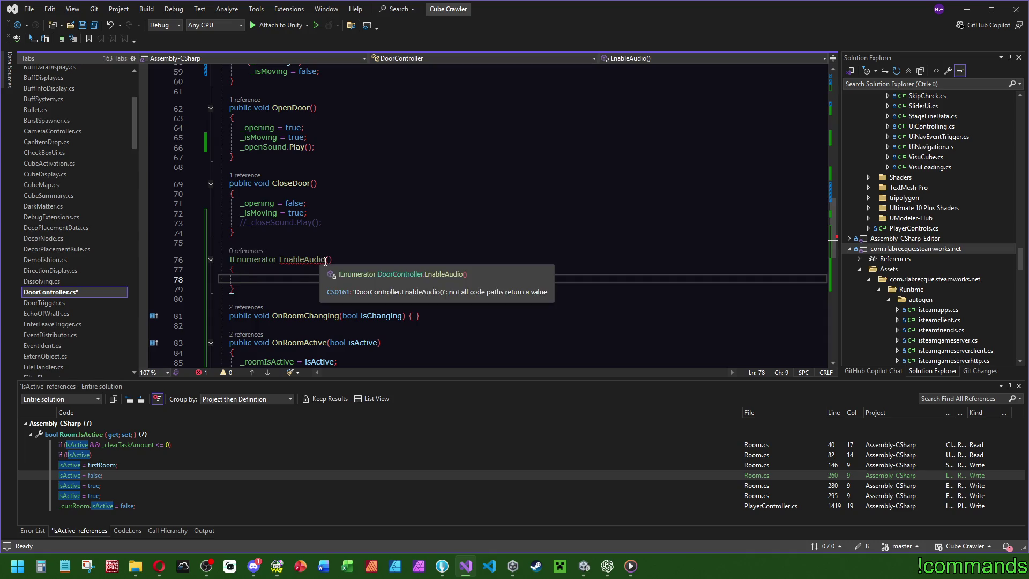
pyautogui.write('AfterTime')
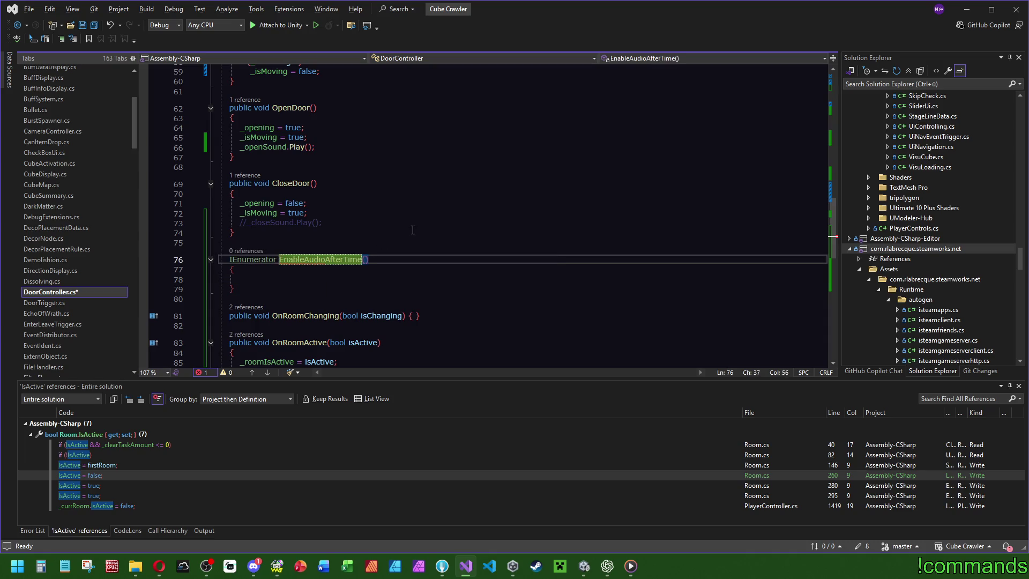
pyautogui.click(570, 229)
pyautogui.scroll(-3, 415, 307)
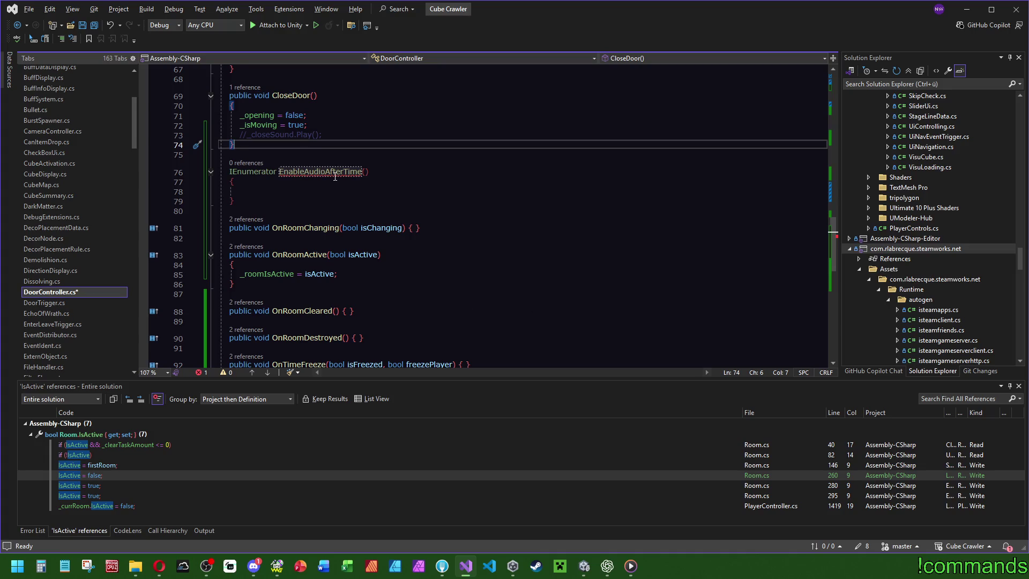
pyautogui.moveTo(324, 170)
pyautogui.click(369, 278)
# Add an if (!isActive) block in OnRoomActive that sets _openSound.enabled = false.
pyautogui.press('Return')
pyautogui.write('if (_')
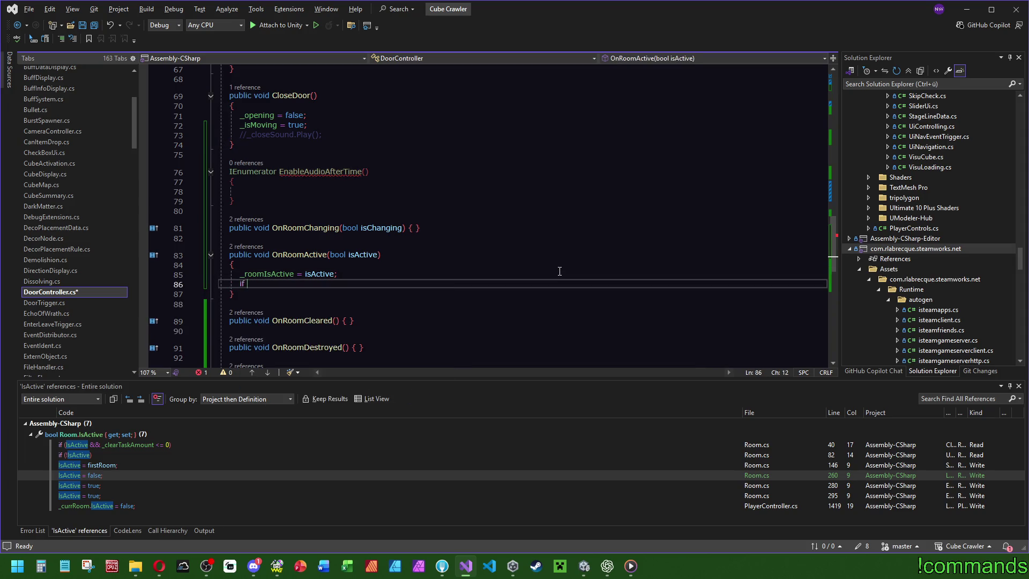
pyautogui.press('BackSpace')
pyautogui.write('!isActive')
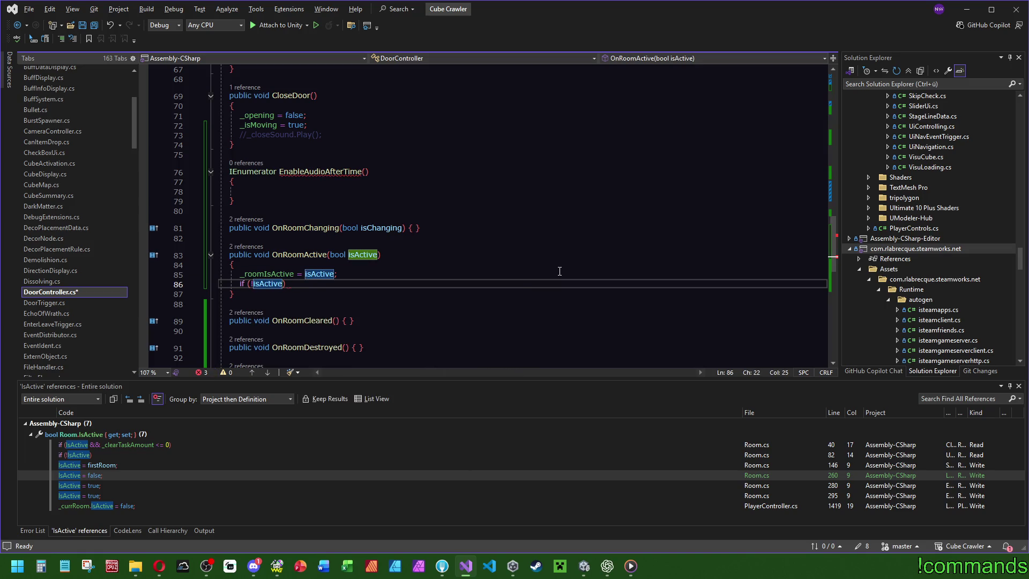
pyautogui.press('Return')
pyautogui.press('Return')
pyautogui.press('BackSpace')
pyautogui.write('{')
pyautogui.press('Return')
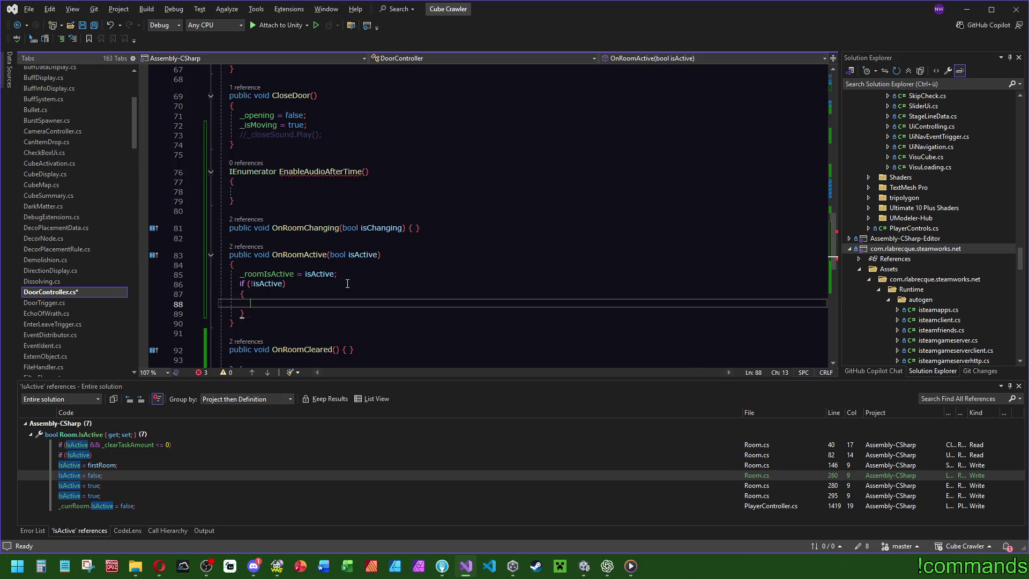
pyautogui.write('_ope')
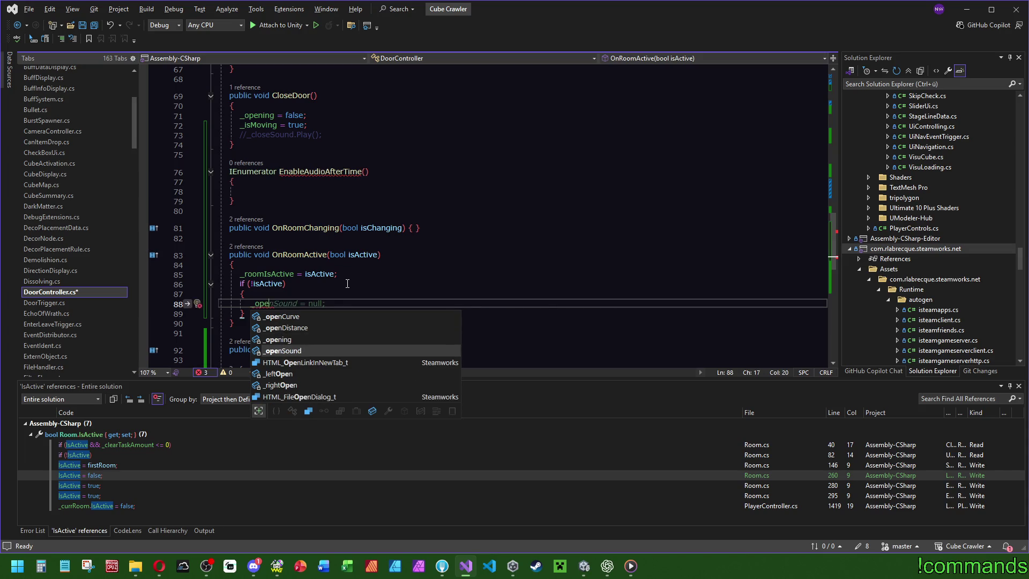
pyautogui.press('Tab')
pyautogui.write('.enabled = false;')
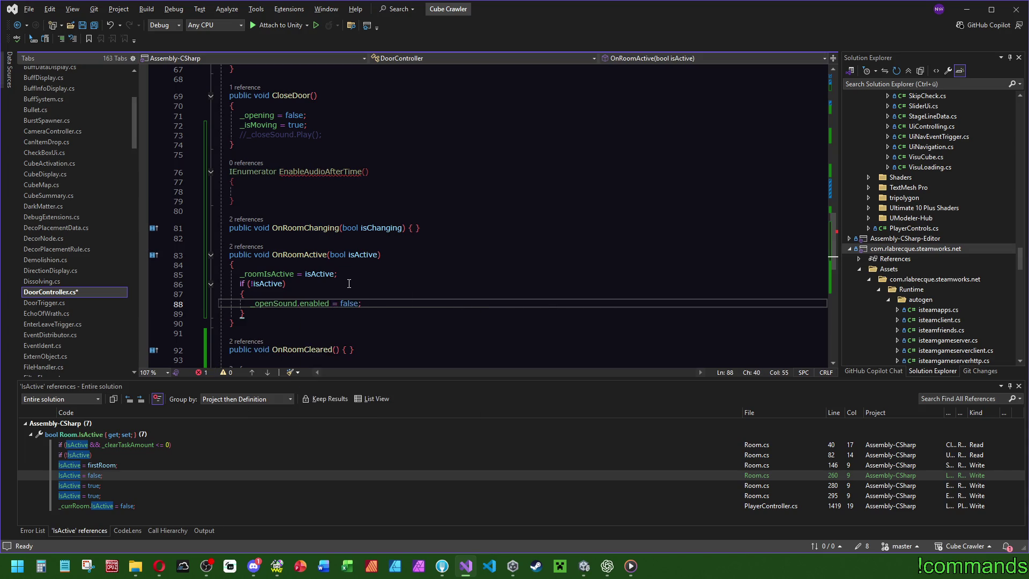
# Duplicate that line and change it to _closeSound.enabled = false.
pyautogui.hotkey('ctrl', 'd')
pyautogui.click(406, 241)
pyautogui.click(278, 314)
pyautogui.doubleClick(278, 314)
pyautogui.write('_clo')
pyautogui.press('Tab')
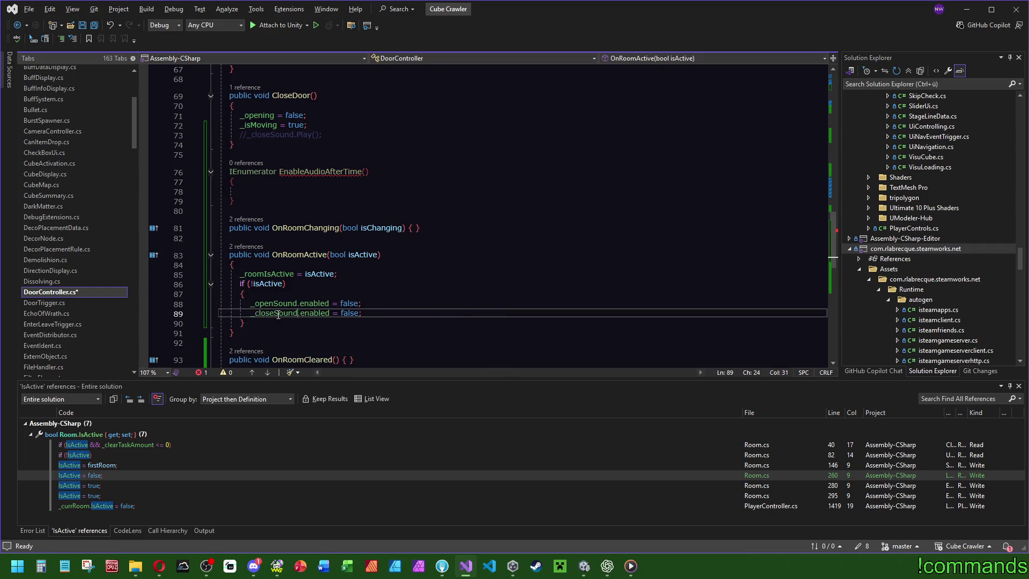
pyautogui.click(376, 286)
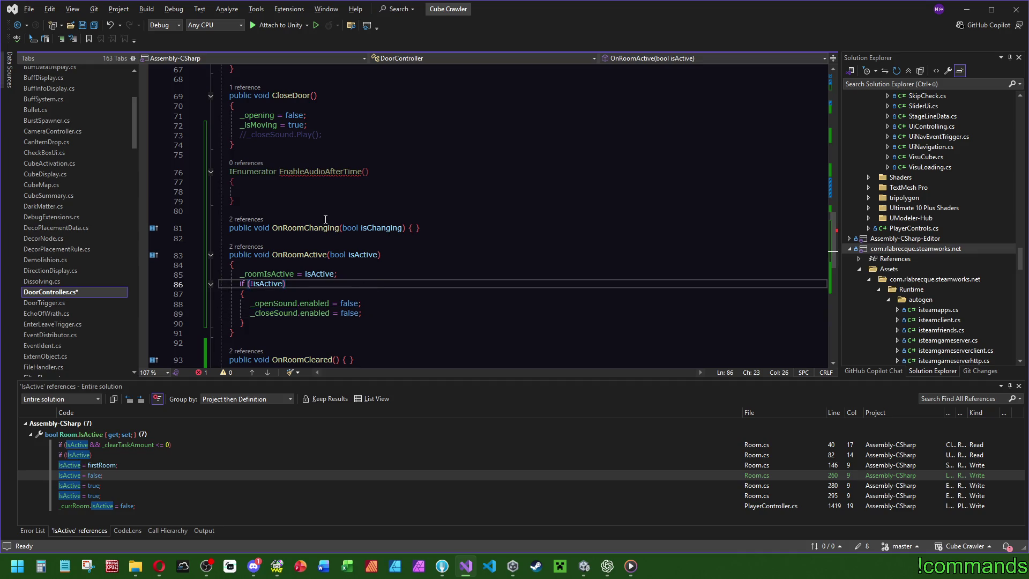
pyautogui.click(378, 191)
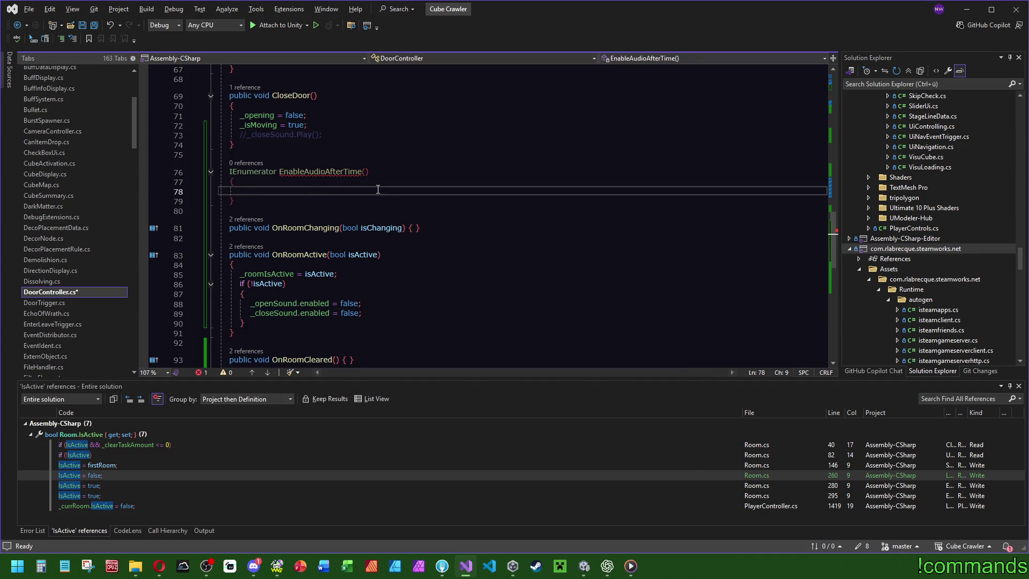
# Write yield return new WaitForSeconds(0.5f) in EnableAudioAfterTime, followed by the two sound lines.
pyautogui.write('ret')
pyautogui.press('BackSpace')
pyautogui.press('BackSpace')
pyautogui.press('BackSpace')
pyautogui.write('yi')
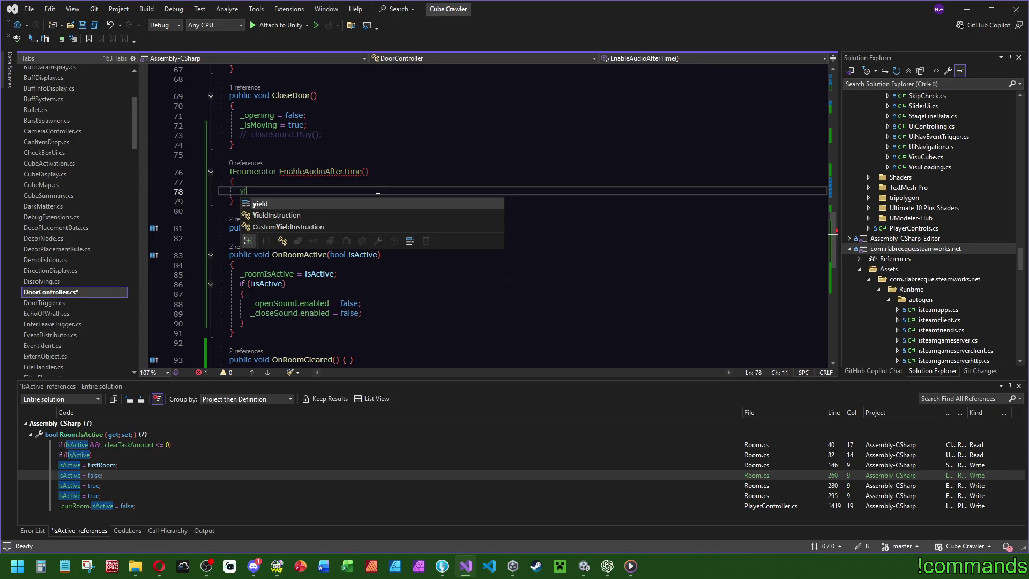
pyautogui.write('eld r')
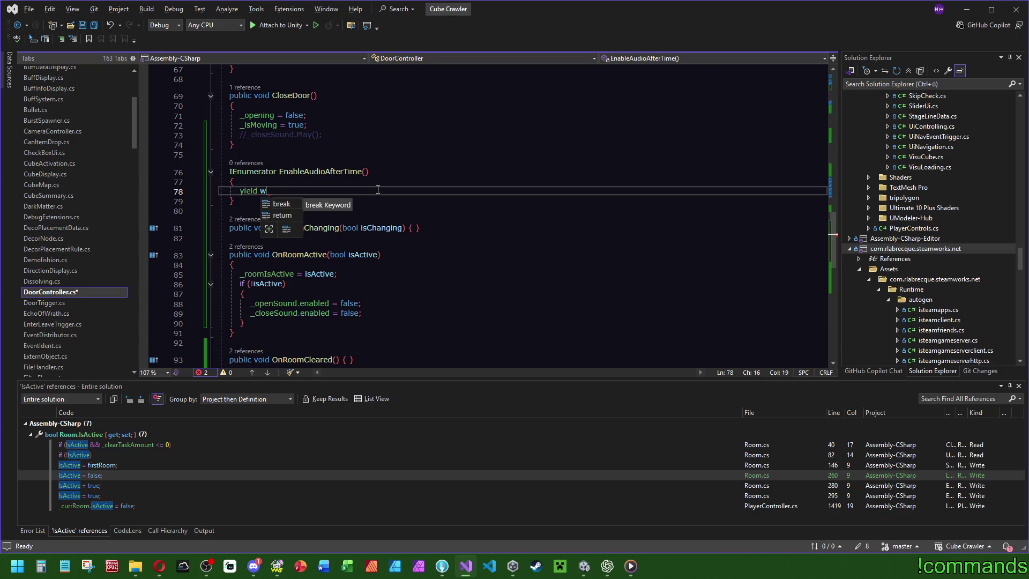
pyautogui.write('eturn wait')
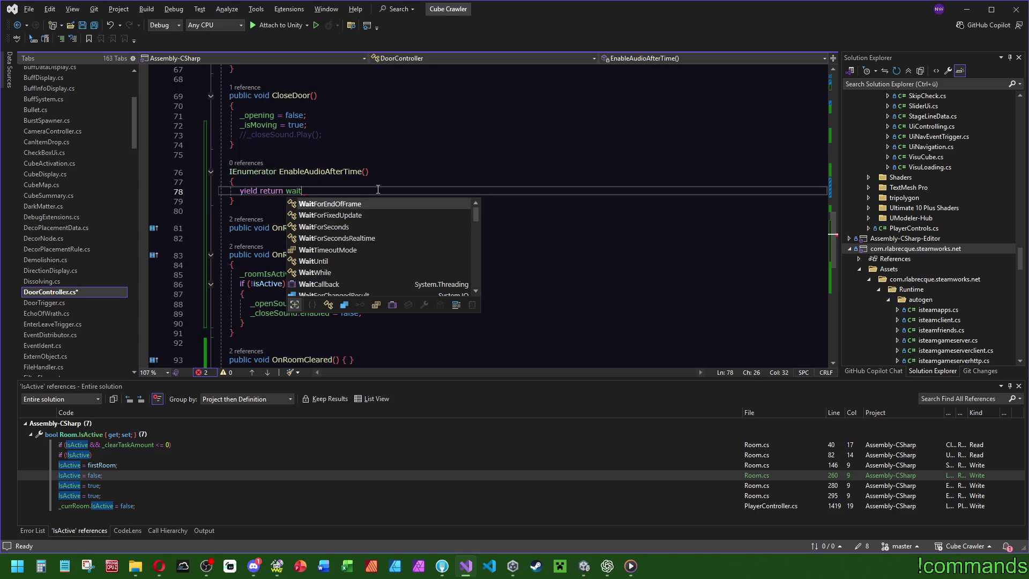
pyautogui.press('Down')
pyautogui.press('Down')
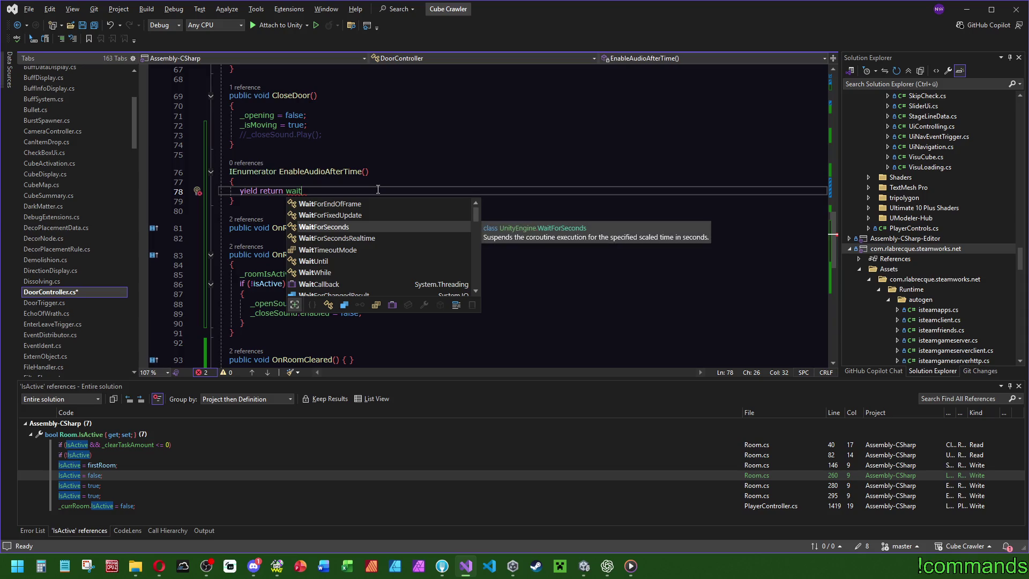
pyautogui.press('Tab')
pyautogui.write('(')
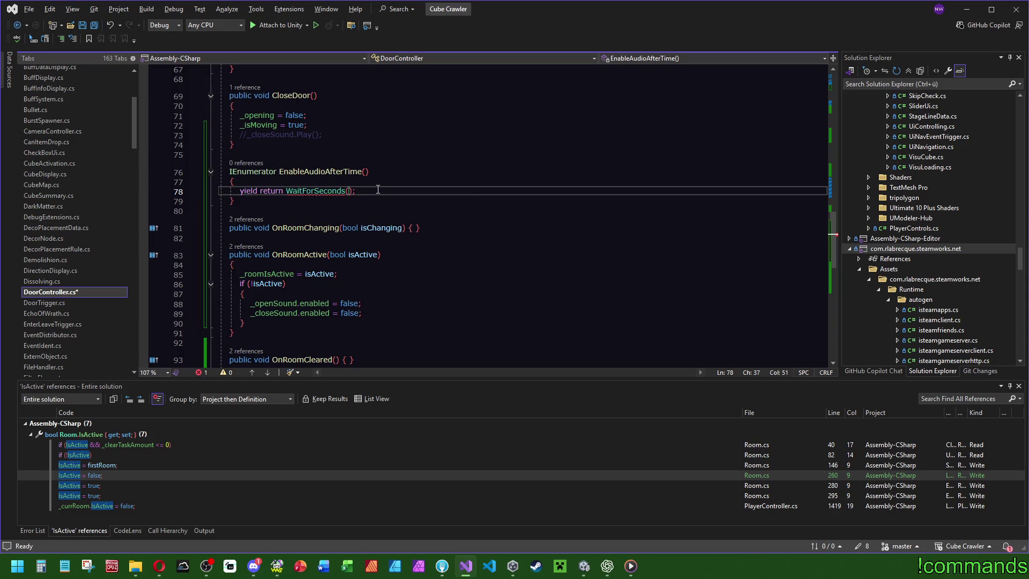
pyautogui.write('0.5f')
pyautogui.click(286, 191)
pyautogui.write('new')
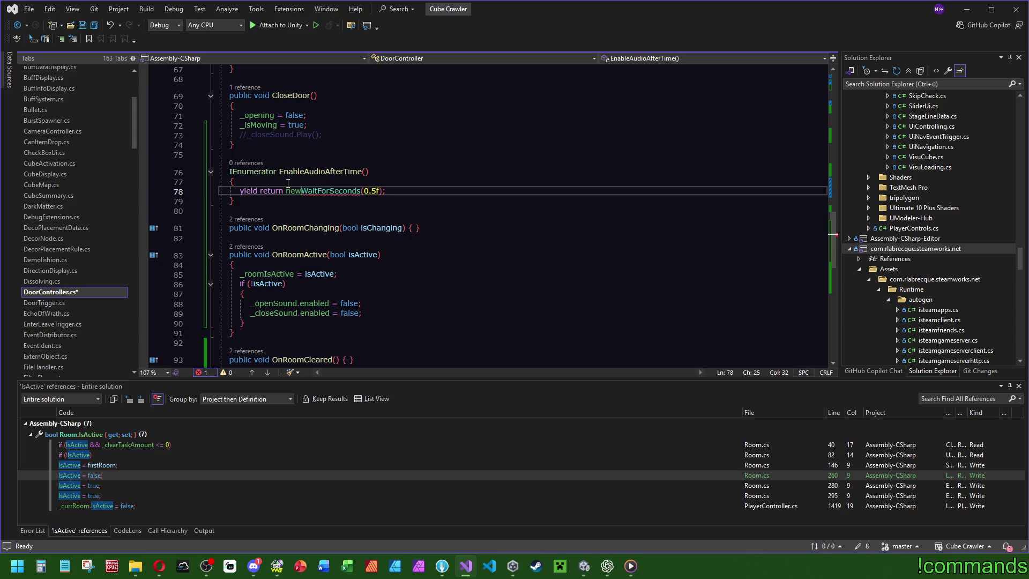
pyautogui.click(394, 190)
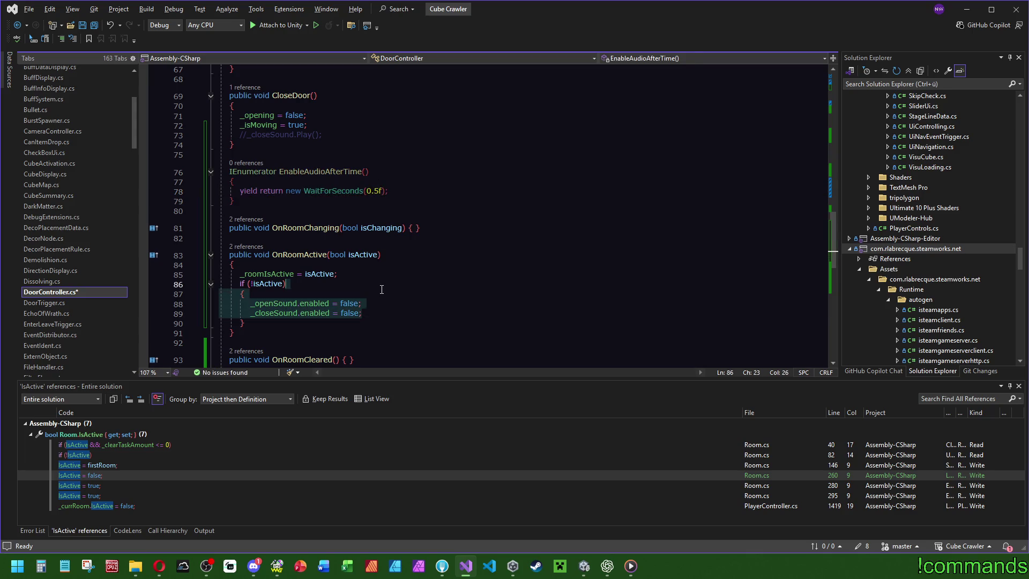
pyautogui.hotkey('ctrl', 'v')
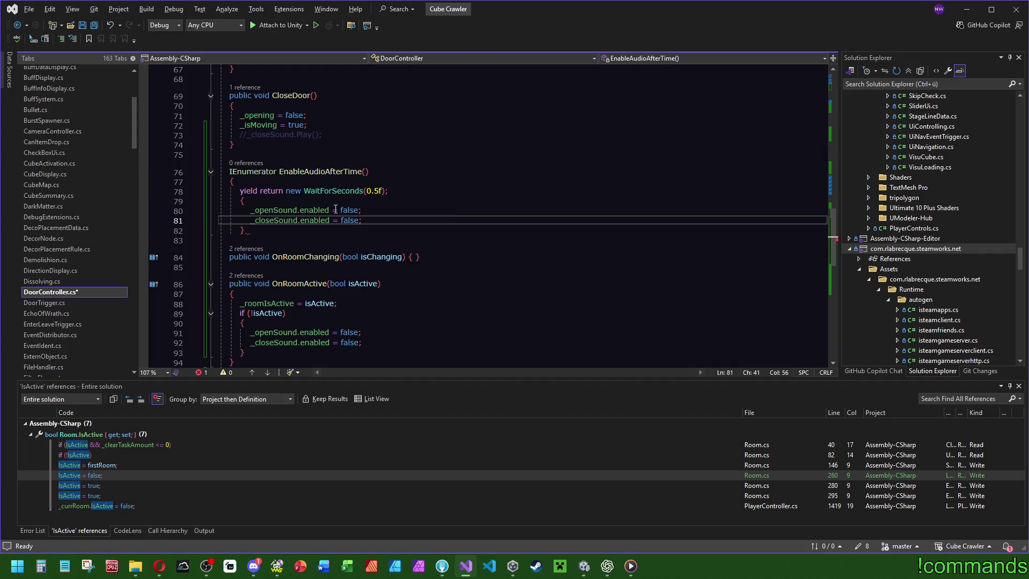
pyautogui.hotkey('ctrl', 'z')
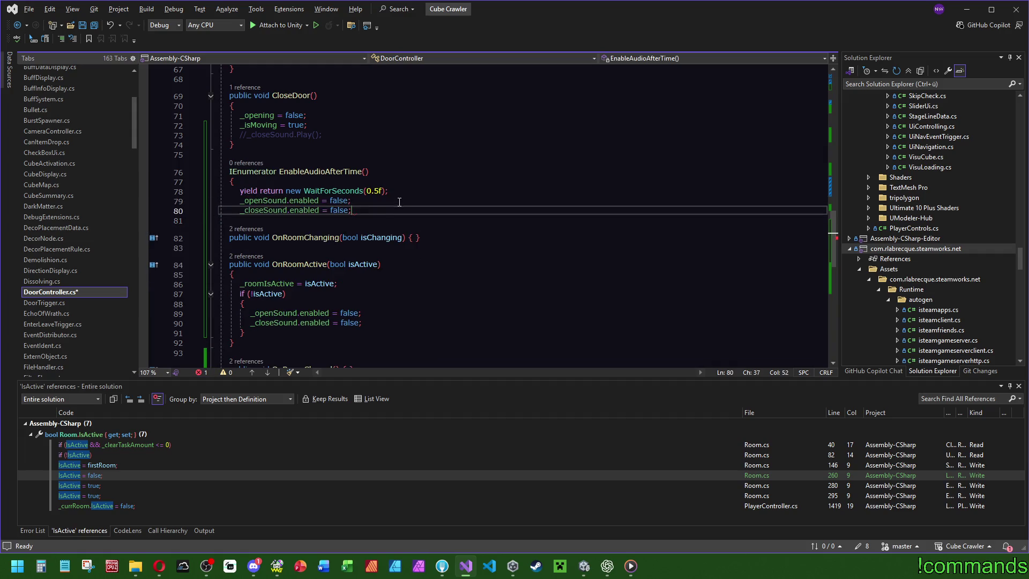
pyautogui.hotkey('ctrl', 'z')
# Set both _openSound.enabled and _closeSound.enabled to true in the coroutine.
pyautogui.click(349, 201)
pyautogui.doubleClick(338, 200)
pyautogui.write('true')
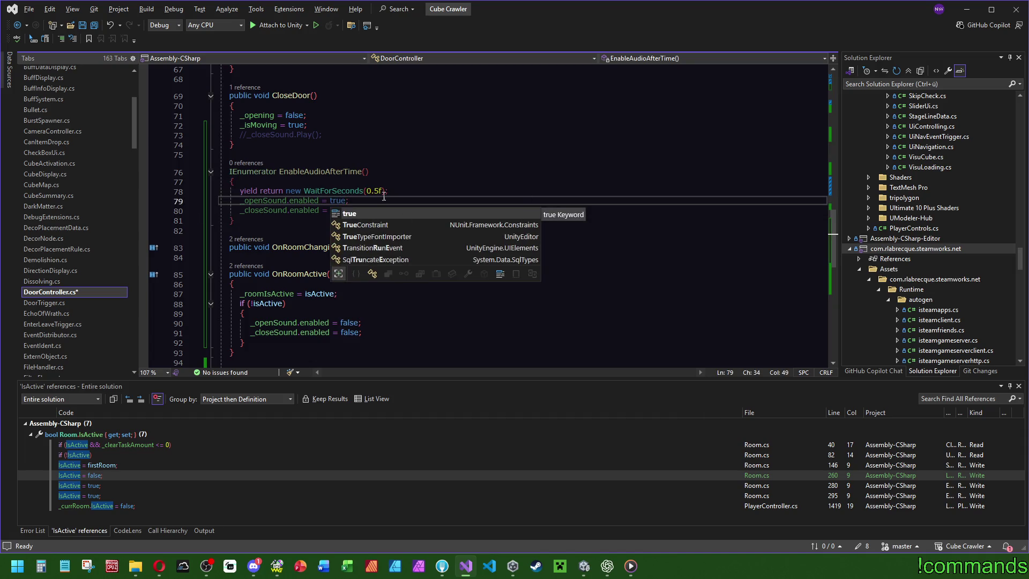
pyautogui.press('Up')
pyautogui.press('Up')
pyautogui.press('Up')
pyautogui.doubleClick(339, 210)
pyautogui.write('true')
pyautogui.press('Up')
pyautogui.press('Up')
pyautogui.press('Up')
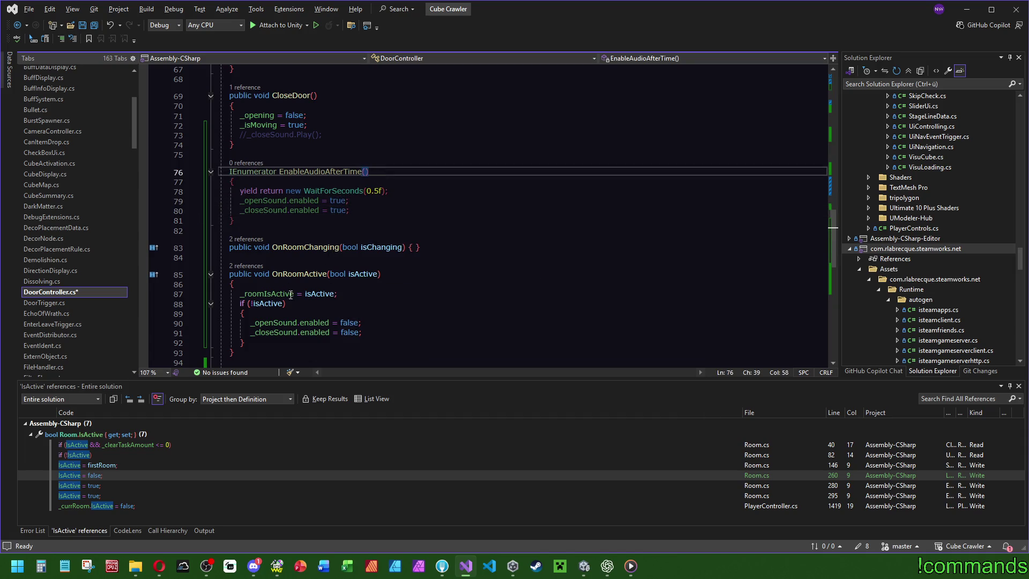
# Add return; inside the if (!isActive) block, then StartCoroutine(EnableAudioAfterTime()) after it.
pyautogui.click(370, 342)
pyautogui.click(375, 332)
pyautogui.press('Return')
pyautogui.write('return;')
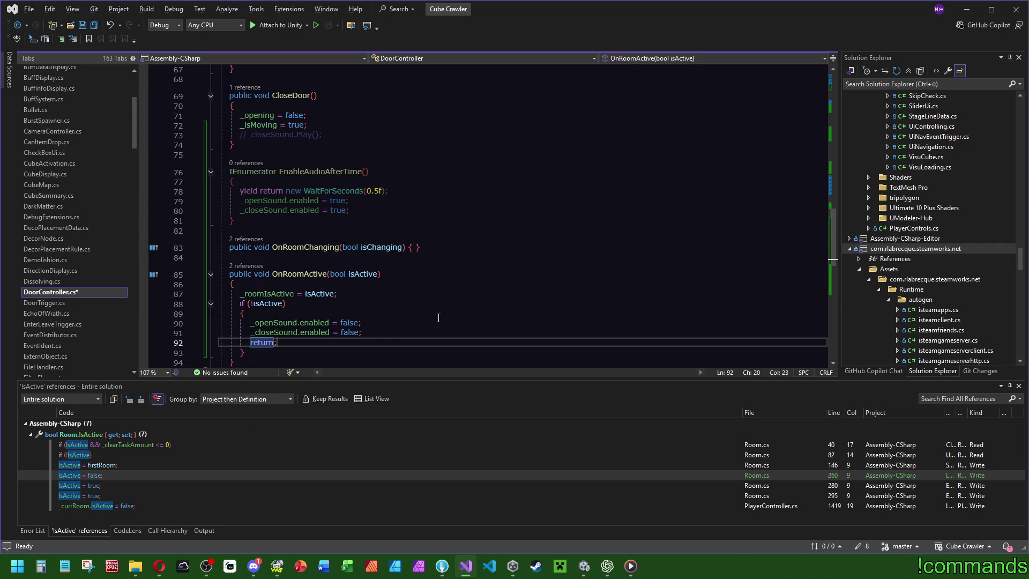
pyautogui.press('Down')
pyautogui.press('Return')
pyautogui.scroll(-3, 482, 300)
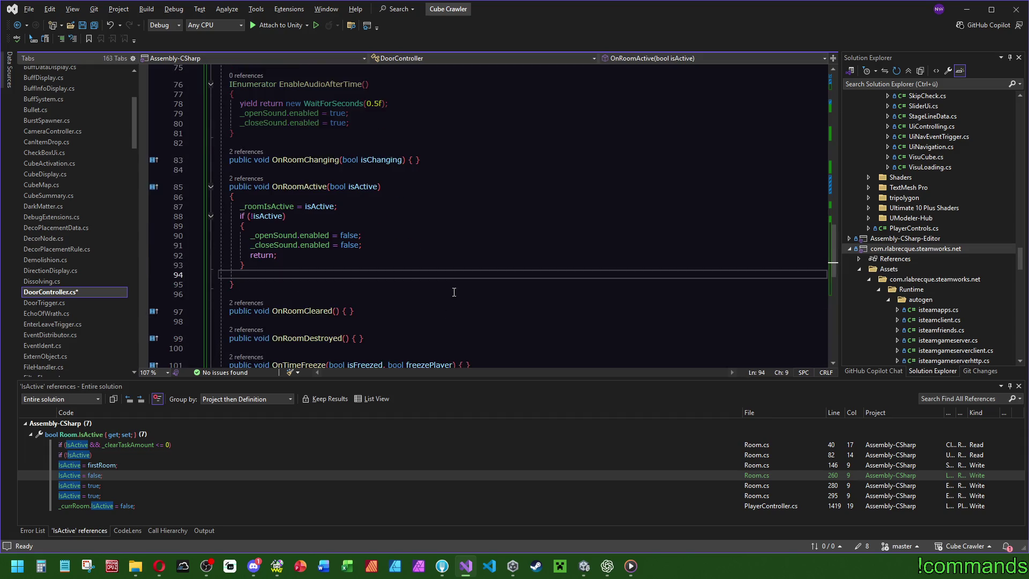
pyautogui.write('star')
pyautogui.press('Down')
pyautogui.press('Tab')
pyautogui.press('Tab')
# Save DoorController.cs and let Unity compile the scripts.
pyautogui.click(453, 264)
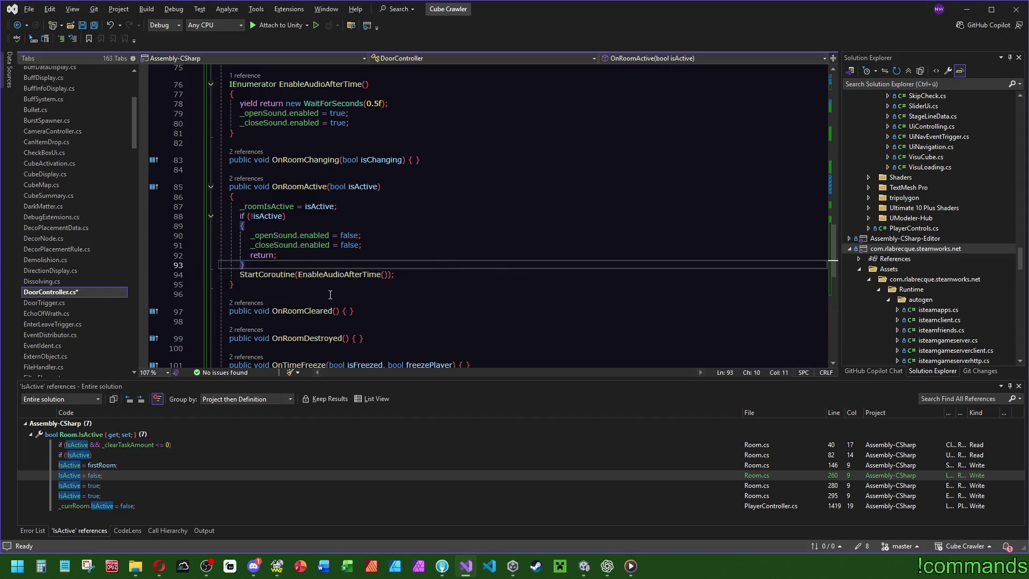
pyautogui.hotkey('ctrl', 's')
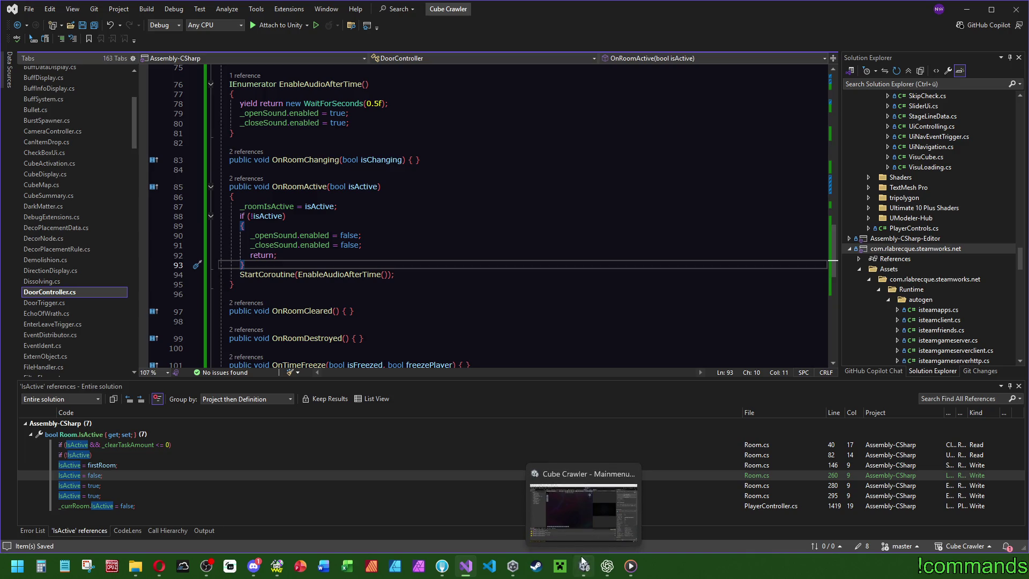
pyautogui.click(582, 563)
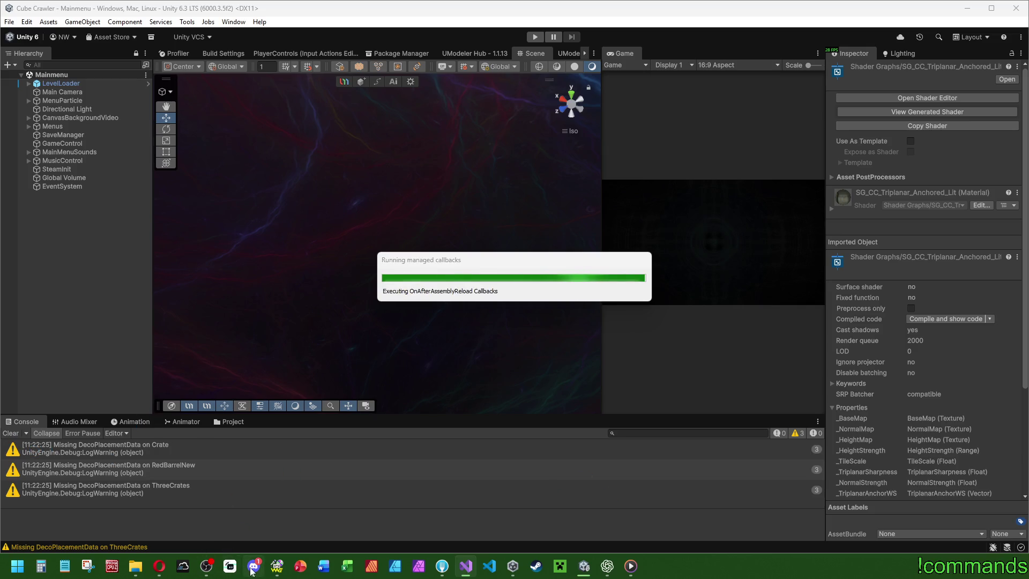
pyautogui.click(465, 566)
pyautogui.click(381, 103)
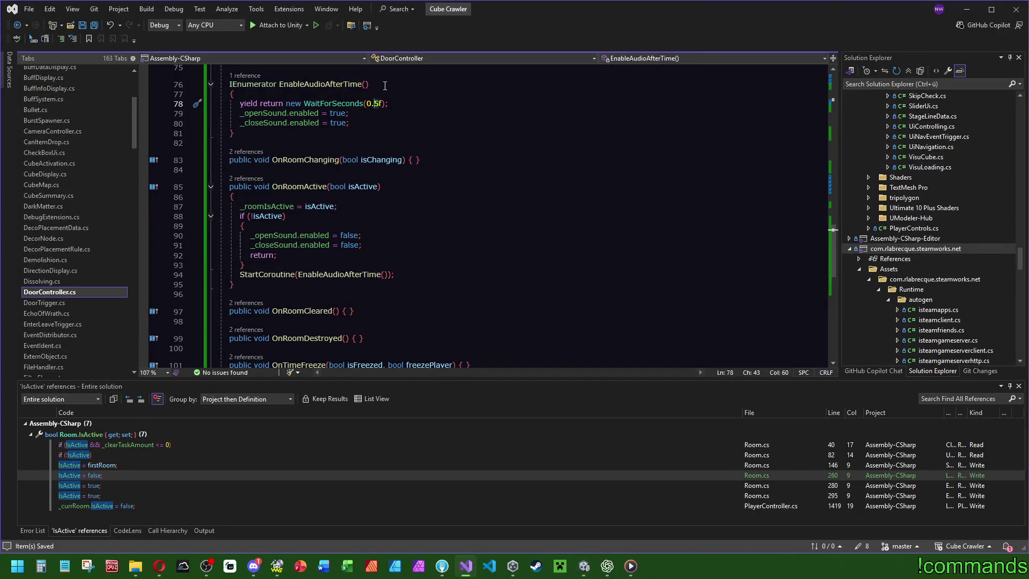
# Shorten the delay to 0.1f and save, then make line 78 yield return null instead.
pyautogui.write('1')
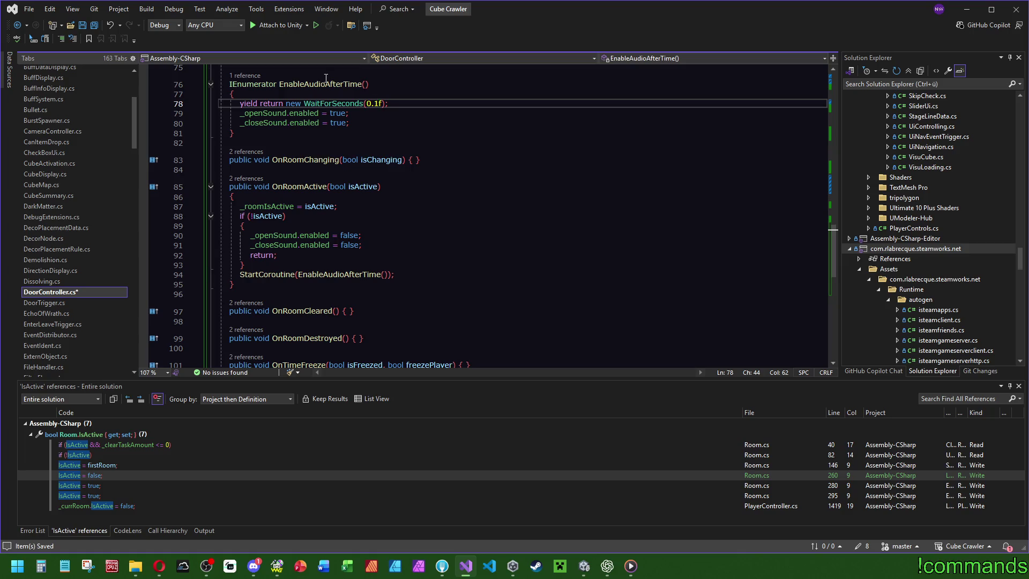
pyautogui.hotkey('ctrl', 's')
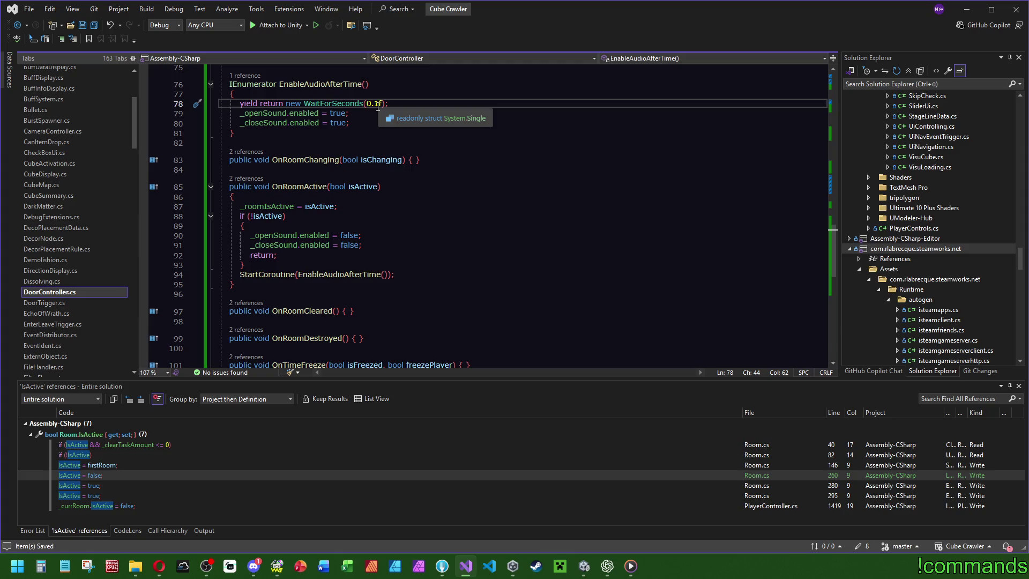
pyautogui.doubleClick(324, 103)
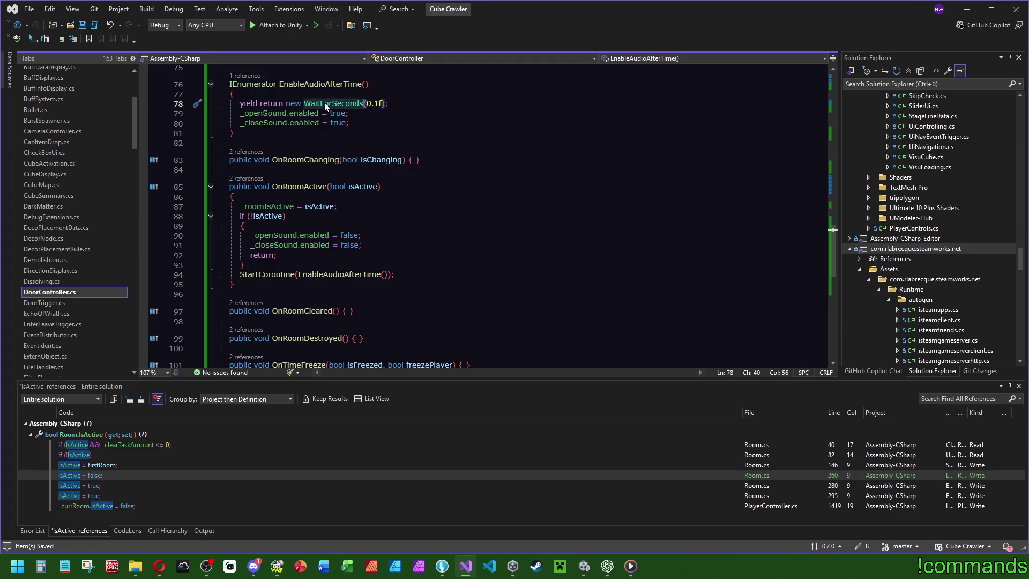
pyautogui.write('frame')
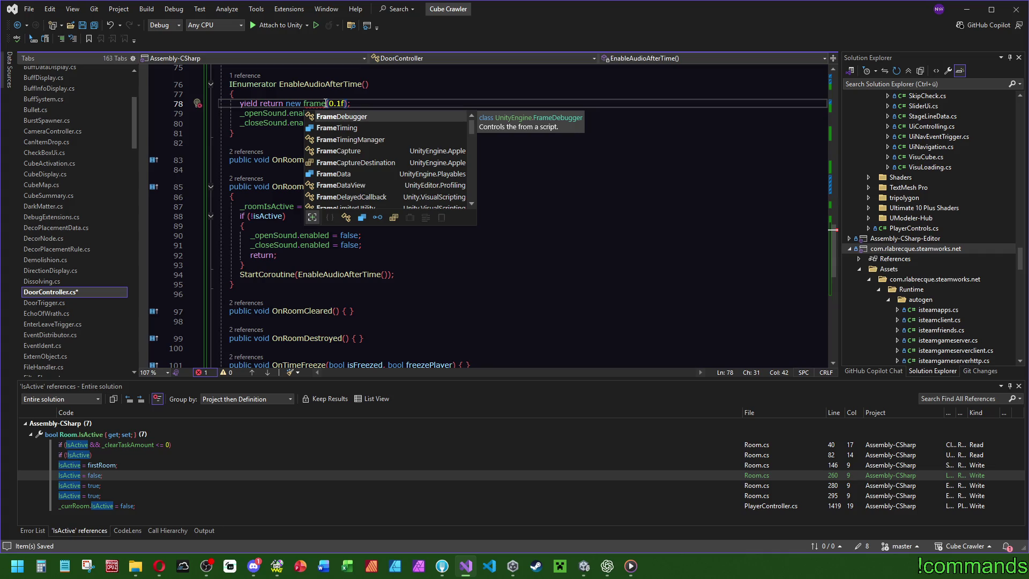
pyautogui.scroll(-5, 380, 143)
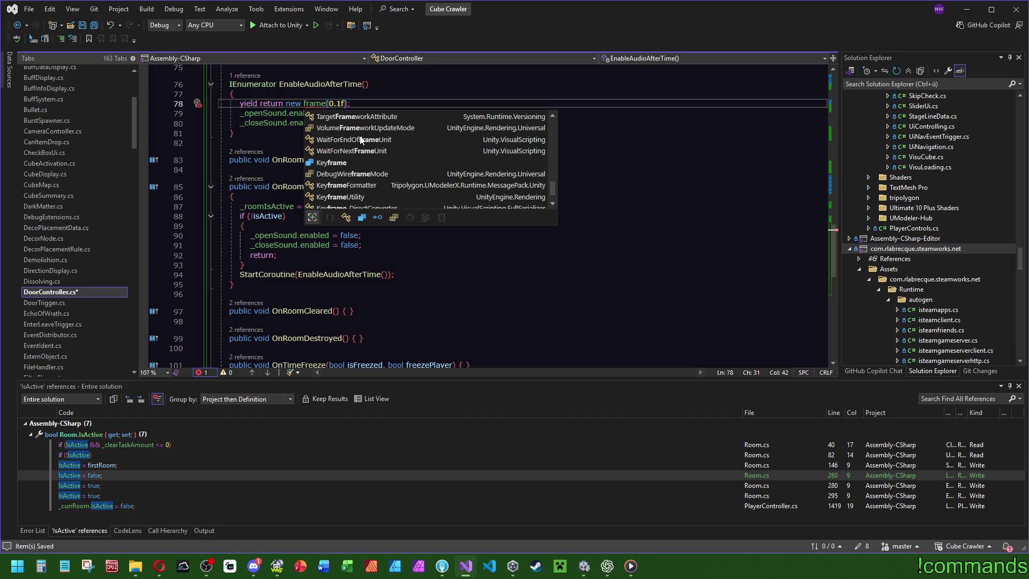
pyautogui.click(281, 85)
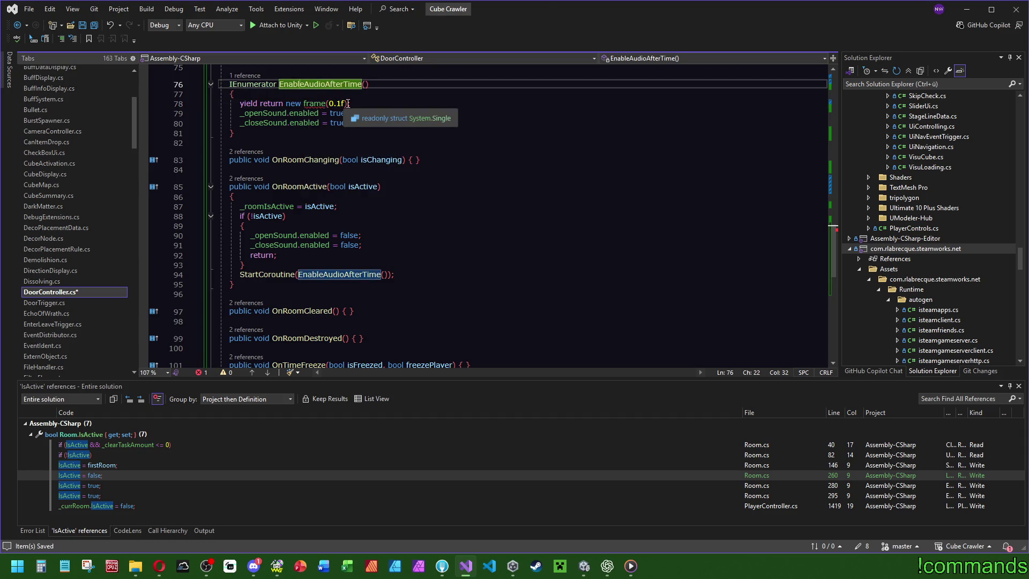
pyautogui.click(287, 104)
pyautogui.write('null')
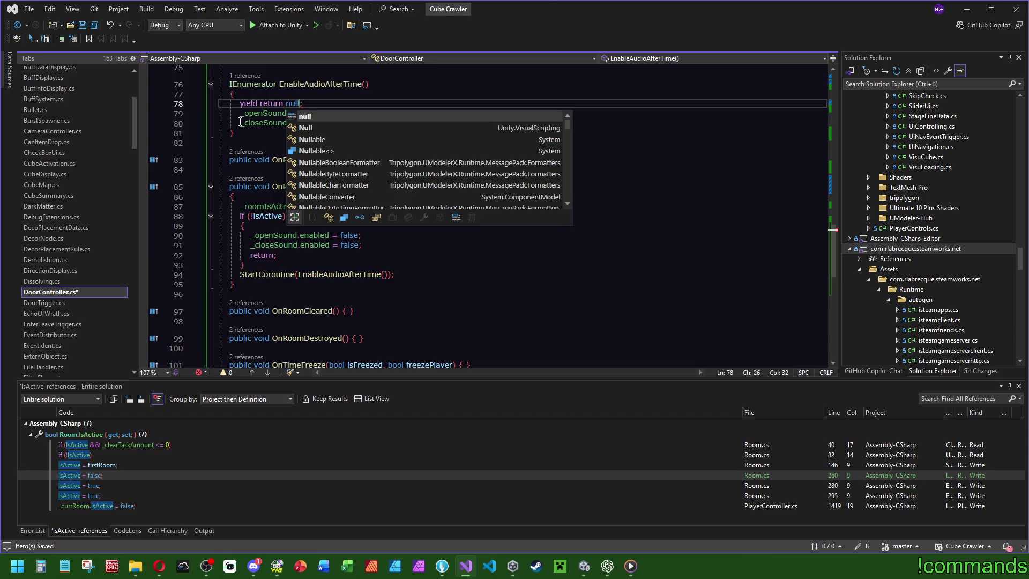
pyautogui.press('Escape')
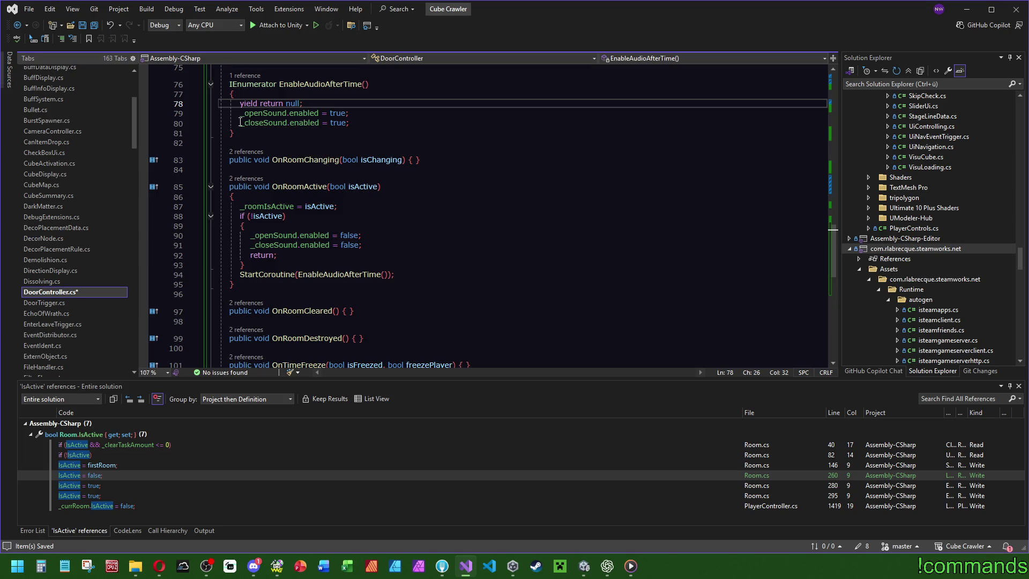
pyautogui.click(607, 565)
# Ask ChatGPT 'Wie warte ich bei einer Coroutine einen Frame?' and read the yield return null answer.
pyautogui.write('Wie warte ich bei')
pyautogui.write('einer Coroutin')
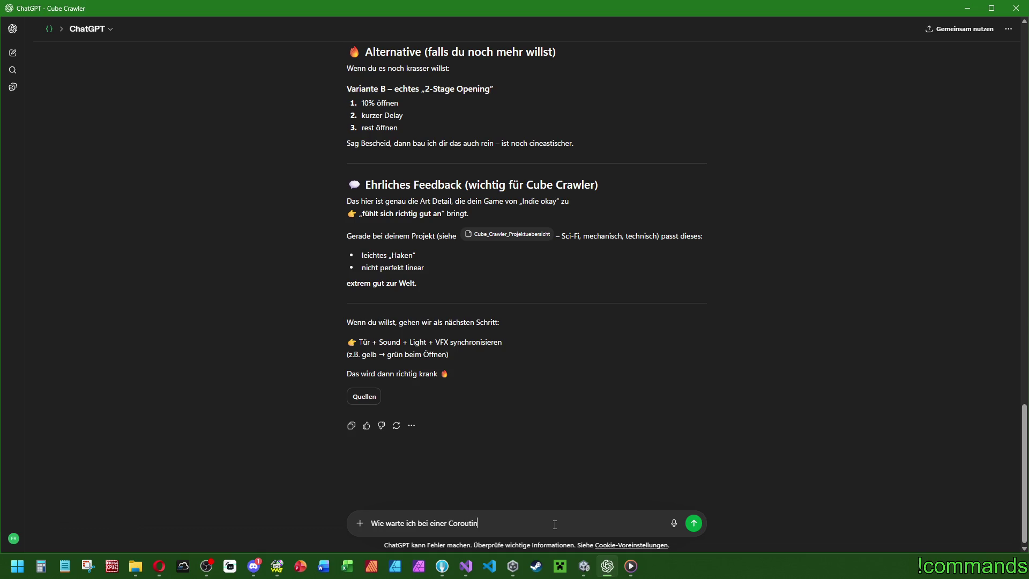
pyautogui.write('e einen Frame?')
pyautogui.press('Return')
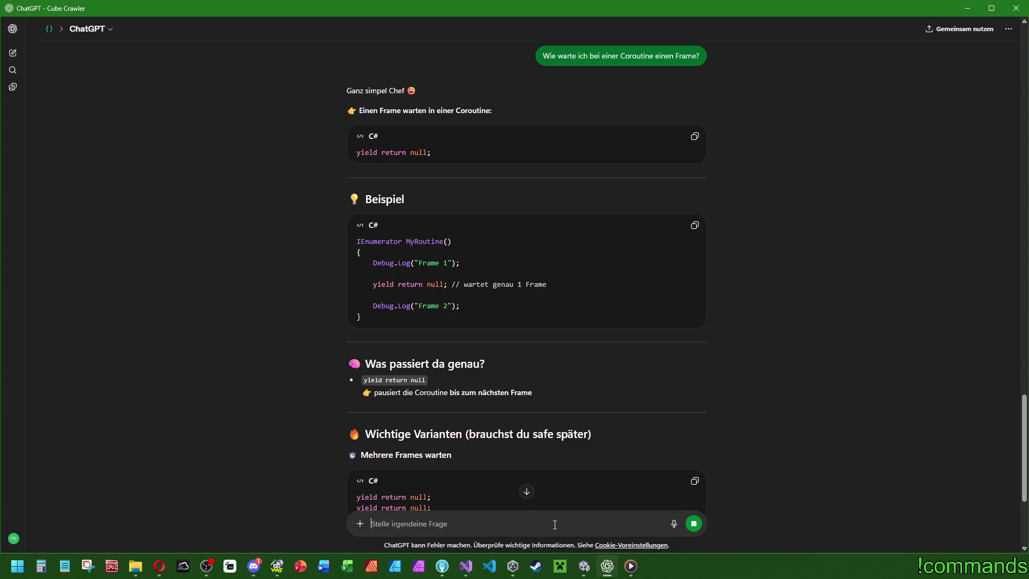
pyautogui.scroll(-6, 562, 305)
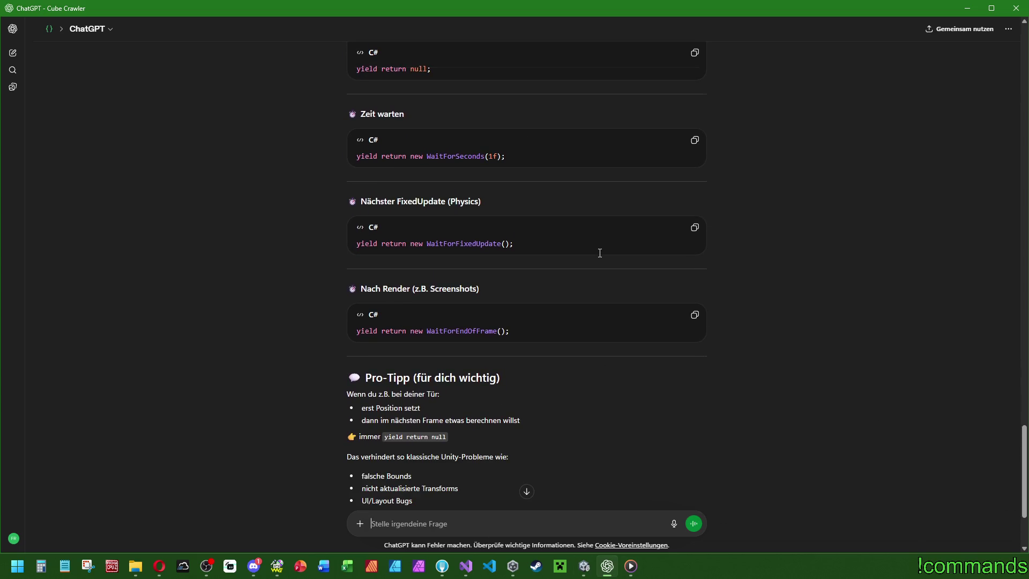
pyautogui.scroll(-3, 599, 253)
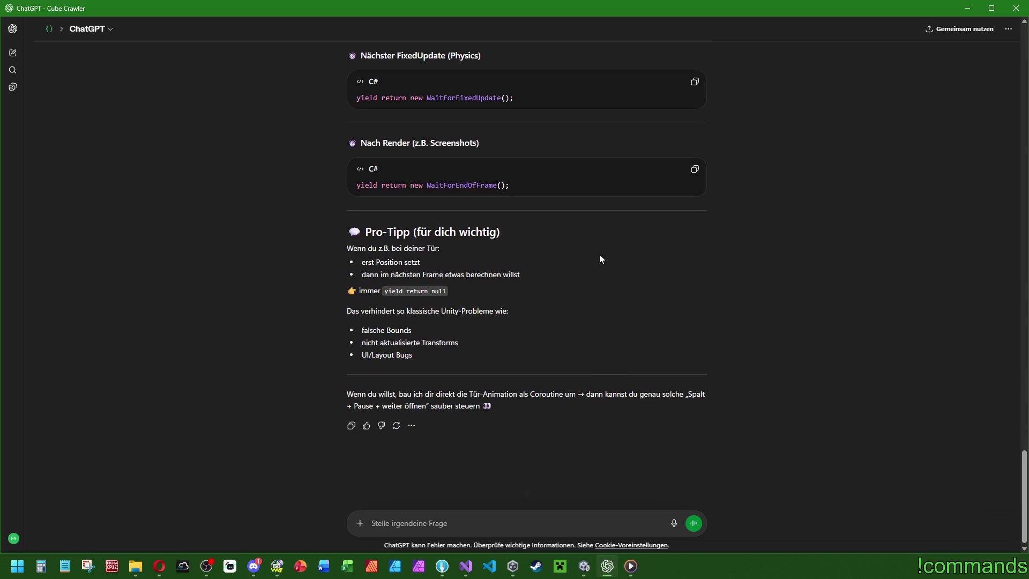
pyautogui.click(967, 8)
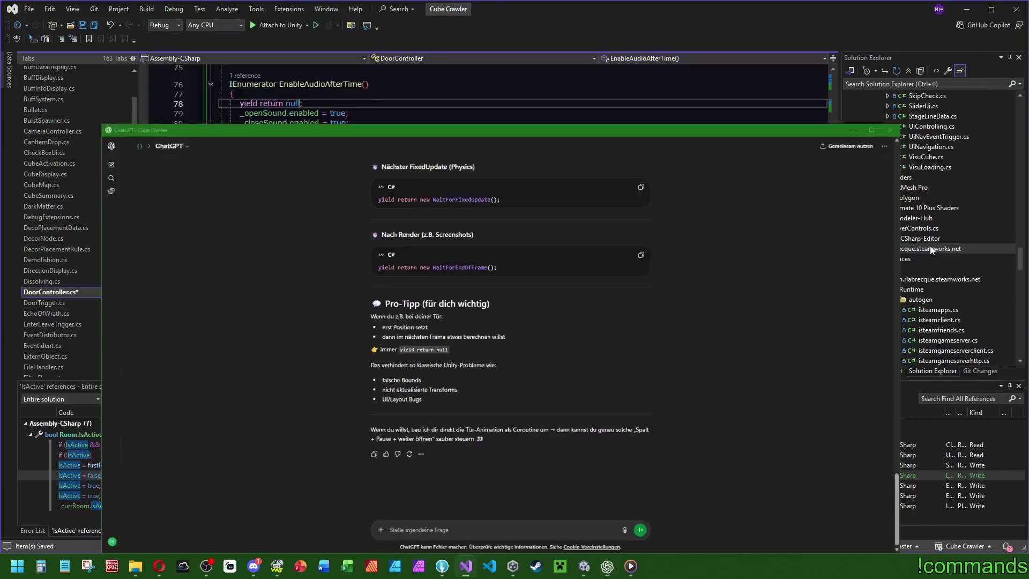
# Comment the yield return null line about waiting a frame before the door sound turns on, and save.
pyautogui.scroll(4, 368, 224)
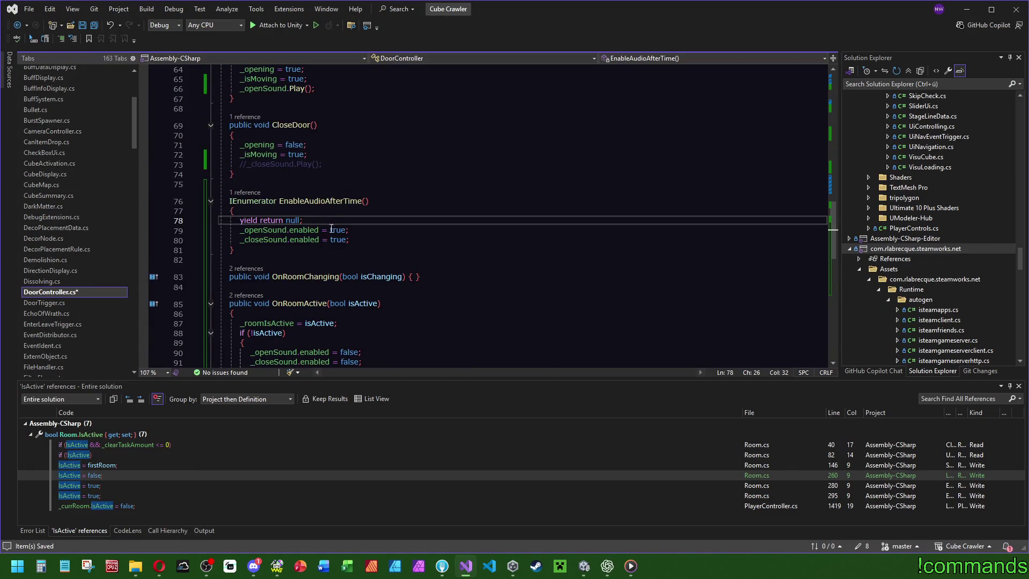
pyautogui.write('// WAit')
pyautogui.press('BackSpace')
pyautogui.press('BackSpace')
pyautogui.write('ait')
pyautogui.write(' one Frame')
pyautogui.write(' -> Player ')
pyautogui.write('tive')
pyautogui.write('s fo')
pyautogui.write('igger')
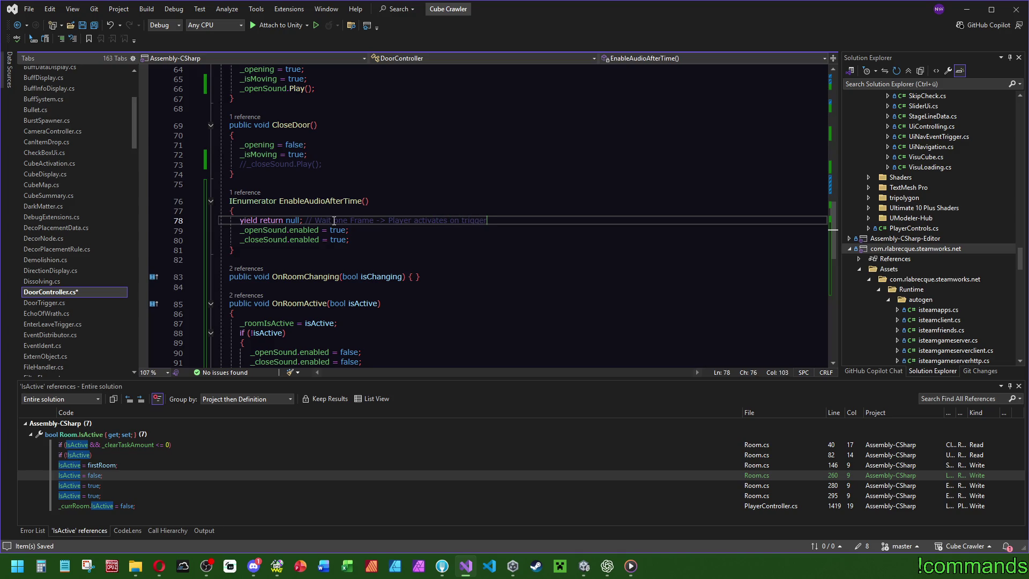
pyautogui.write('ent')
pyautogui.write('er for door openin')
pyautogui.write(' from other ')
pyautogui.write('side door)')
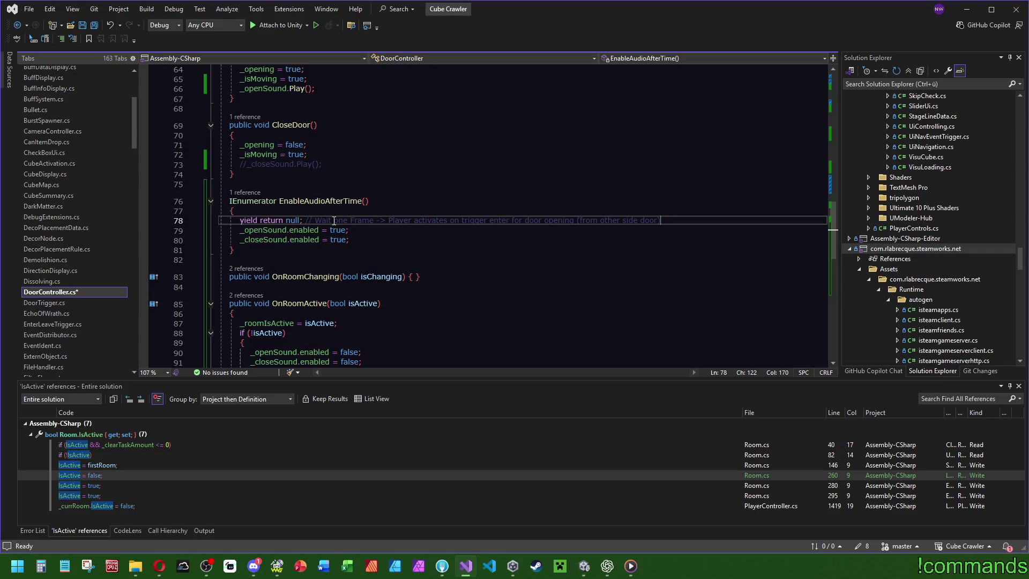
pyautogui.write('at')
pyautogui.press('BackSpace')
pyautogui.press('BackSpace')
pyautogui.press('BackSpace')
pyautogui.write('sound) -')
pyautogui.write('> ')
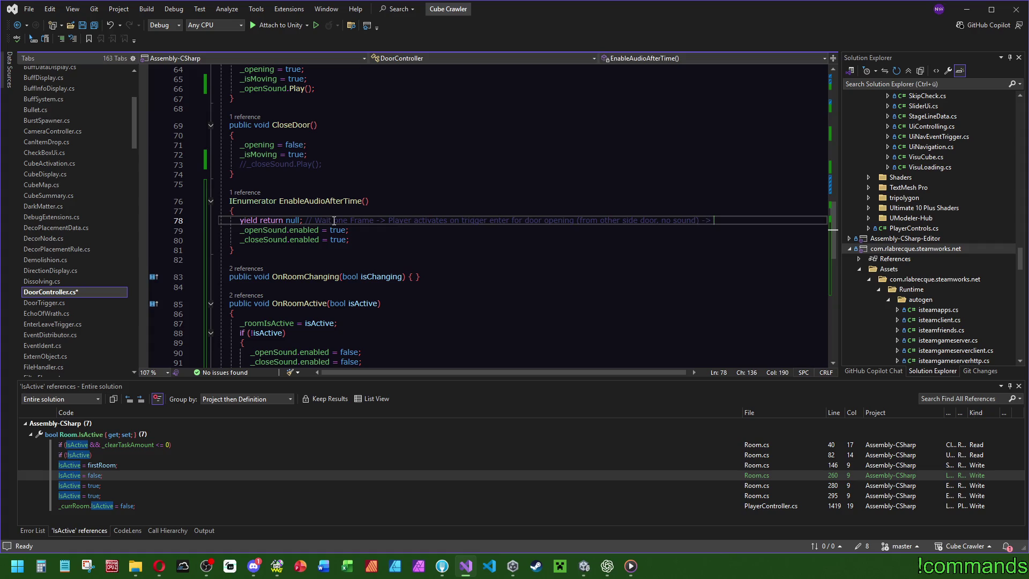
pyautogui.write('after that s')
pyautogui.write('ound on')
pyautogui.press('Up')
pyautogui.press('Up')
pyautogui.press('Up')
pyautogui.hotkey('ctrl', 's')
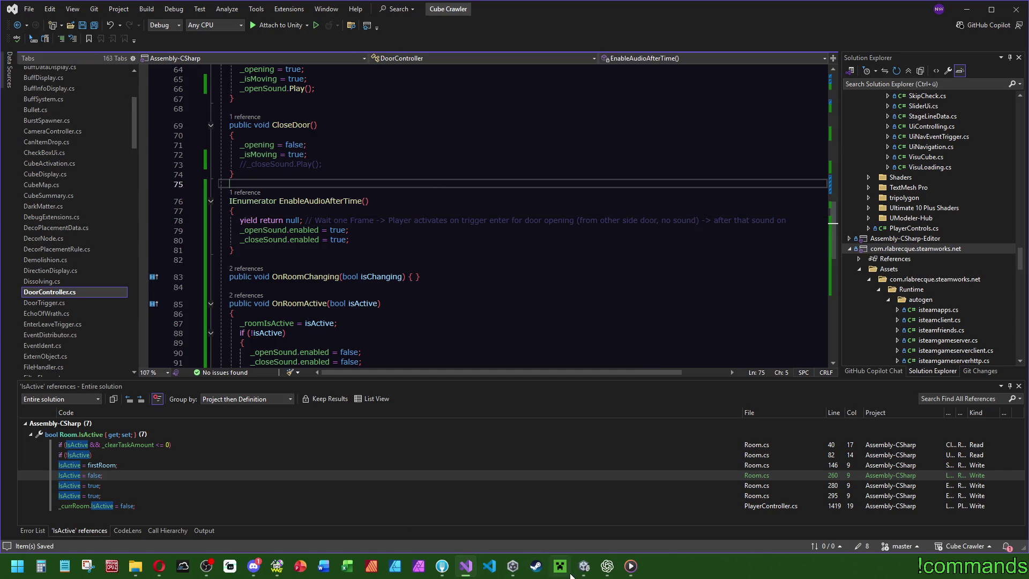
pyautogui.click(584, 567)
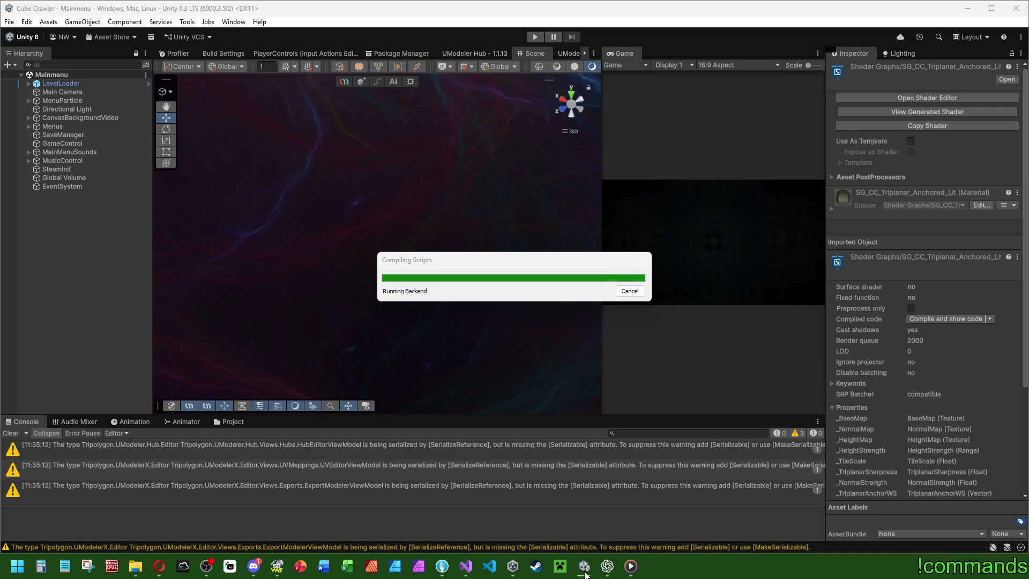
# Open the DoorFrameFinal prefab from Prefabs/World/Doors/Door in Unity.
pyautogui.click(465, 566)
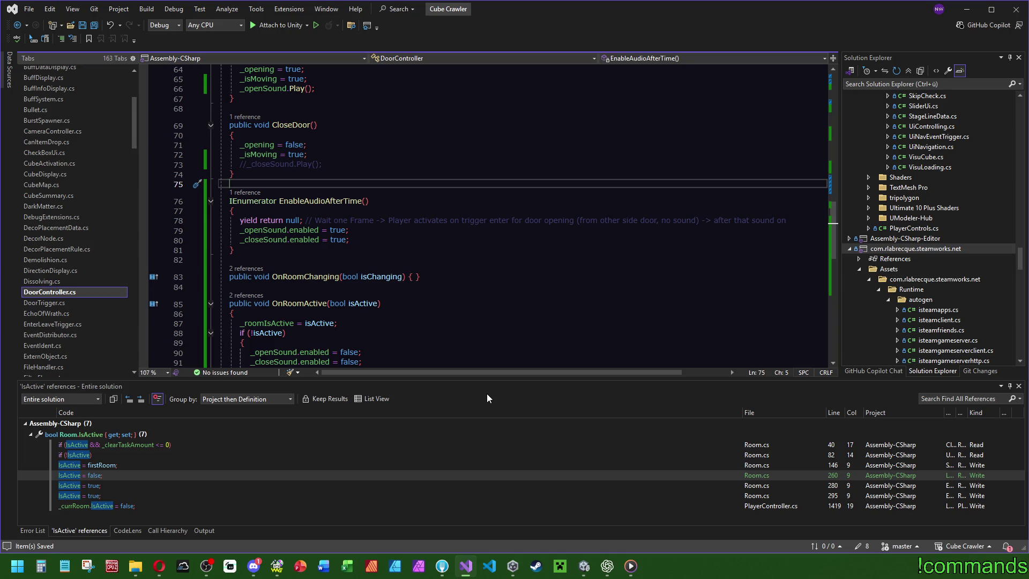
pyautogui.click(583, 566)
pyautogui.click(229, 421)
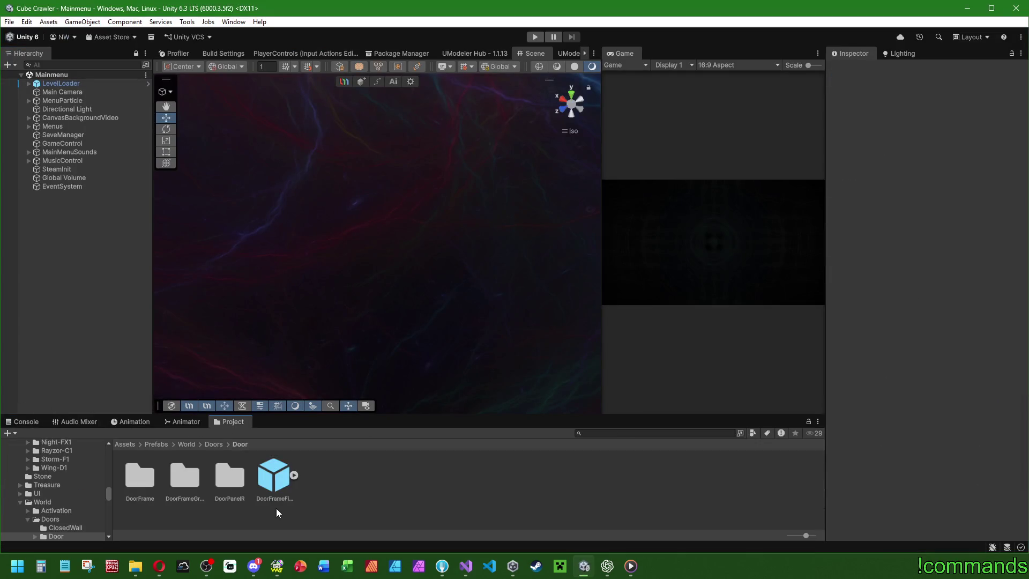
pyautogui.doubleClick(269, 478)
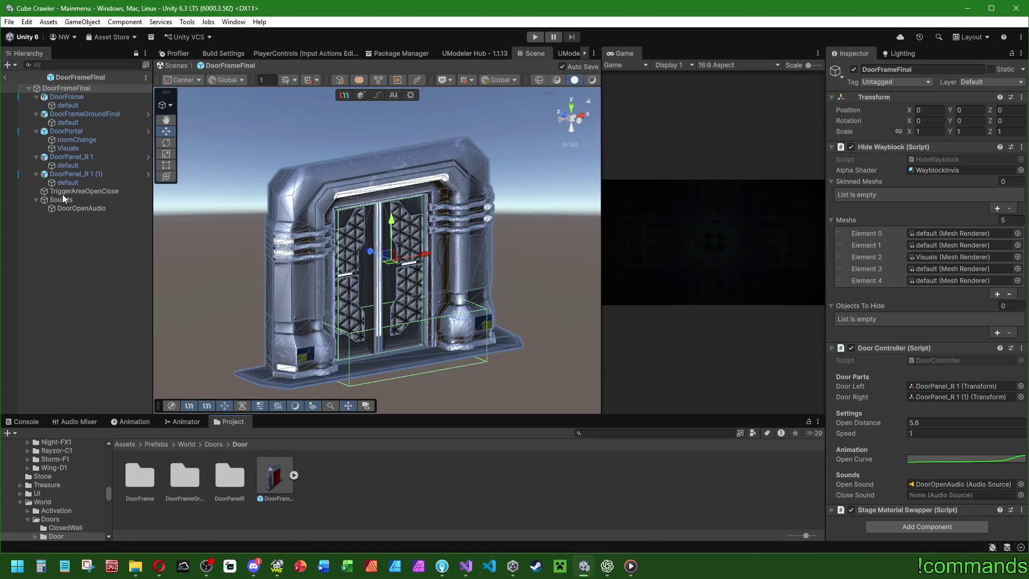
# Inspect the tag of the Sounds > DoorOpenAudio object without changing it.
pyautogui.click(79, 201)
pyautogui.click(80, 208)
pyautogui.click(894, 81)
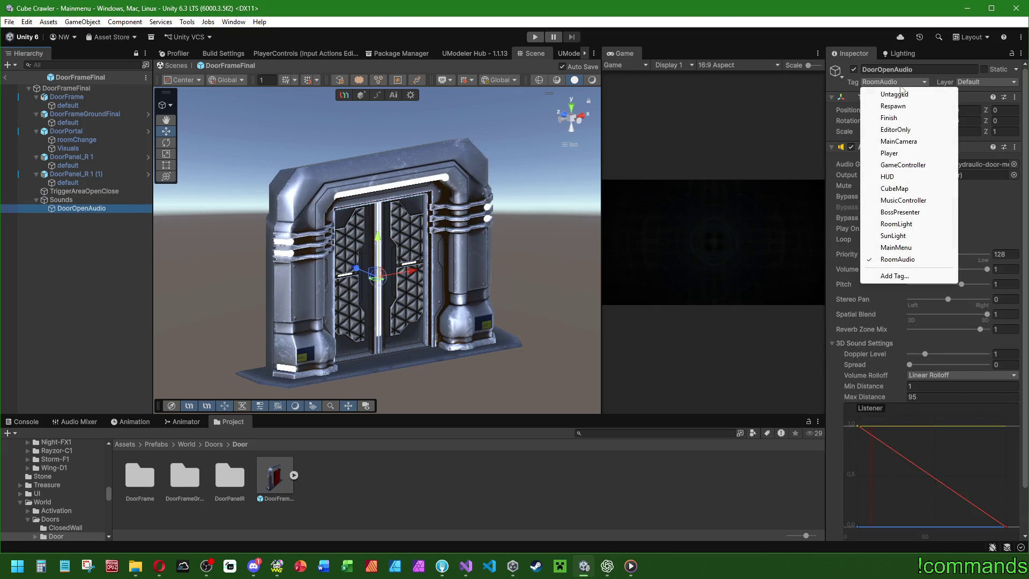
pyautogui.click(894, 94)
pyautogui.click(232, 192)
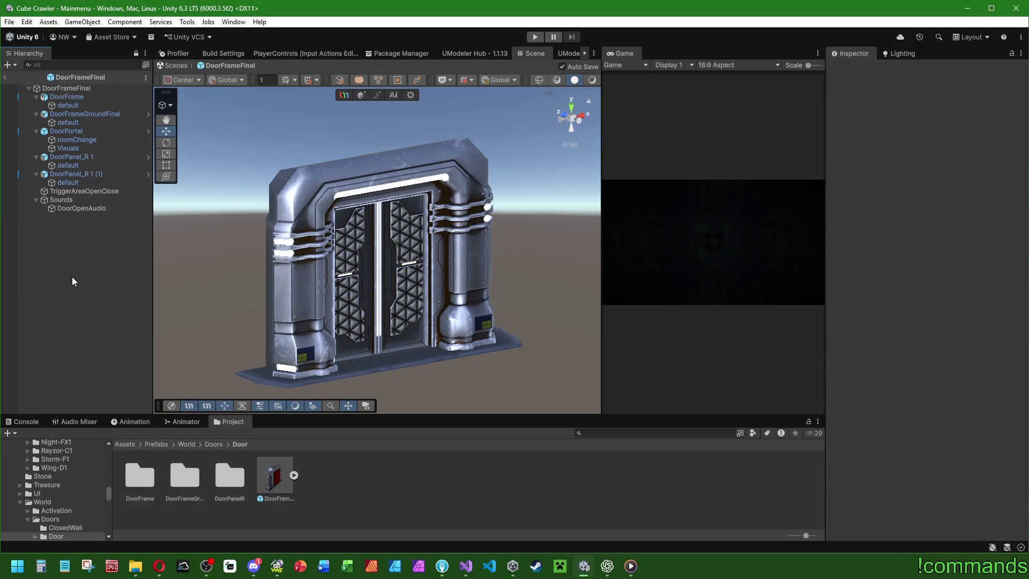
# Leave Prefab Mode back to the Mainmenu scene and show the Console.
pyautogui.click(4, 78)
pyautogui.click(9, 22)
pyautogui.click(24, 138)
pyautogui.click(9, 22)
pyautogui.click(24, 421)
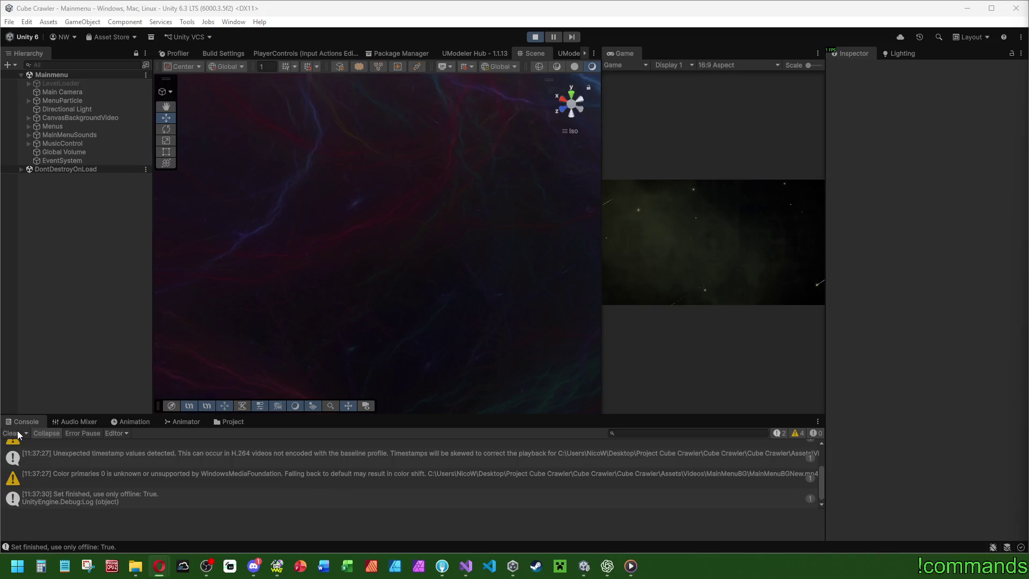
# Run the dungeon play-test briefly, then stop Play mode to return to editing.
pyautogui.click(18, 432)
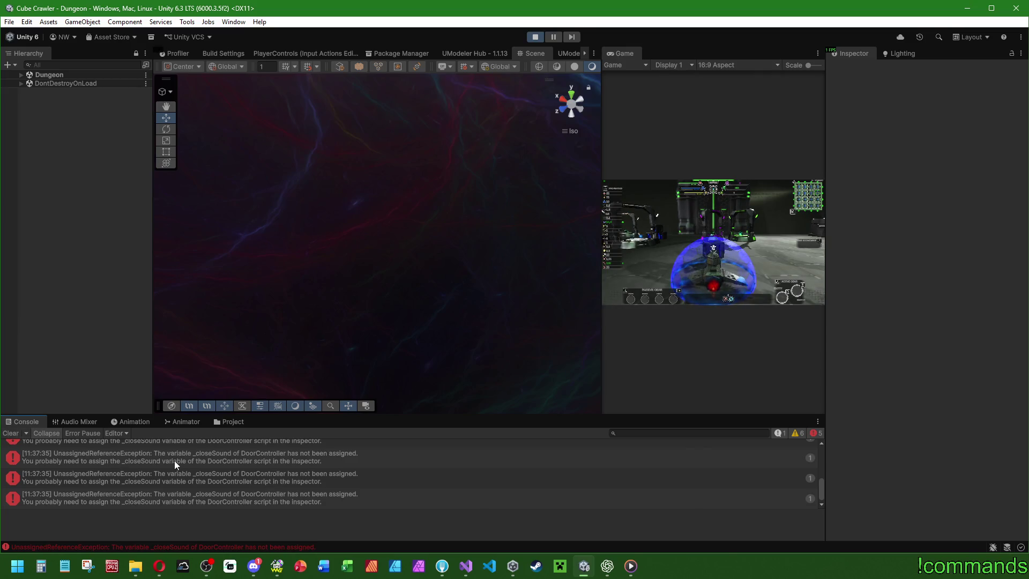
pyautogui.click(535, 37)
pyautogui.click(10, 433)
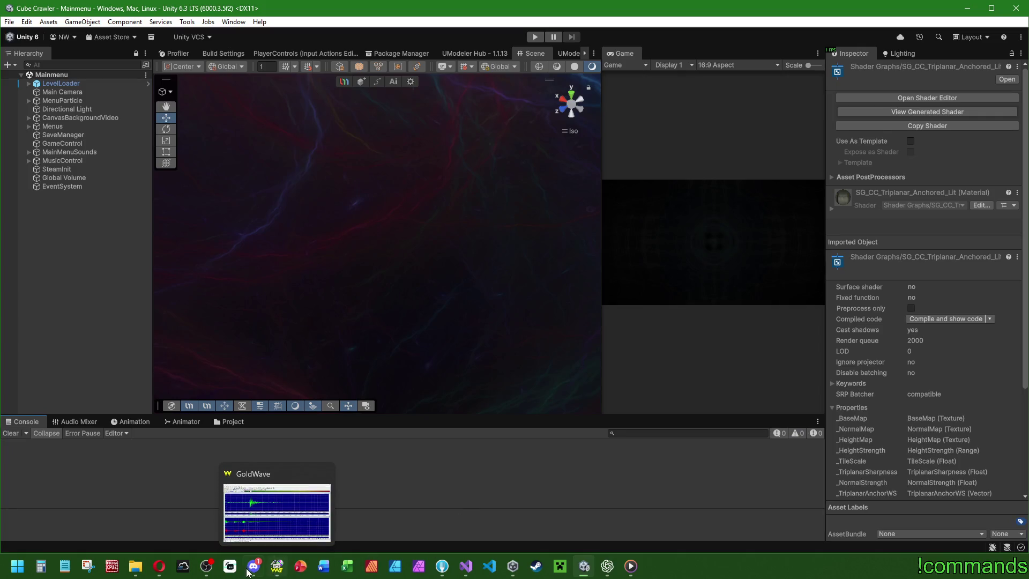
# Glance at Discord's #-twitch channel, then bring GoldWave with the two door sounds forward.
pyautogui.moveTo(252, 571)
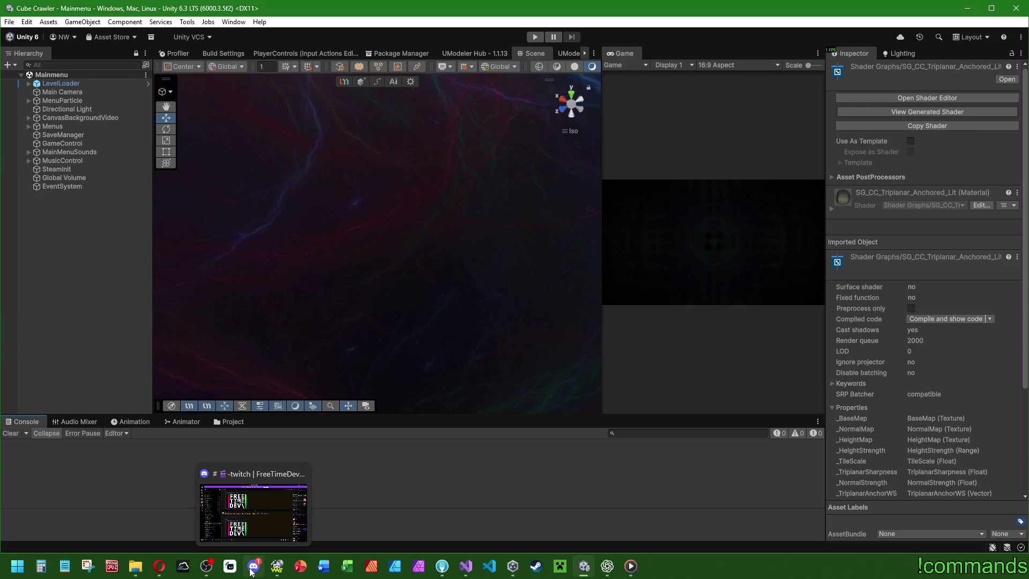
pyautogui.click(252, 571)
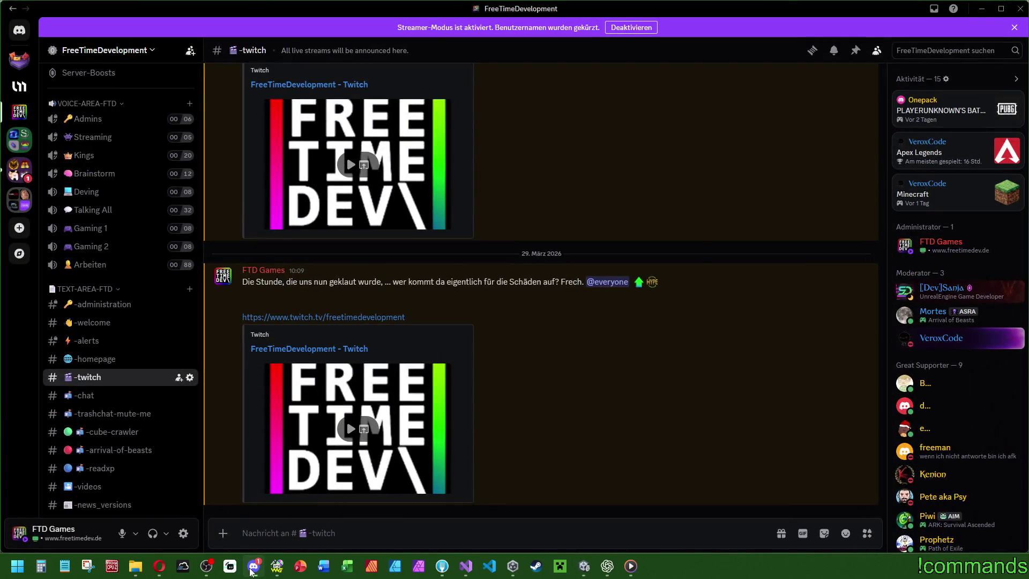
pyautogui.click(252, 569)
pyautogui.click(277, 566)
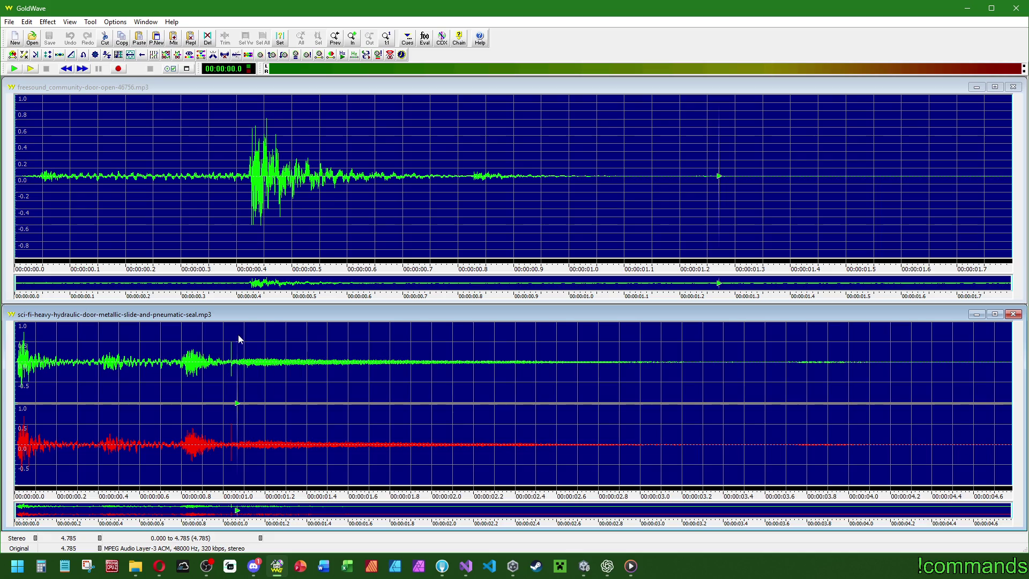
pyautogui.rightClick(230, 349)
pyautogui.click(260, 391)
pyautogui.rightClick(182, 359)
pyautogui.click(218, 400)
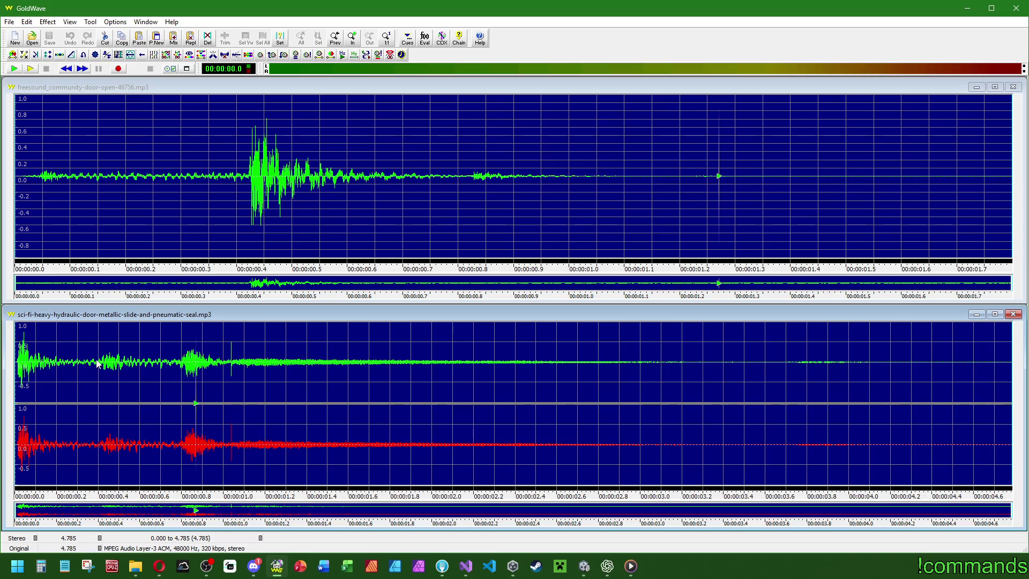
# Delete the 0.388–1.035 s stretch of the hydraulic door sound.
pyautogui.moveTo(98, 364)
pyautogui.mouseDown()
pyautogui.moveTo(247, 364)
pyautogui.moveTo(232, 365)
pyautogui.mouseUp()
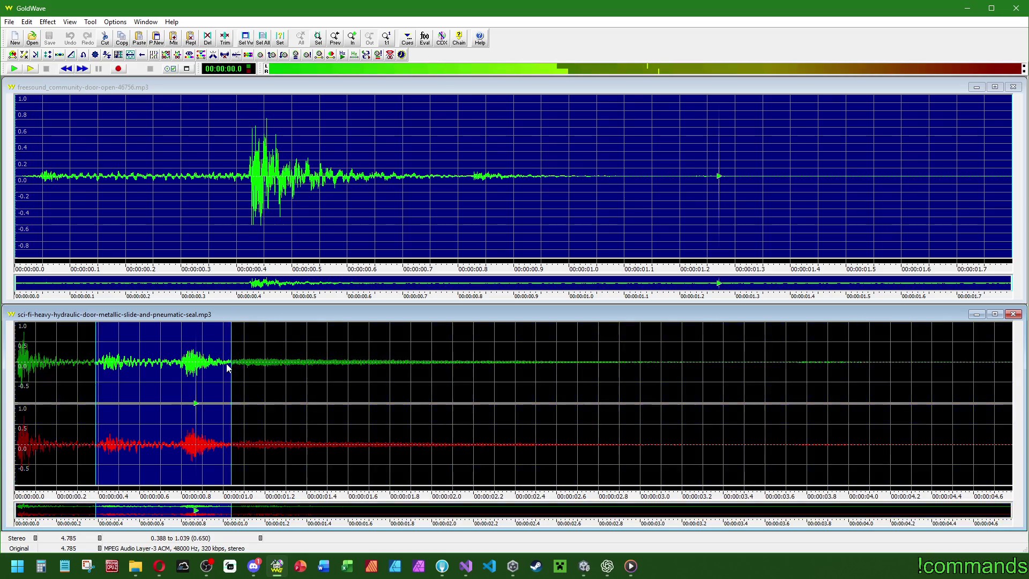
pyautogui.scroll(5, 394, 369)
pyautogui.moveTo(523, 360); pyautogui.dragTo(423, 368)
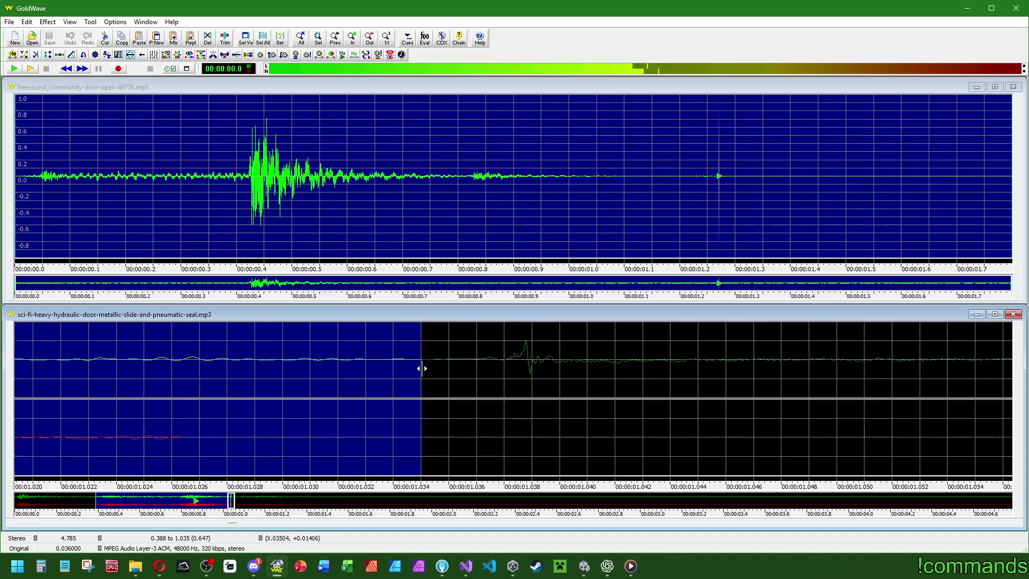
pyautogui.press('Delete')
pyautogui.scroll(-5, 158, 399)
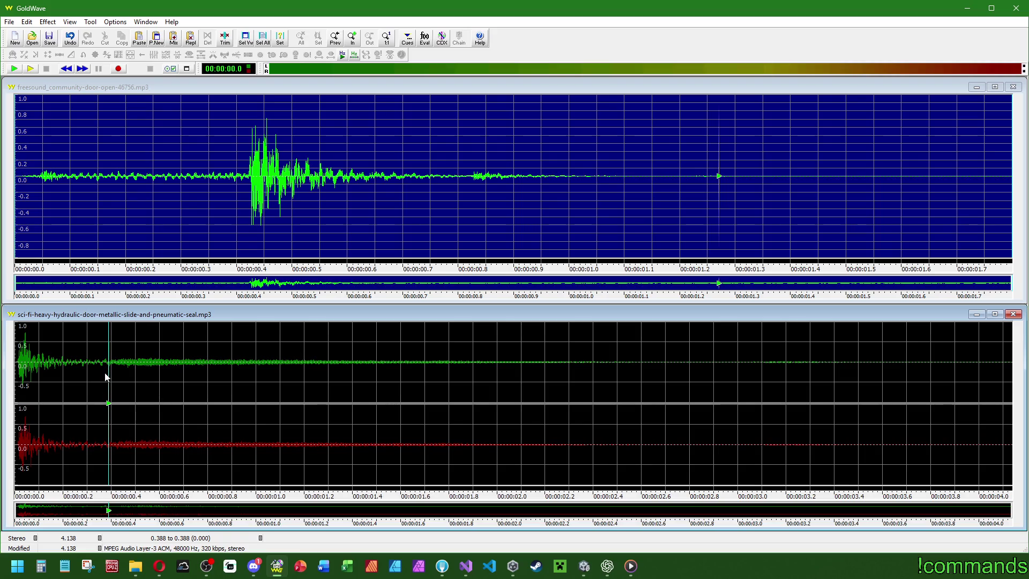
# Move the opening 0.388 s burst to the end of the clip and play it.
pyautogui.moveTo(106, 380); pyautogui.dragTo(3, 402)
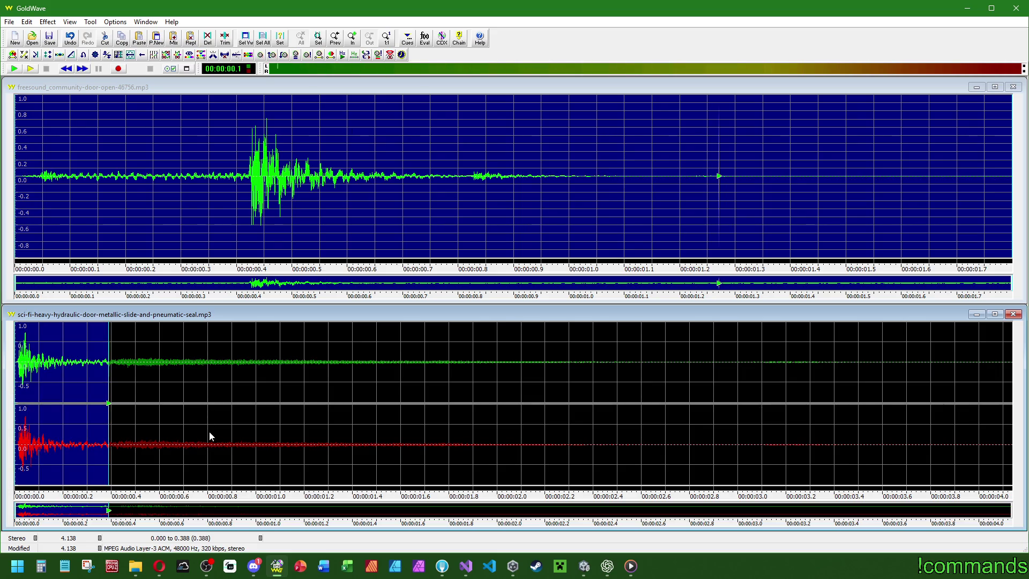
pyautogui.press('Delete')
pyautogui.rightClick(182, 388)
pyautogui.click(214, 443)
pyautogui.moveTo(540, 385); pyautogui.dragTo(1015, 386)
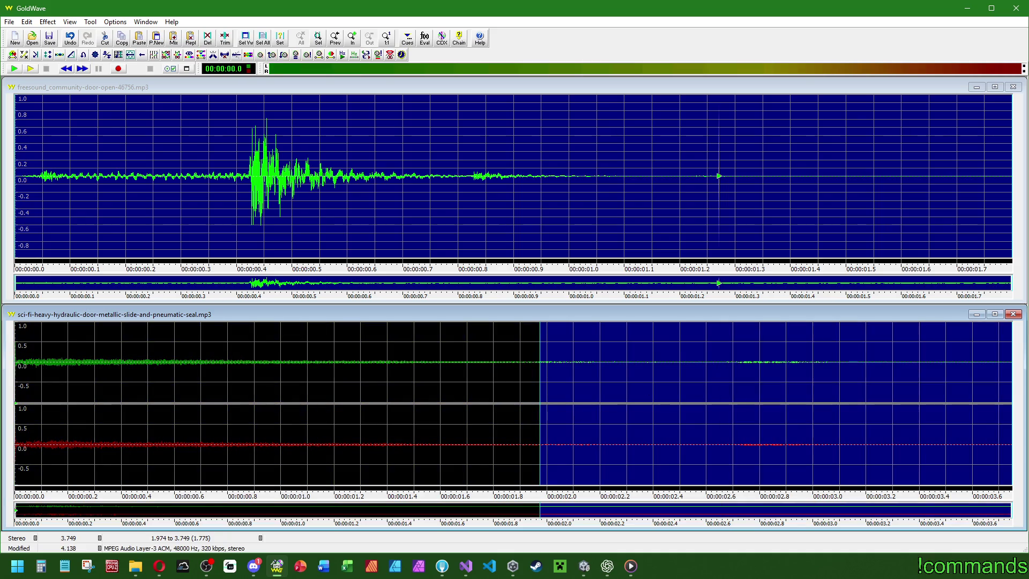
pyautogui.hotkey('ctrl', 'v')
pyautogui.rightClick(564, 377)
pyautogui.click(589, 442)
pyautogui.rightClick(447, 384)
pyautogui.click(472, 438)
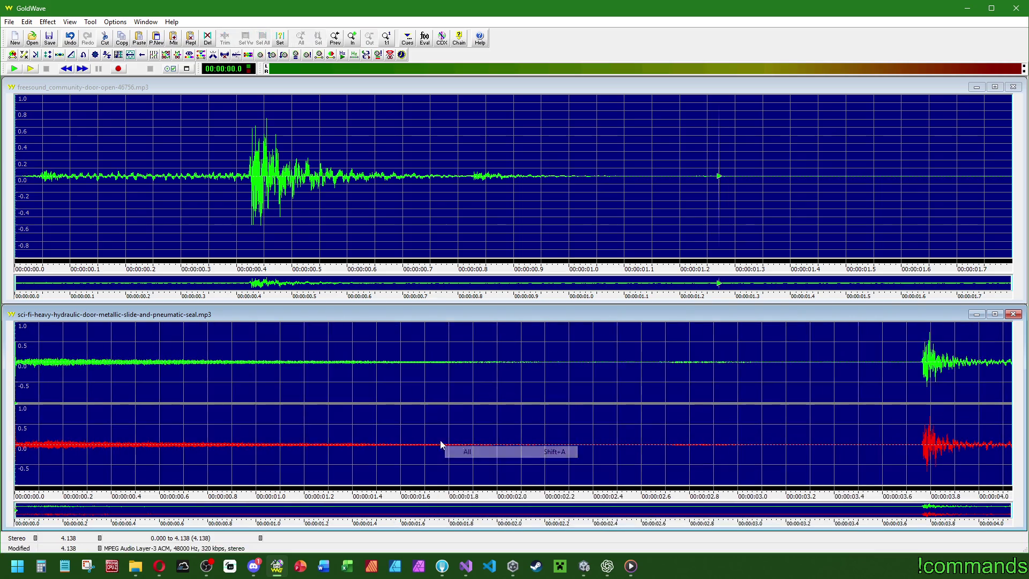
pyautogui.click(30, 68)
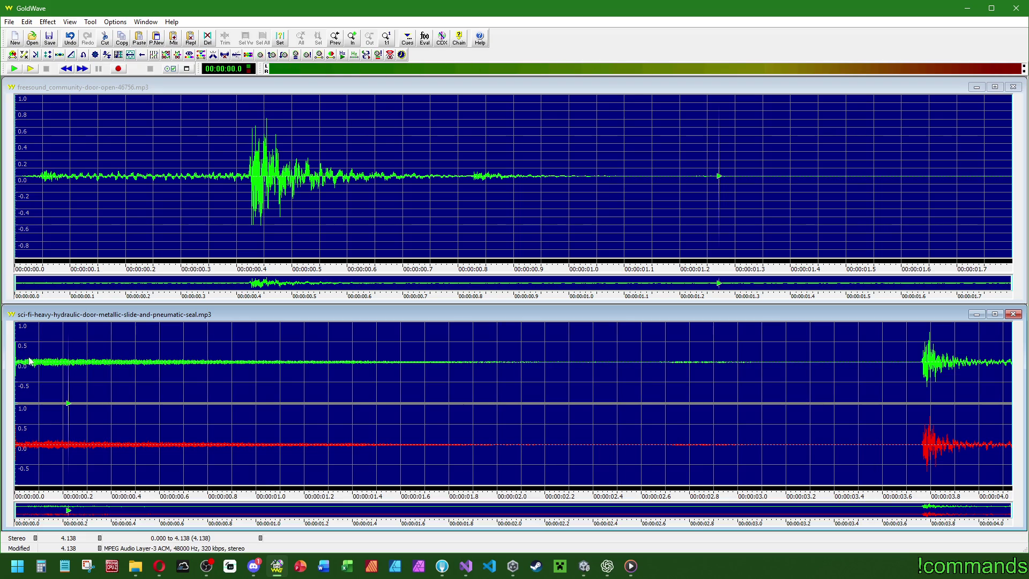
# Delete the tiny 0.003 s lead-in at the clip's start.
pyautogui.moveTo(27, 359); pyautogui.dragTo(3, 355)
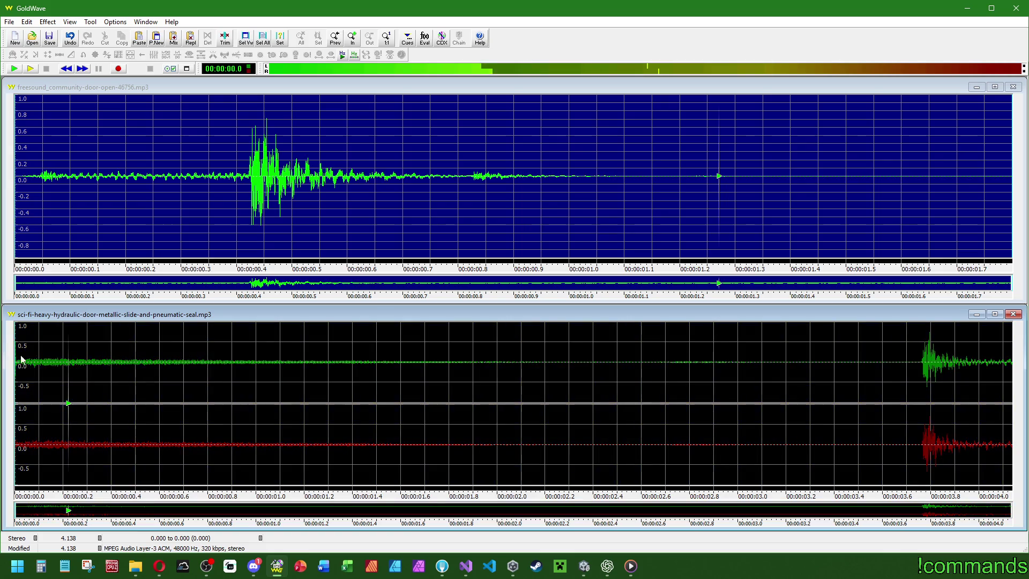
pyautogui.scroll(3, 20, 367)
pyautogui.scroll(8, 20, 368)
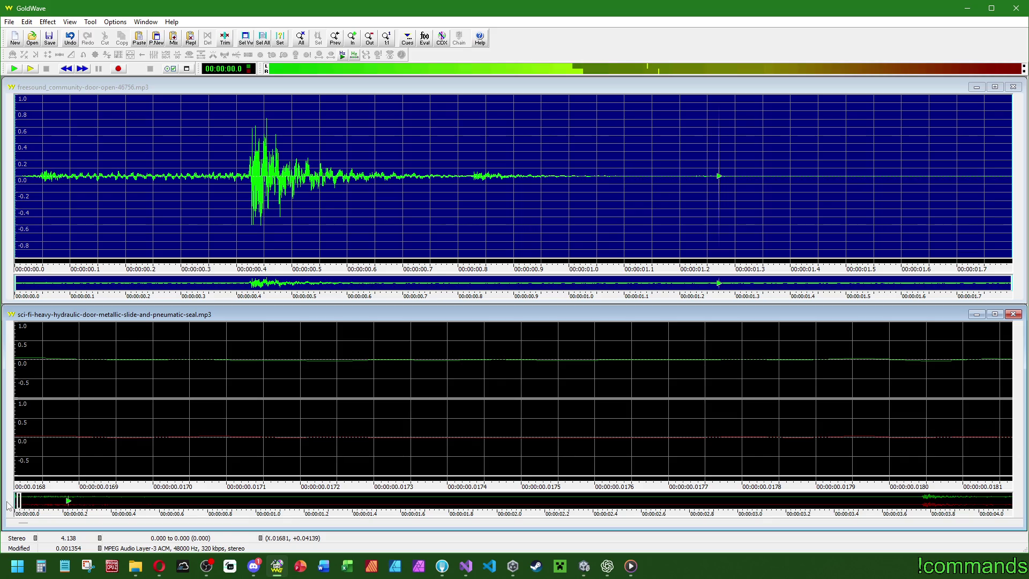
pyautogui.rightClick(108, 410)
pyautogui.click(131, 475)
pyautogui.rightClick(119, 383)
pyautogui.click(141, 437)
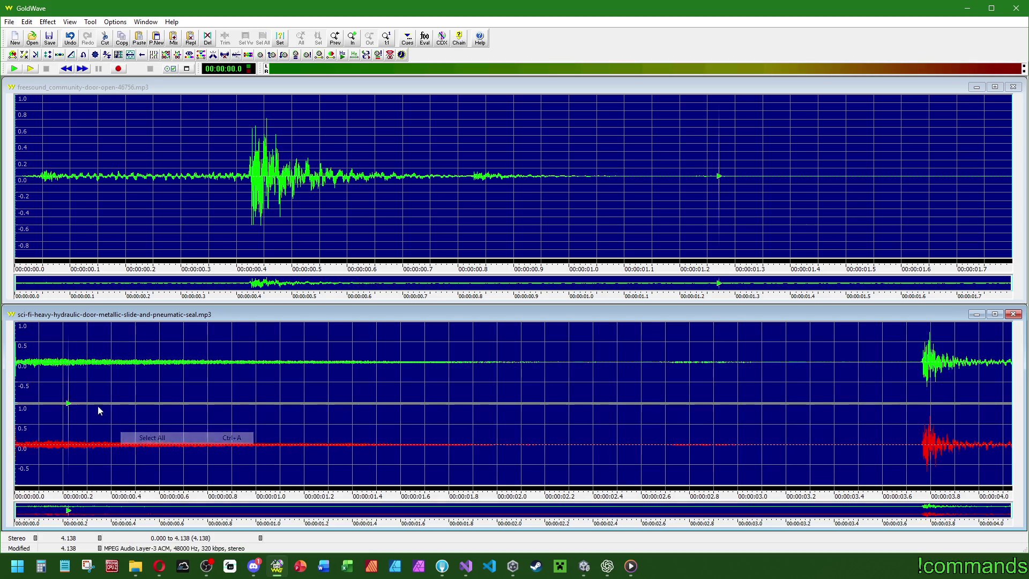
pyautogui.rightClick(142, 385)
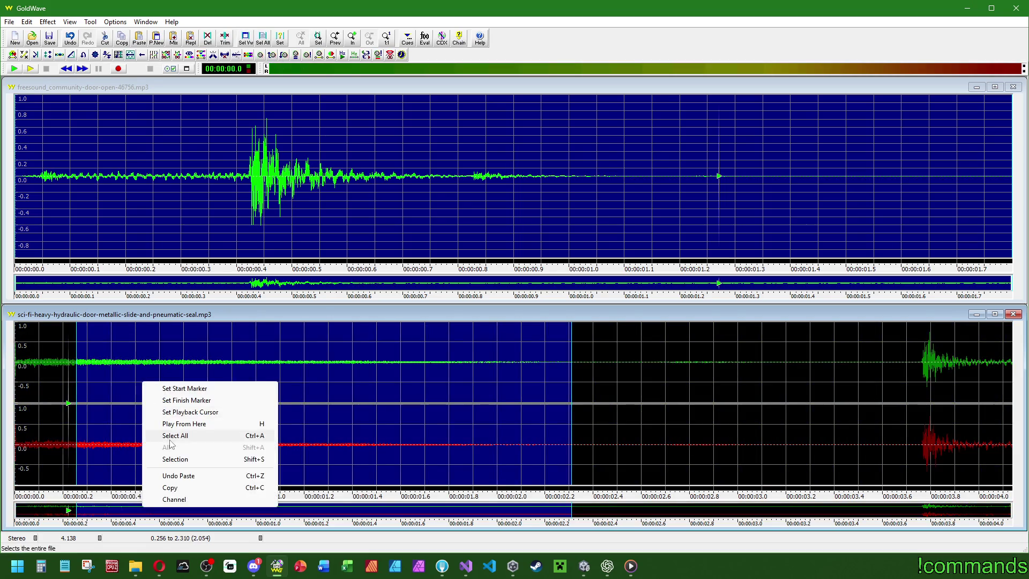
pyautogui.click(199, 435)
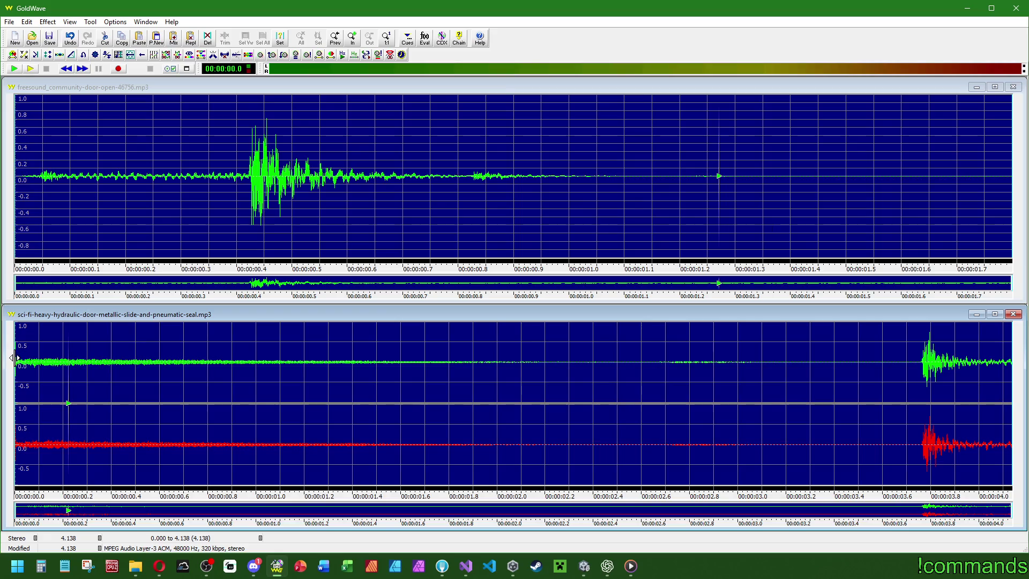
pyautogui.scroll(5, 16, 358)
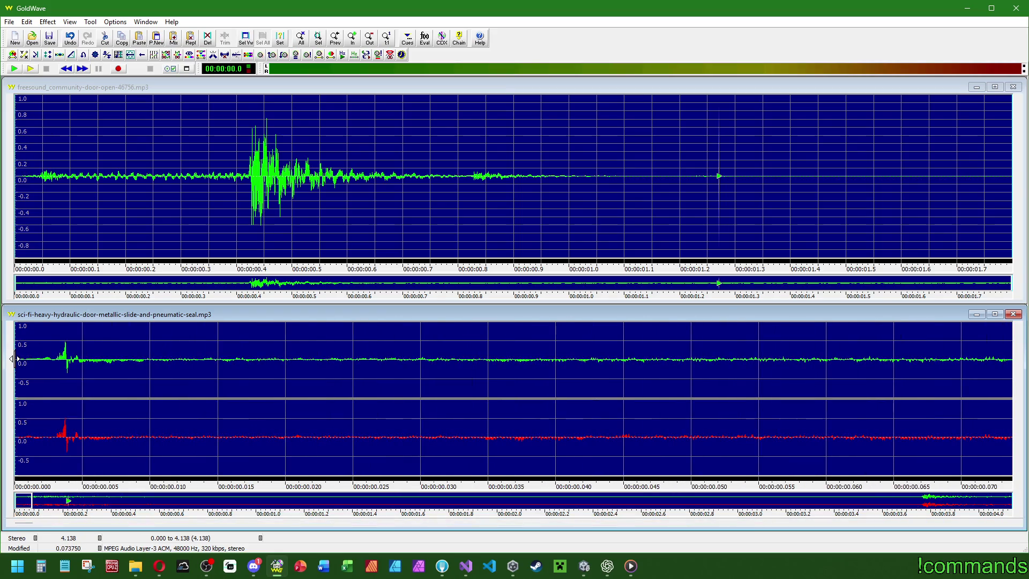
pyautogui.rightClick(53, 376)
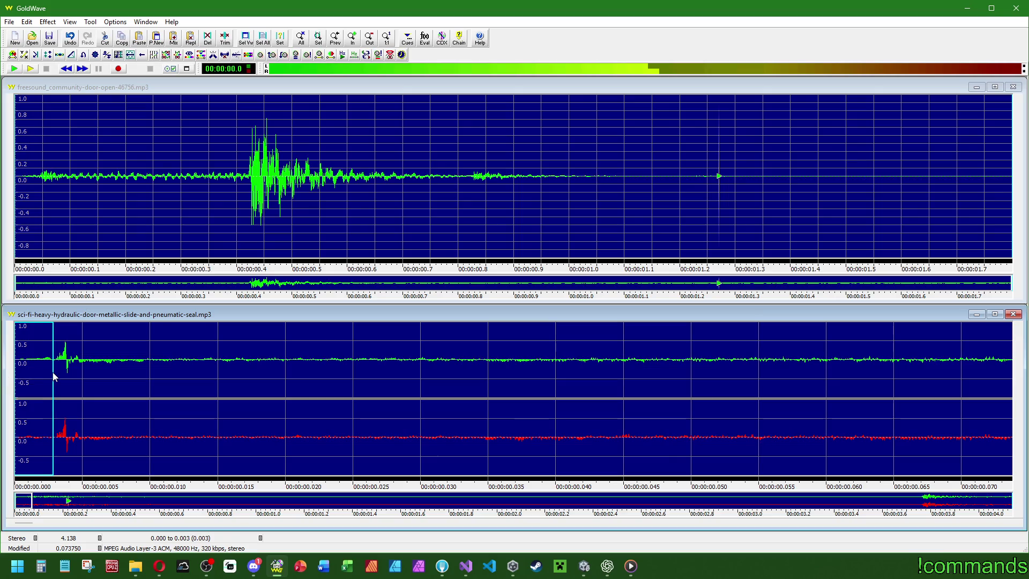
pyautogui.press('Delete')
# Play the 4.135 s clip and select the quiet stretch from 2.404 s to the burst.
pyautogui.rightClick(60, 359)
pyautogui.click(91, 415)
pyautogui.rightClick(60, 397)
pyautogui.click(81, 452)
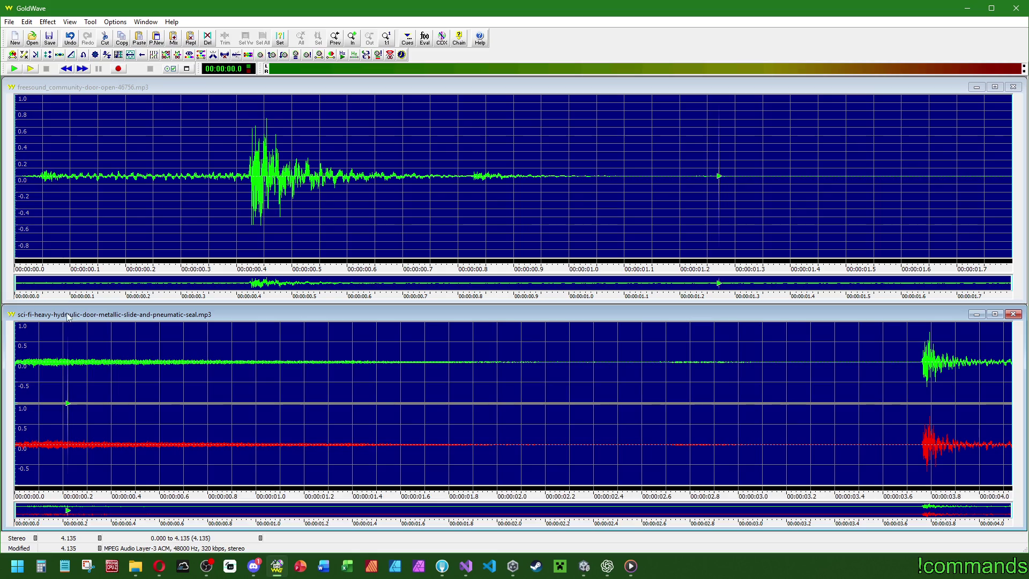
pyautogui.click(31, 68)
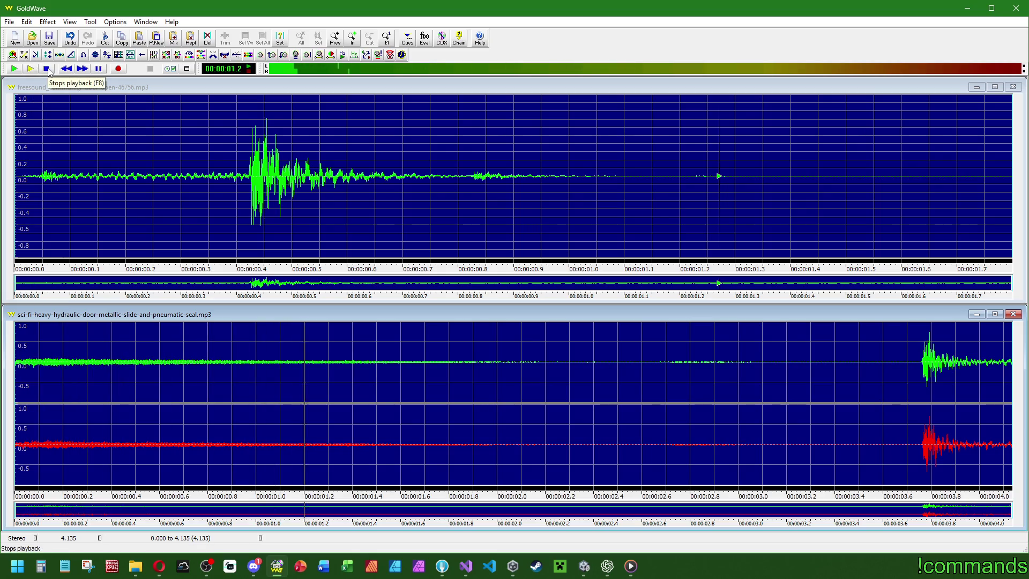
pyautogui.click(47, 69)
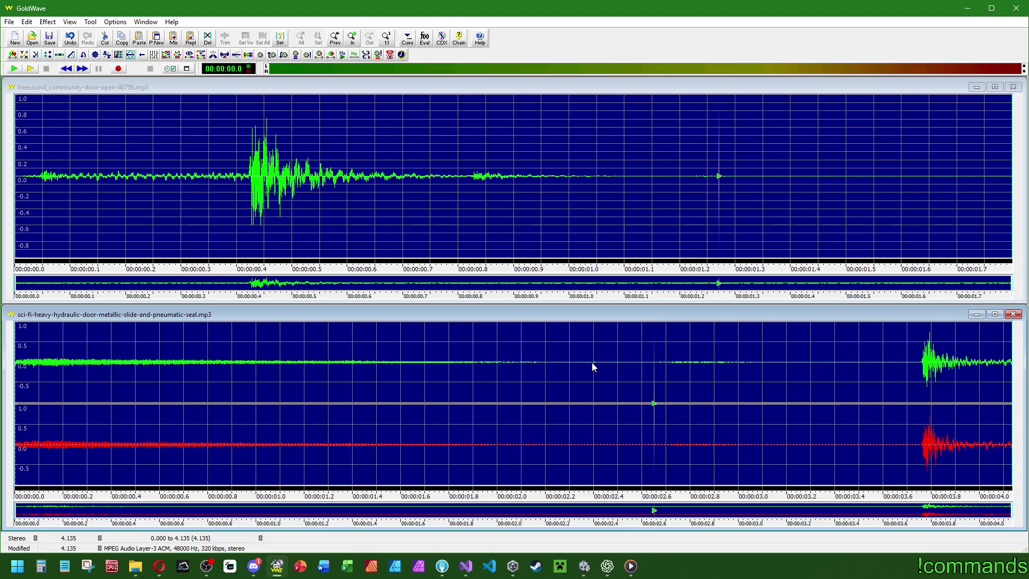
pyautogui.moveTo(591, 362)
pyautogui.mouseDown()
pyautogui.moveTo(942, 386)
pyautogui.moveTo(920, 378)
pyautogui.mouseUp()
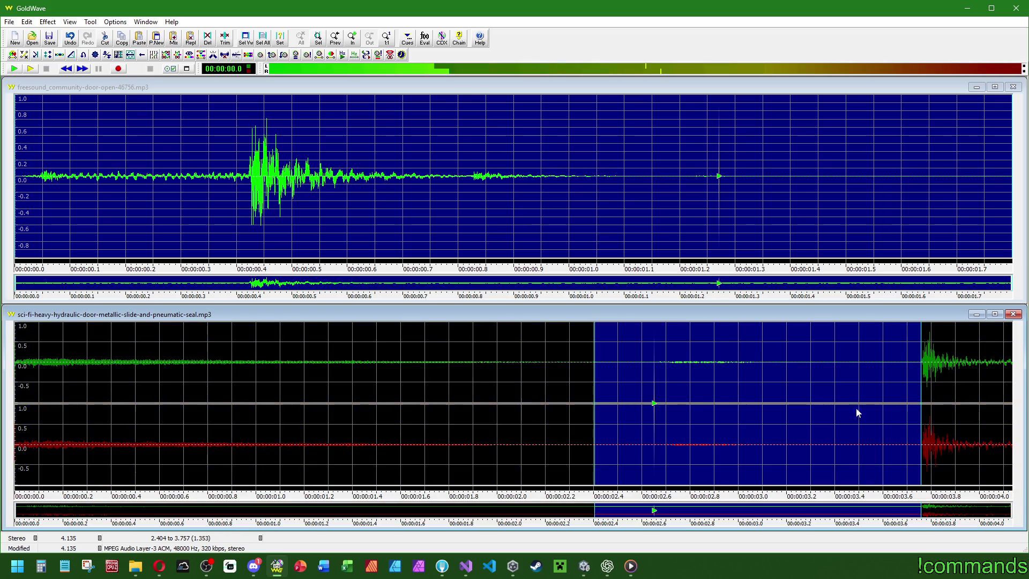
# Delete the quiet 2.404–3.757 s stretch and play the shortened clip.
pyautogui.press('Delete')
pyautogui.rightClick(537, 384)
pyautogui.click(570, 437)
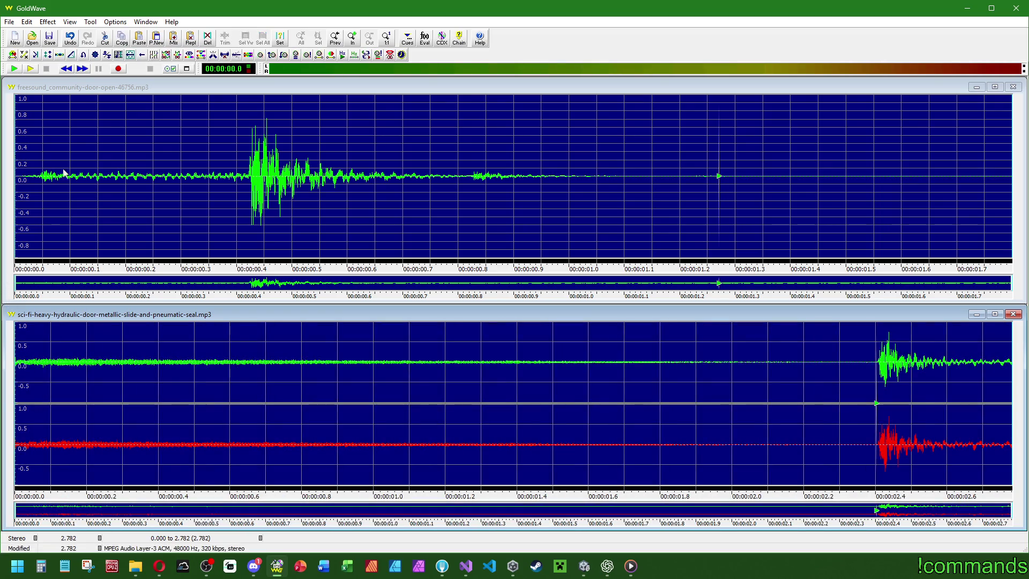
pyautogui.click(30, 68)
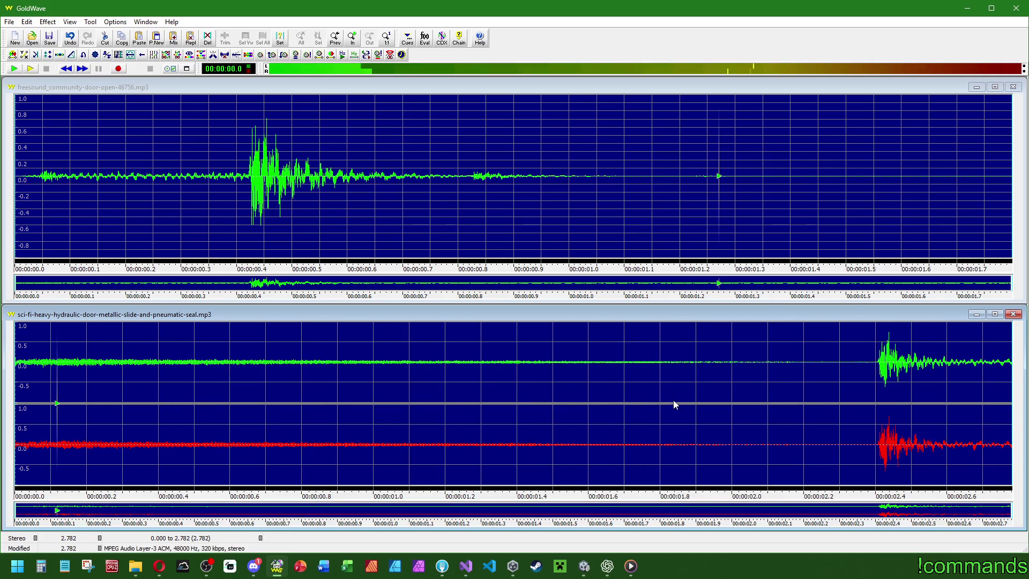
# Remove the 1.351–2.405 s hiss, leaving a 1.726 s clip, and play it.
pyautogui.moveTo(498, 349); pyautogui.dragTo(876, 385)
pyautogui.scroll(5, 876, 384)
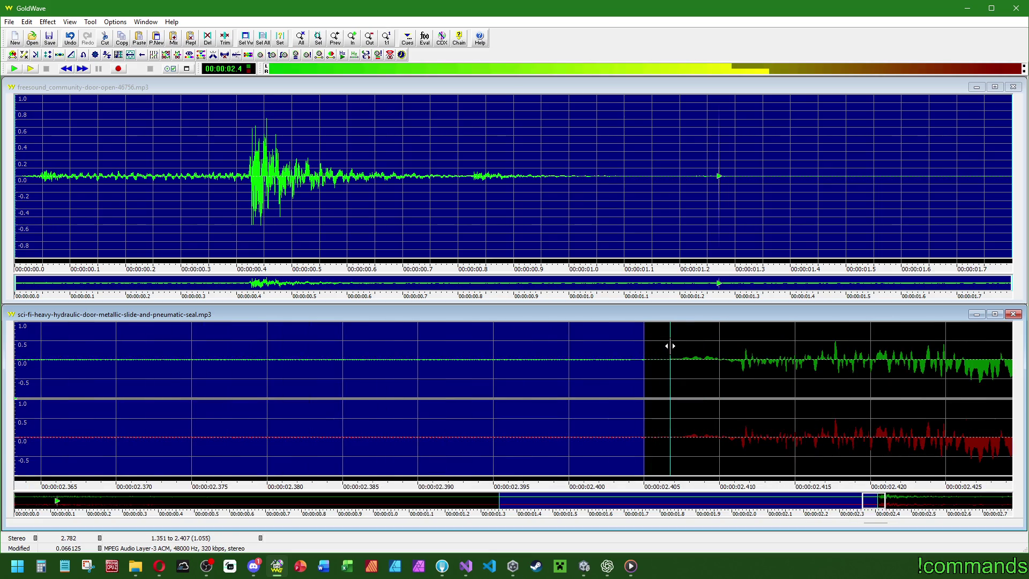
pyautogui.click(652, 352)
pyautogui.scroll(-4, 497, 392)
pyautogui.rightClick(482, 403)
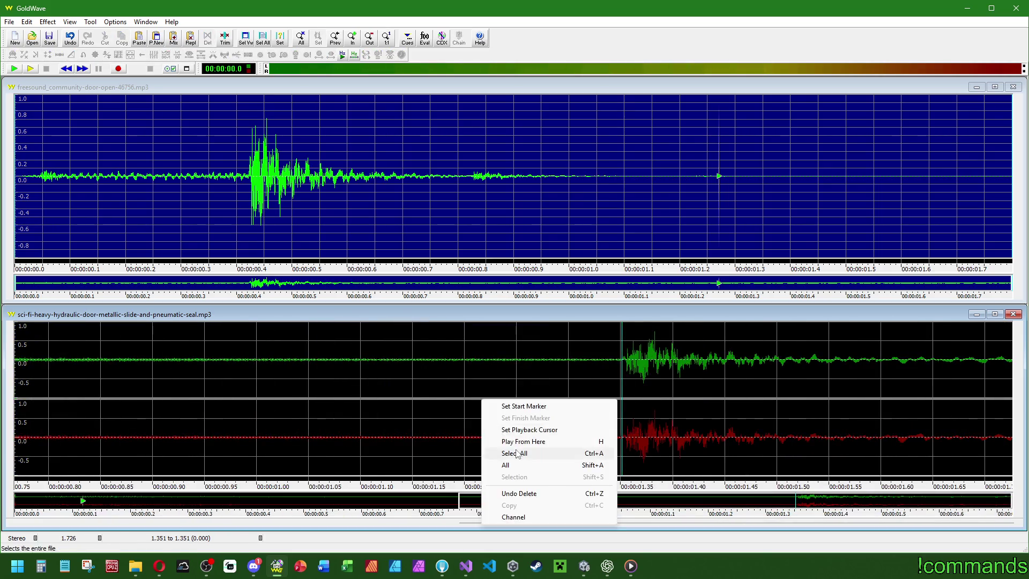
pyautogui.click(541, 454)
pyautogui.rightClick(472, 417)
pyautogui.click(514, 484)
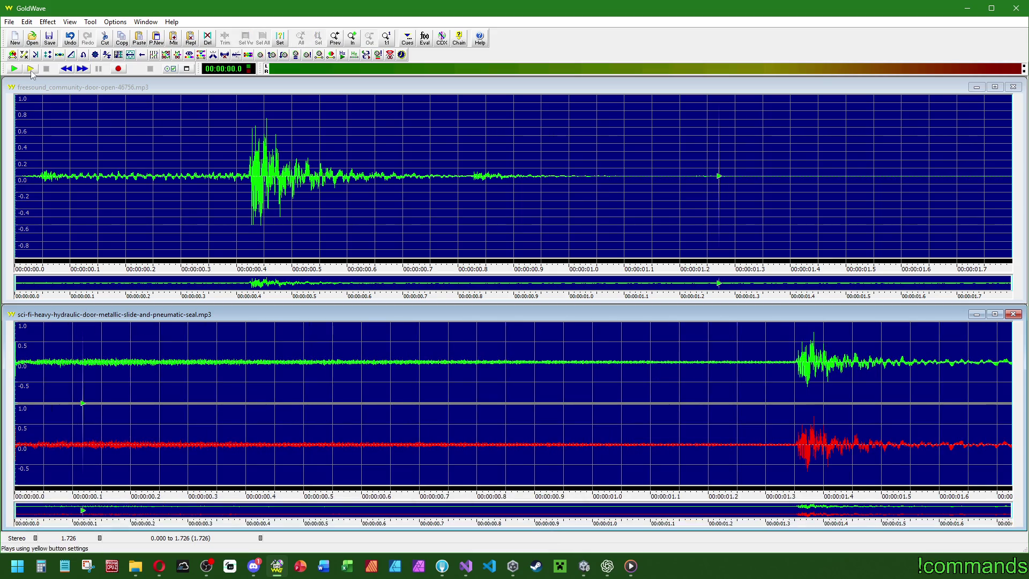
pyautogui.click(13, 68)
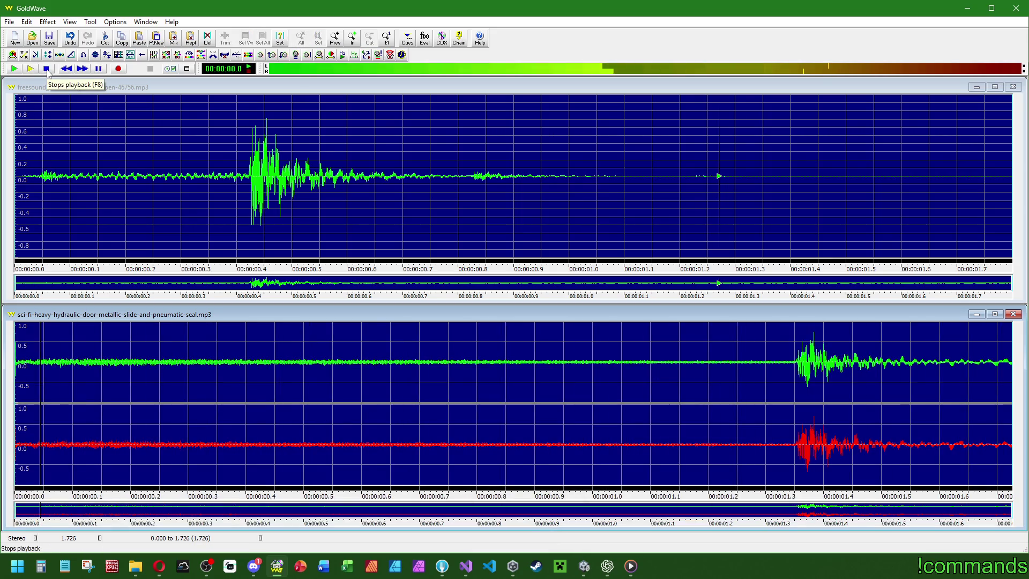
# Open the Effect > Volume > Change Volume settings.
pyautogui.click(48, 21)
pyautogui.moveTo(85, 223)
pyautogui.click(151, 223)
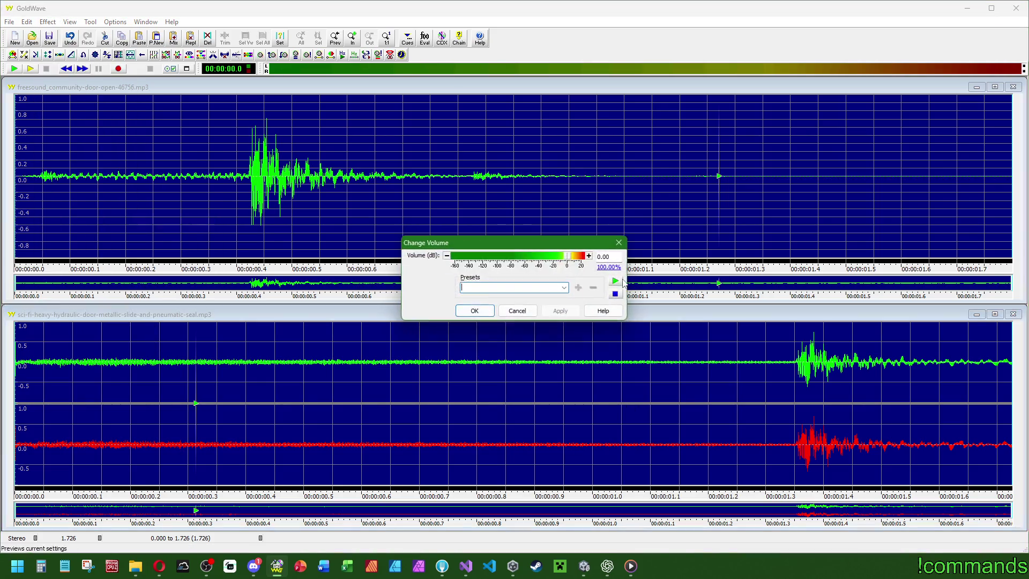
# Lower the pitch from about 1.346 s to the end with Fine tune -80.
pyautogui.click(474, 310)
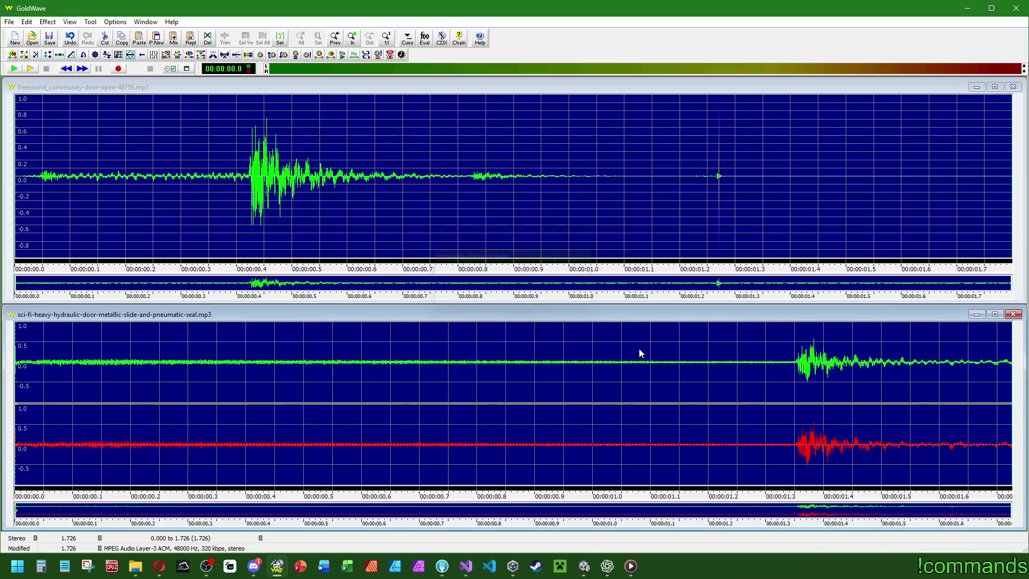
pyautogui.click(793, 358)
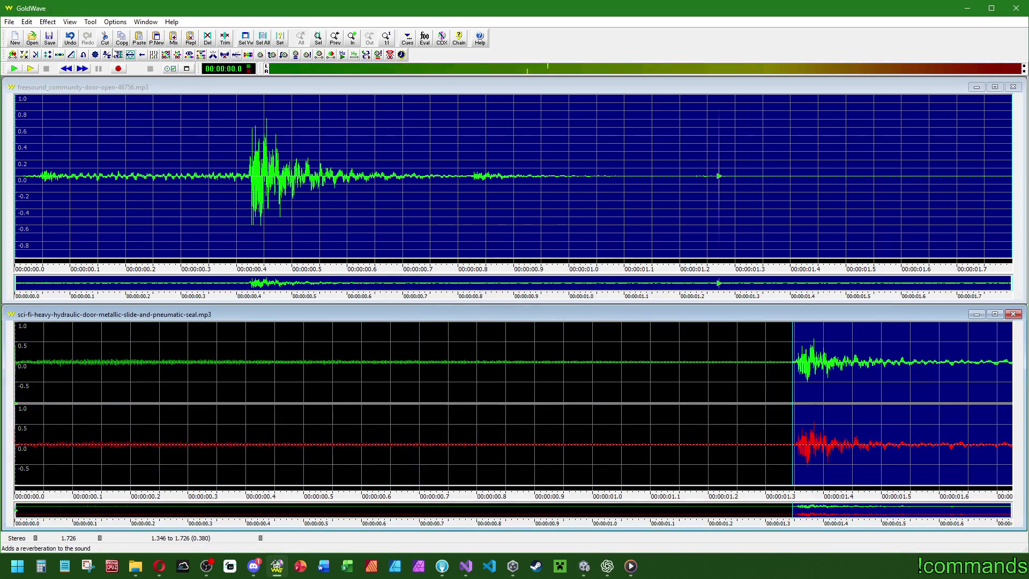
pyautogui.click(51, 22)
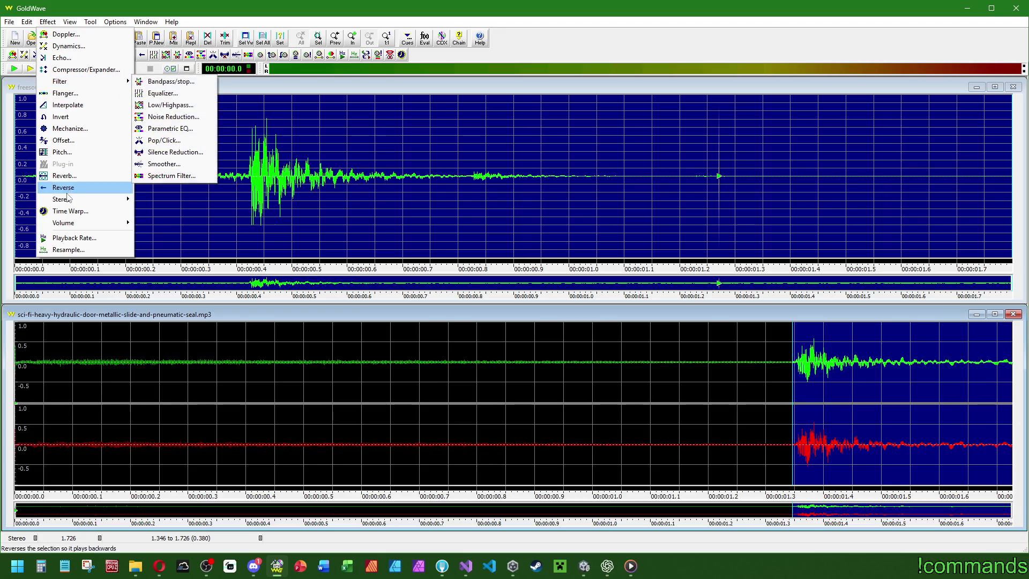
pyautogui.click(68, 154)
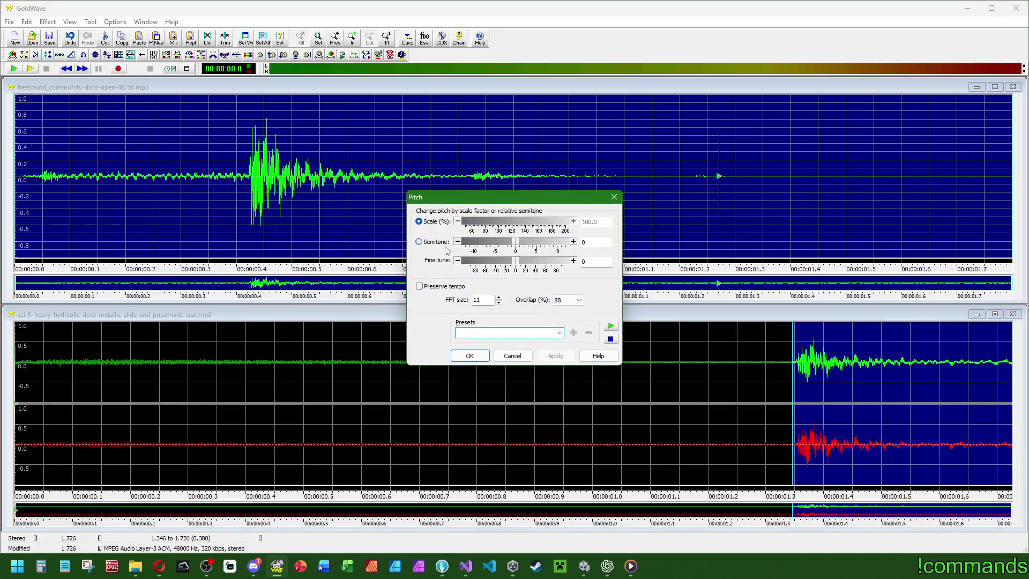
pyautogui.click(610, 326)
pyautogui.click(611, 326)
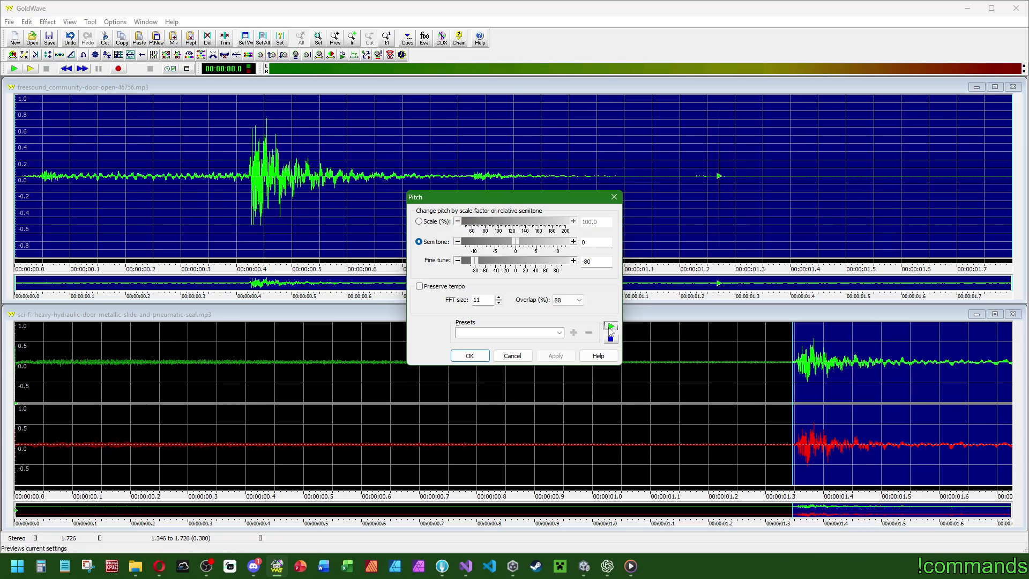
pyautogui.click(480, 356)
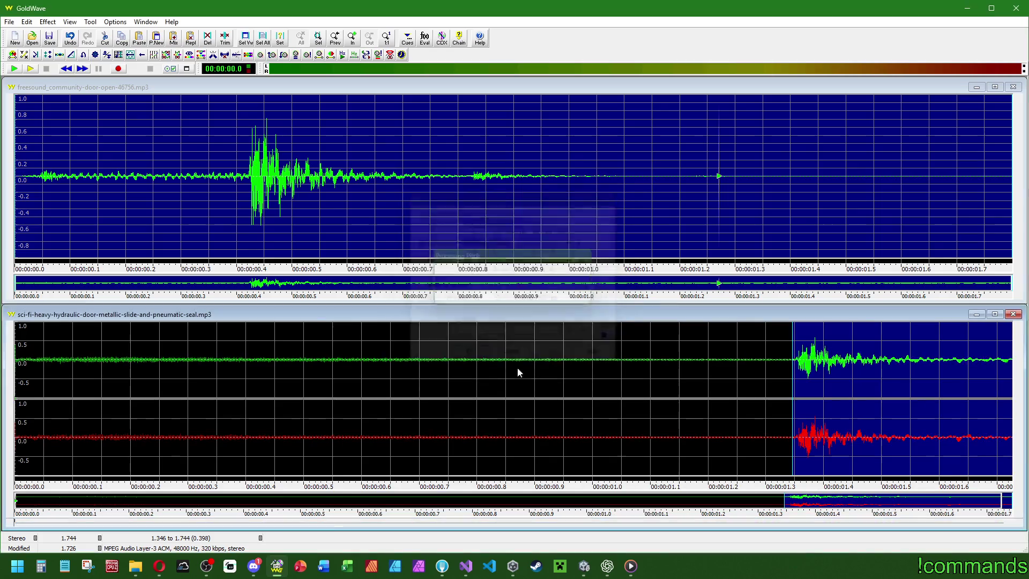
# Apply a volume change, fade out the clip's tail, and play back the result.
pyautogui.click(48, 21)
pyautogui.moveTo(76, 225)
pyautogui.click(171, 222)
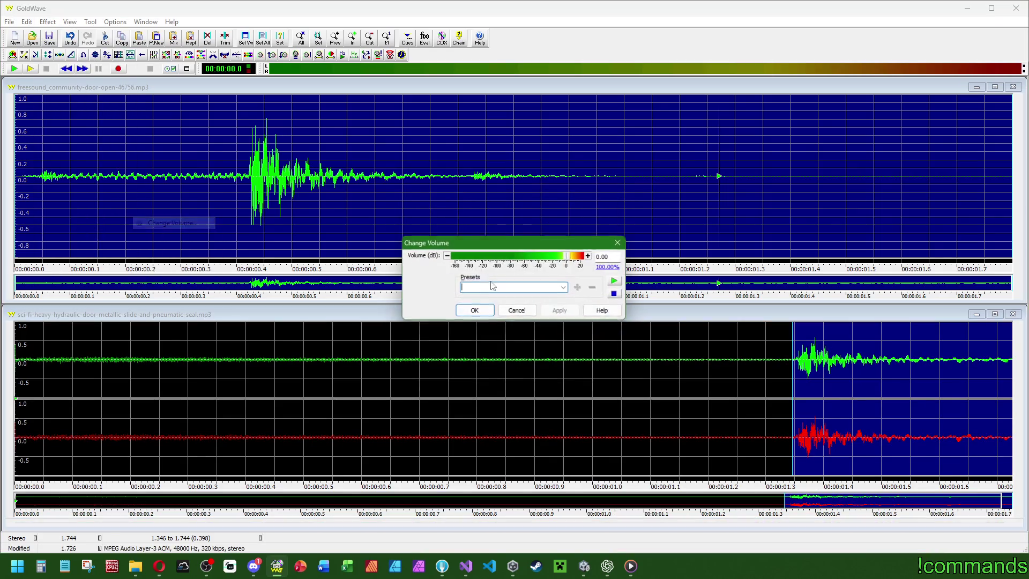
pyautogui.click(475, 311)
pyautogui.rightClick(335, 338)
pyautogui.click(361, 401)
pyautogui.rightClick(323, 375)
pyautogui.click(348, 427)
pyautogui.click(14, 68)
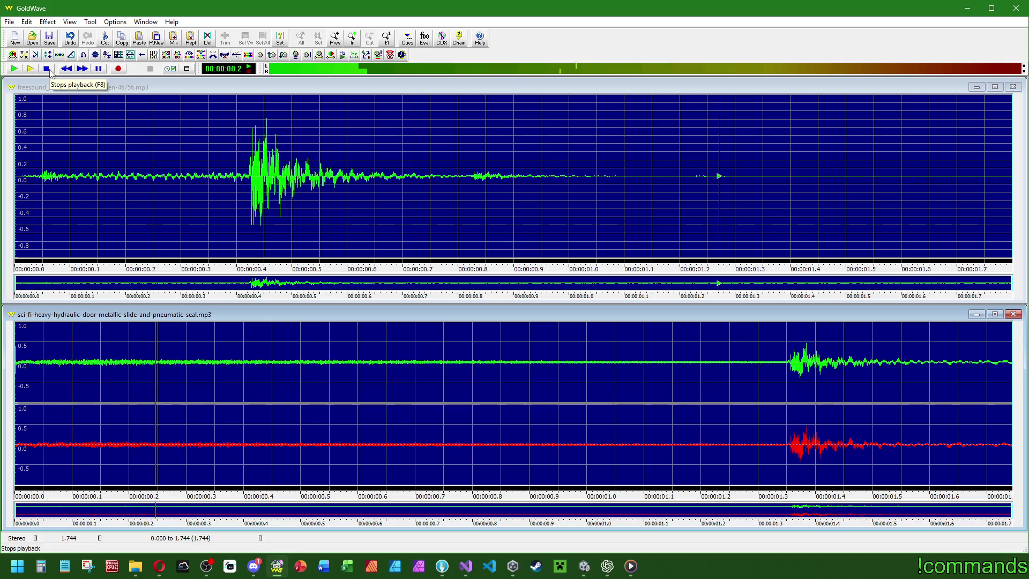
# Mark a selection start at 1.353 s, then select the whole clip.
pyautogui.click(789, 356)
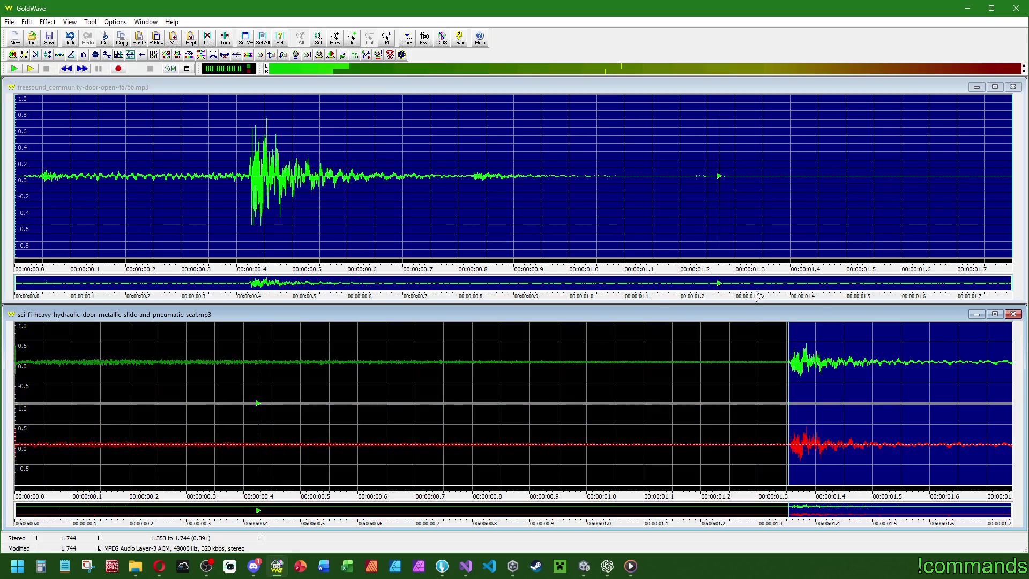
pyautogui.rightClick(705, 367)
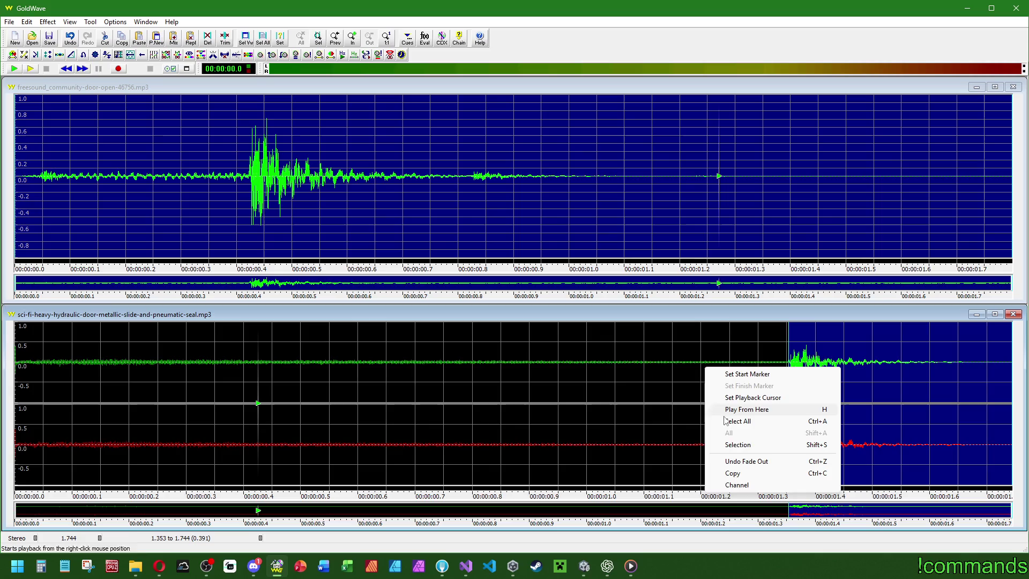
pyautogui.click(721, 419)
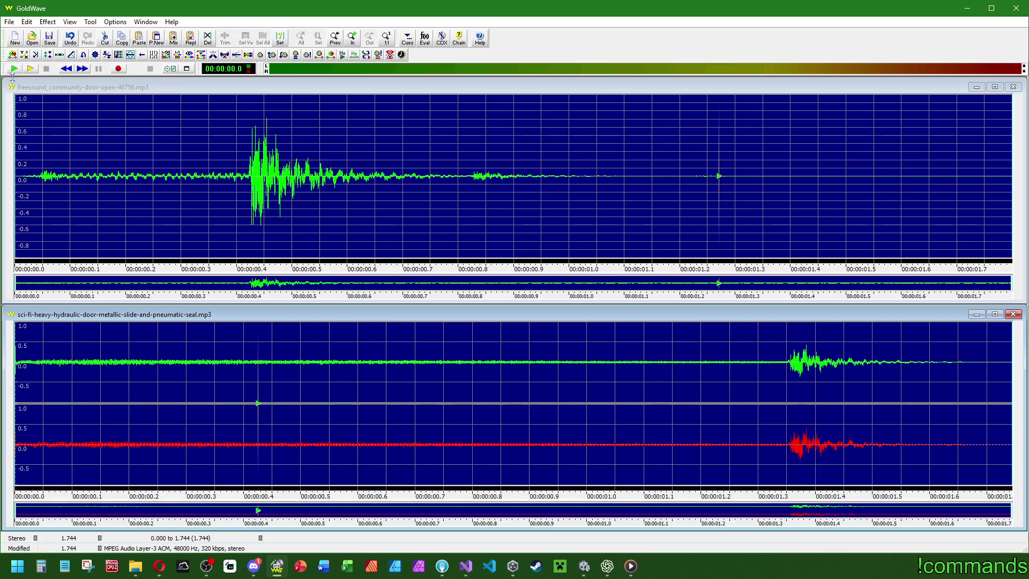
pyautogui.click(9, 22)
# Save as CLOSE_sci-fi-heavy-hydraulic-door-metallic-slide-and-pneumatic-seal.mp3 at 320 kbps stereo, then return to Unity.
pyautogui.click(21, 117)
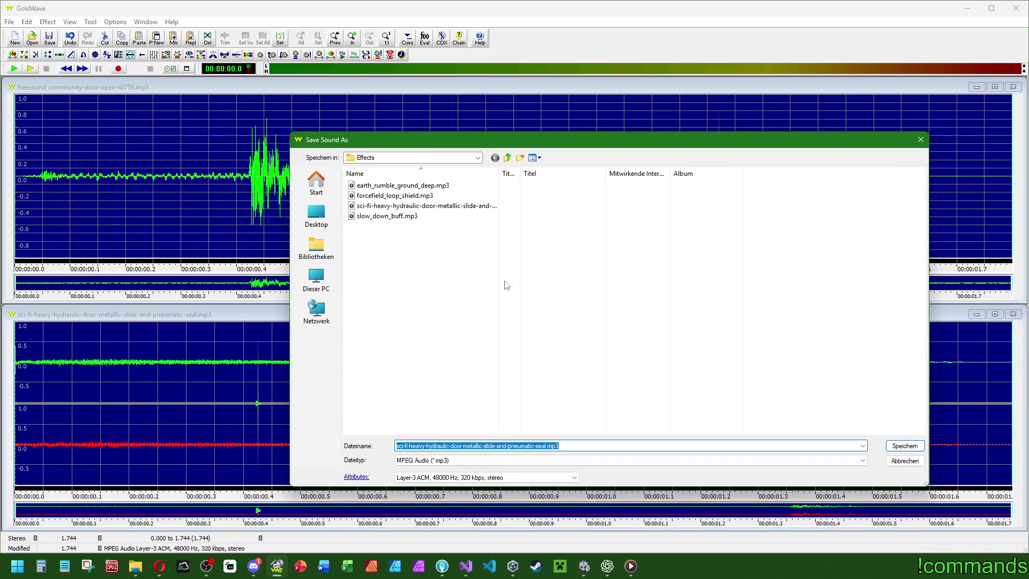
pyautogui.click(503, 446)
pyautogui.write('CLOSE_')
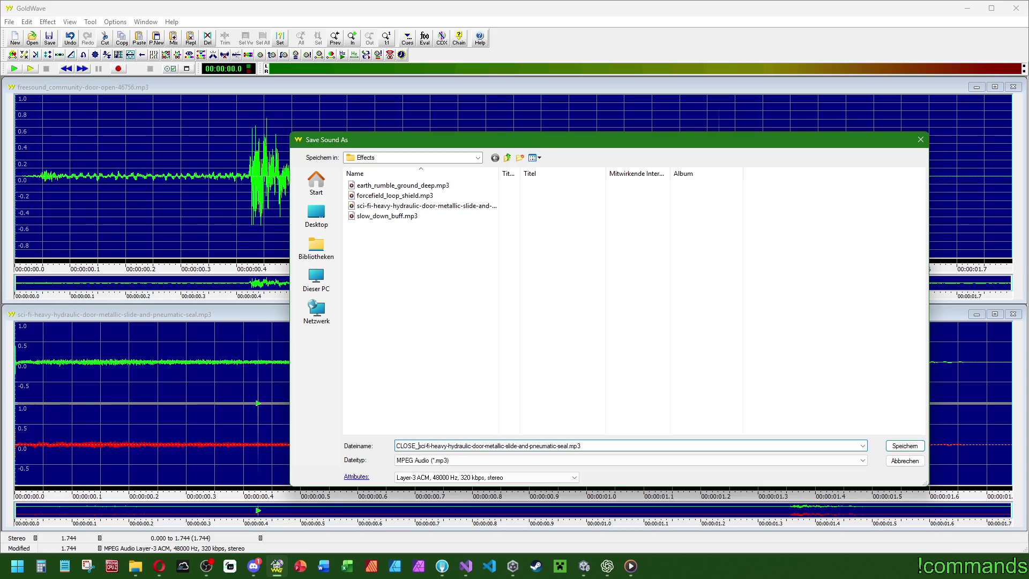
pyautogui.click(489, 477)
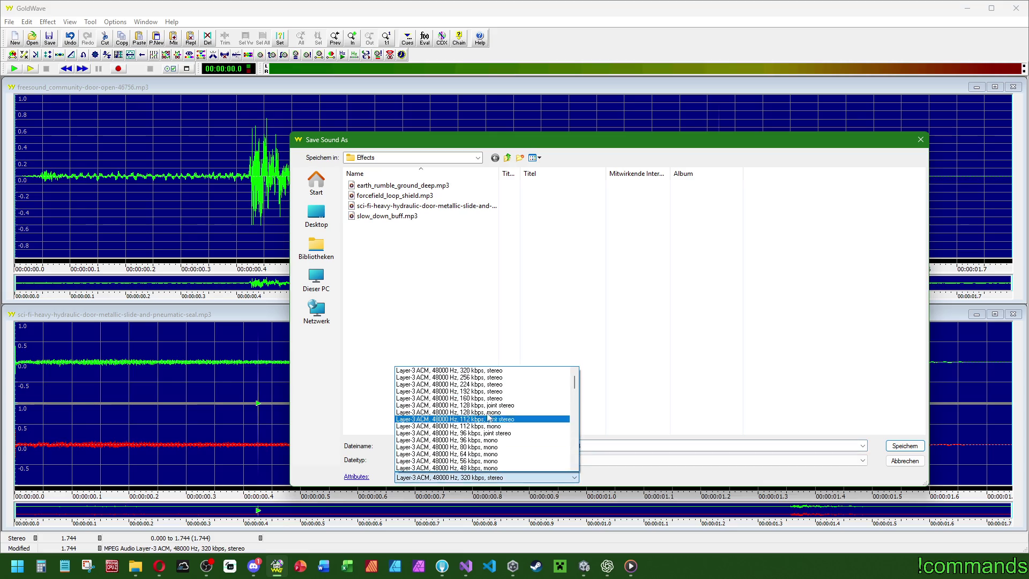
pyautogui.click(919, 477)
pyautogui.click(902, 447)
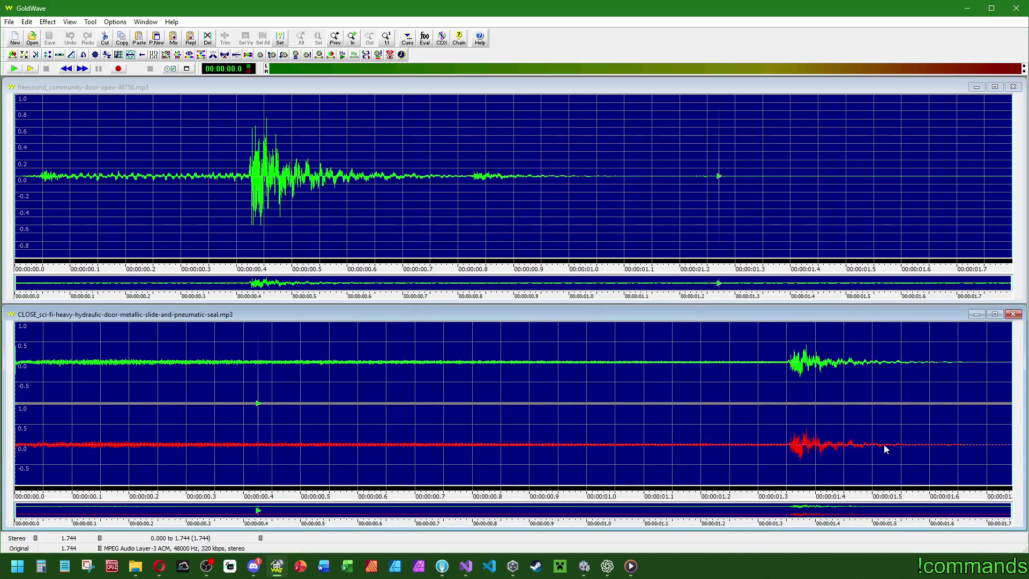
pyautogui.click(584, 566)
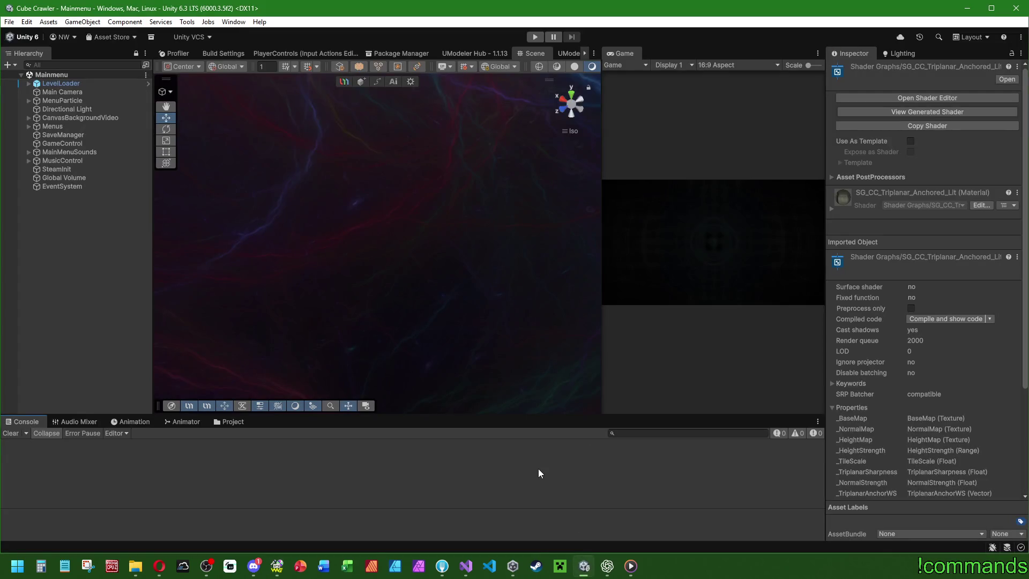
# In the DoorFrameFinal prefab, duplicate DoorOpenAudio and rename the copy DoorCloseAudio.
pyautogui.click(222, 421)
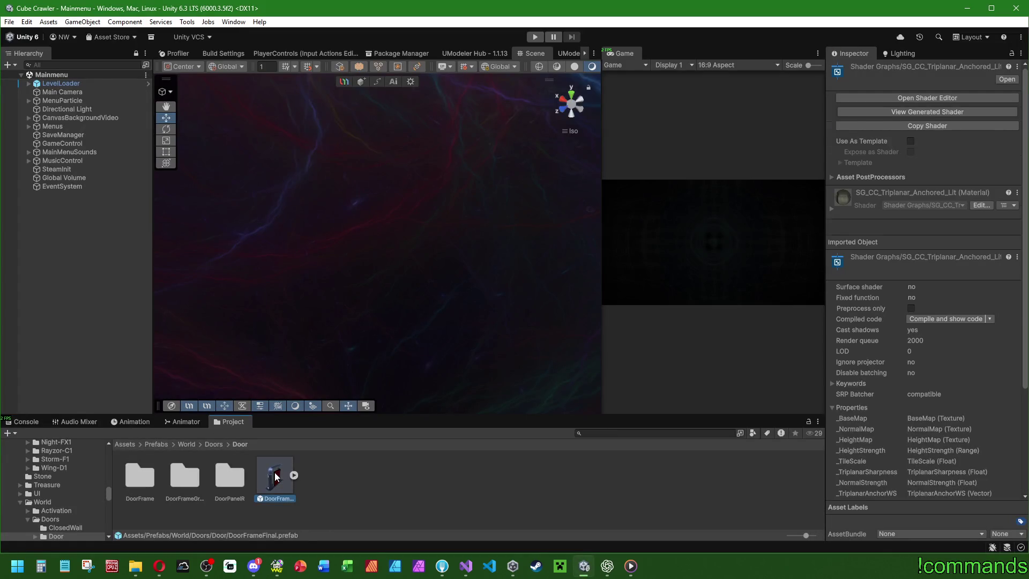
pyautogui.doubleClick(274, 475)
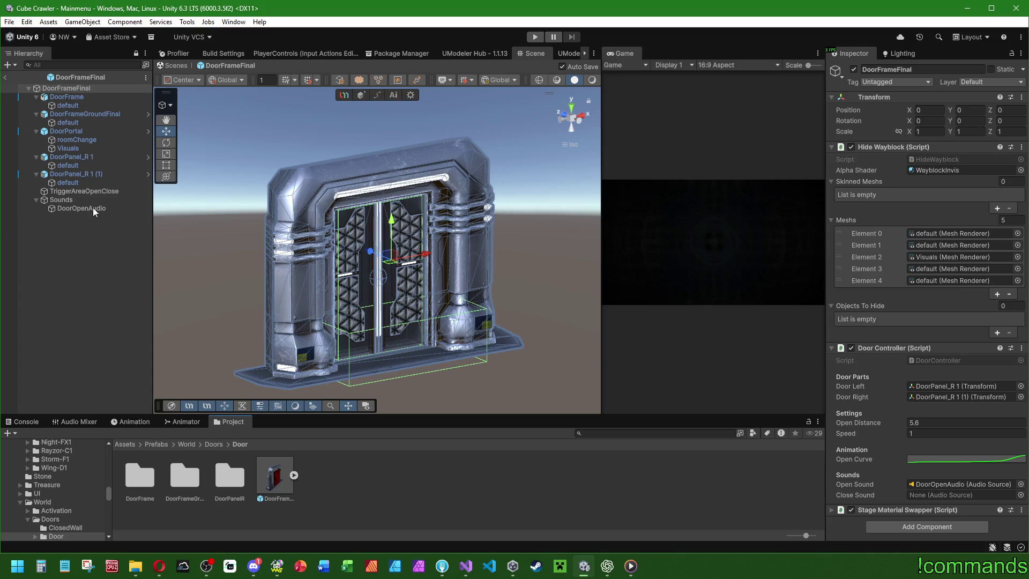
pyautogui.click(93, 209)
pyautogui.hotkey('ctrl', 'd')
pyautogui.press('F2')
pyautogui.press('BackSpace')
pyautogui.press('BackSpace')
pyautogui.press('BackSpace')
pyautogui.press('BackSpace')
pyautogui.press('BackSpace')
pyautogui.press('BackSpace')
pyautogui.write('CloseAudio')
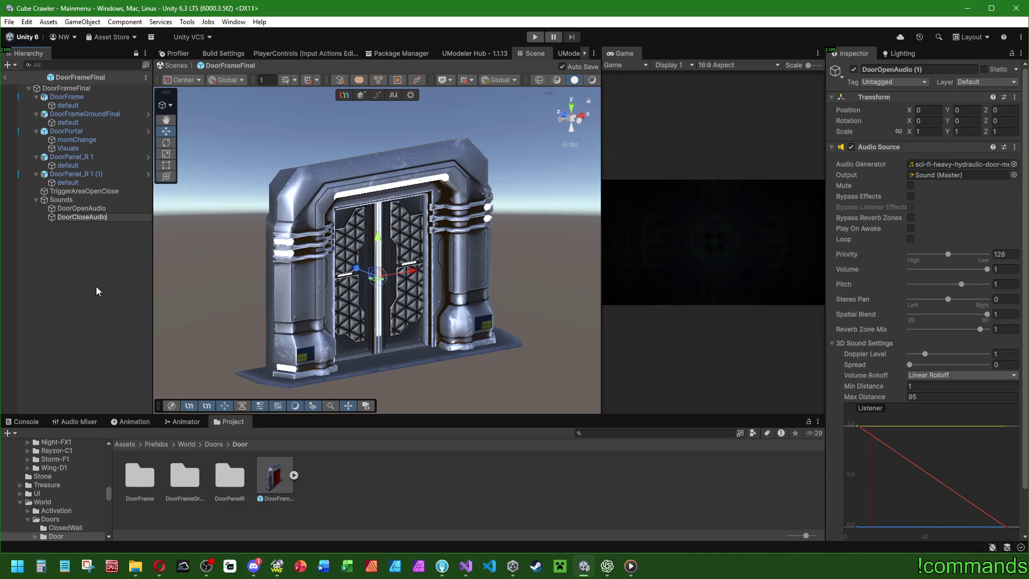
pyautogui.press('Return')
# Set DoorCloseAudio's max distance to 85 and assign the CLOSE_ hydraulic clip.
pyautogui.click(943, 396)
pyautogui.write('85')
pyautogui.moveTo(1020, 166)
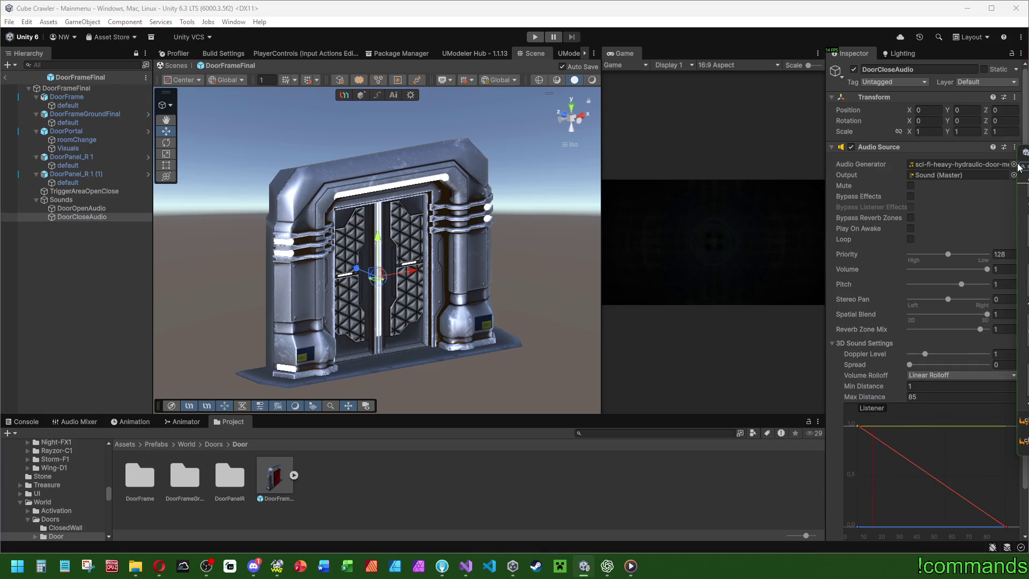
pyautogui.moveTo(1021, 166); pyautogui.dragTo(959, 164)
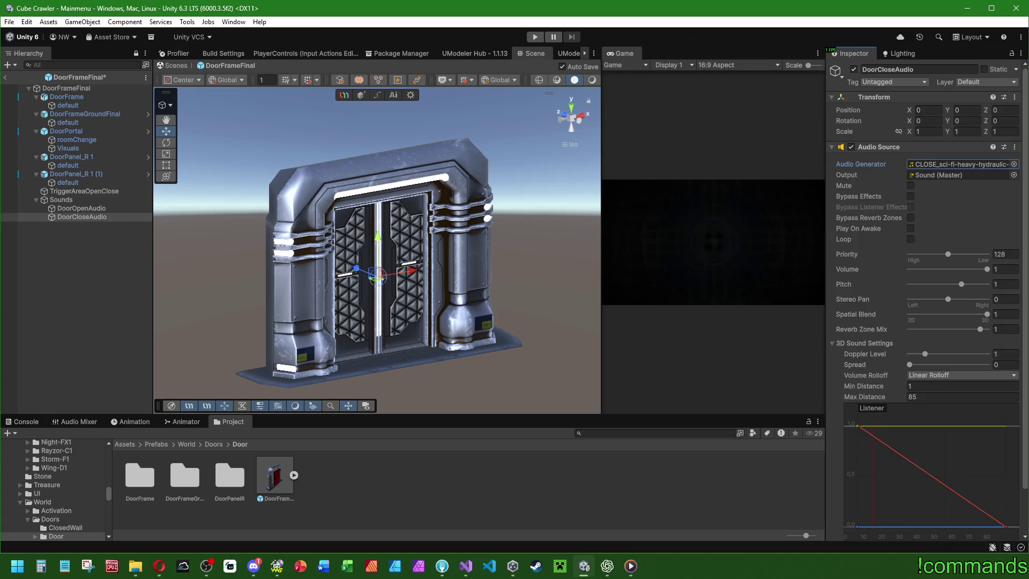
# Assign DoorCloseAudio as the Door Controller's Close Sound and exit the prefab.
pyautogui.click(101, 266)
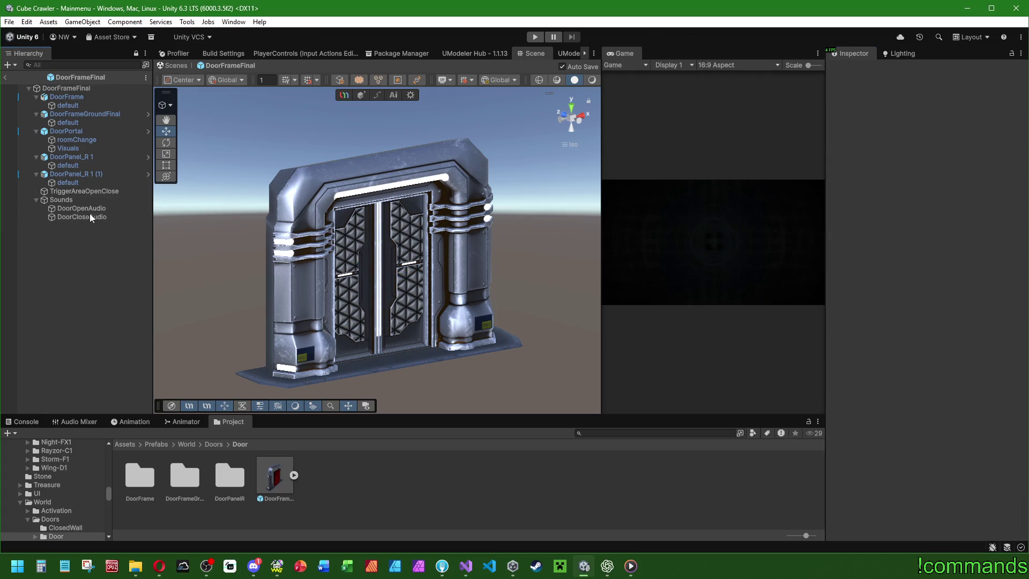
pyautogui.click(96, 88)
pyautogui.moveTo(81, 216)
pyautogui.mouseDown()
pyautogui.moveTo(890, 344)
pyautogui.moveTo(922, 494)
pyautogui.mouseUp()
pyautogui.click(5, 77)
pyautogui.click(14, 421)
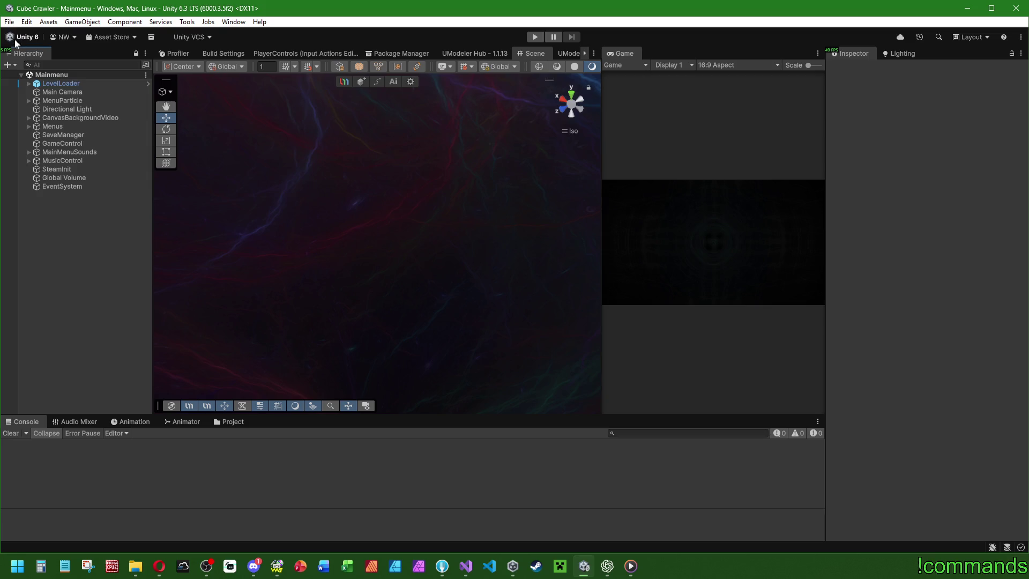
# Save the project and the Mainmenu scene, then enter Play mode to reach the Dungeon.
pyautogui.click(9, 22)
pyautogui.click(38, 137)
pyautogui.click(9, 21)
pyautogui.click(38, 73)
pyautogui.click(534, 36)
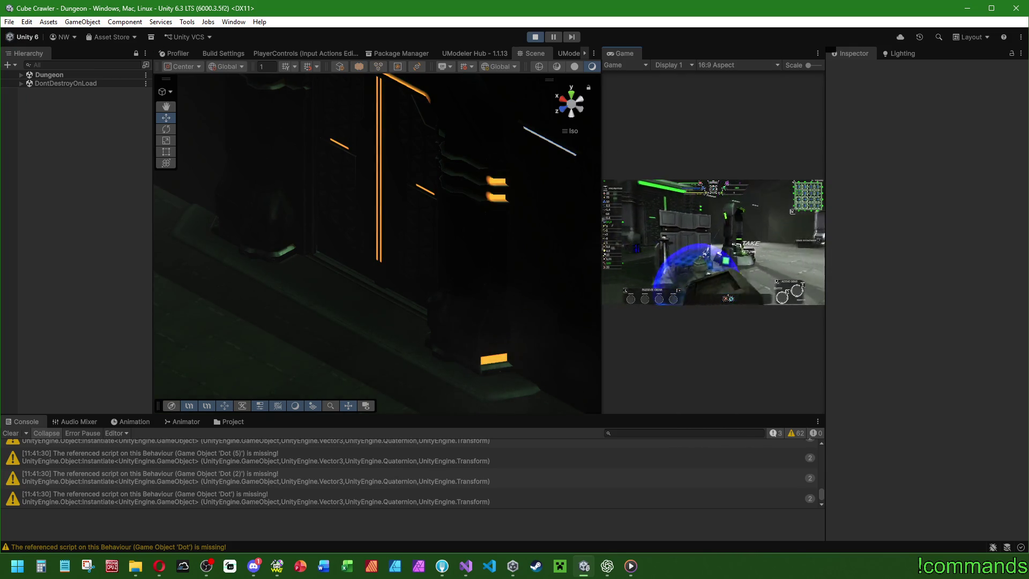
pyautogui.hotkey('alt', 'Tab')
# Maximize the browser and browse the Shorts on your own YouTube channel.
pyautogui.moveTo(1028, 264); pyautogui.dragTo(1006, 265)
pyautogui.doubleClick(1005, 265)
pyautogui.click(992, 79)
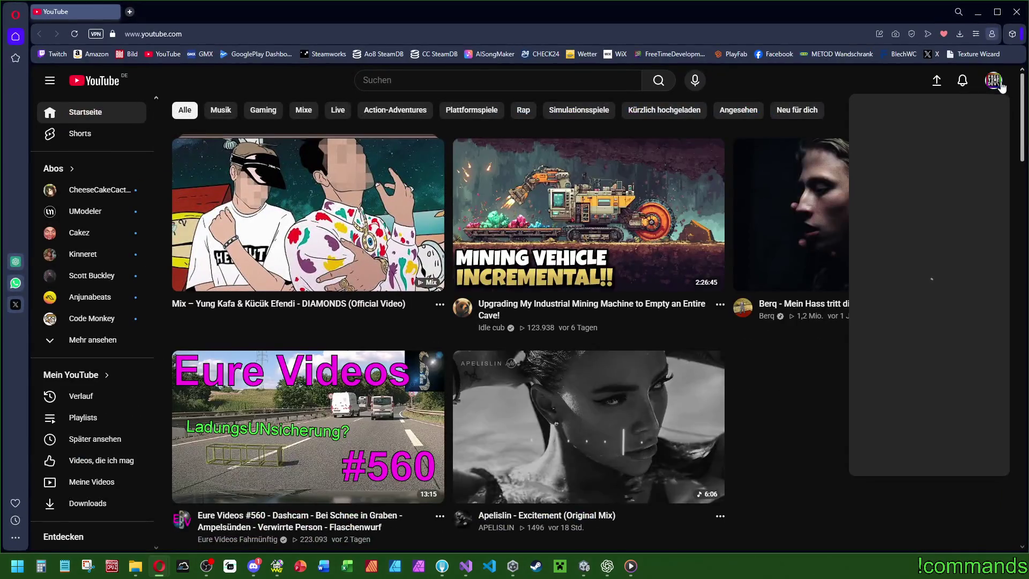
pyautogui.click(906, 136)
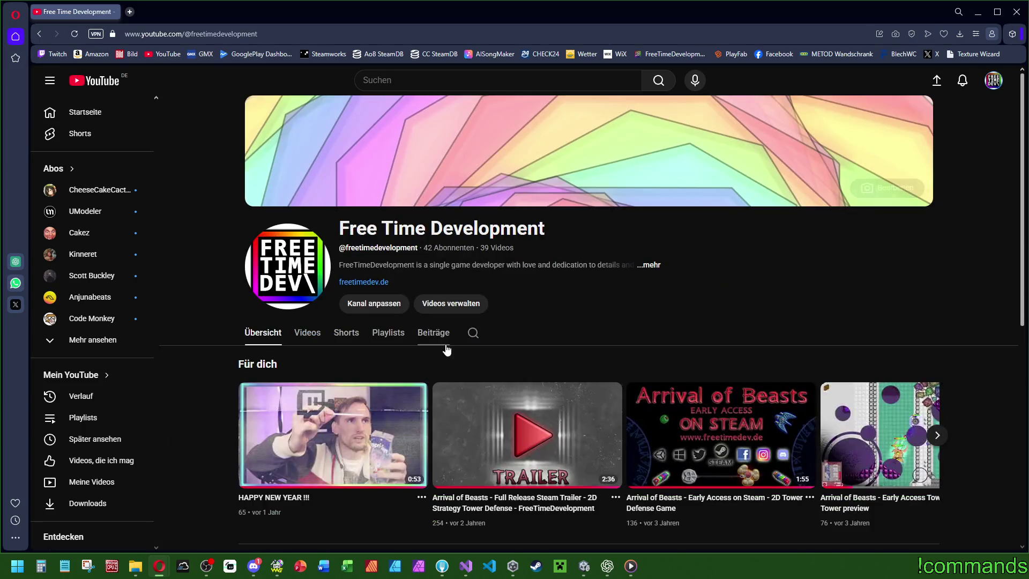
pyautogui.click(346, 336)
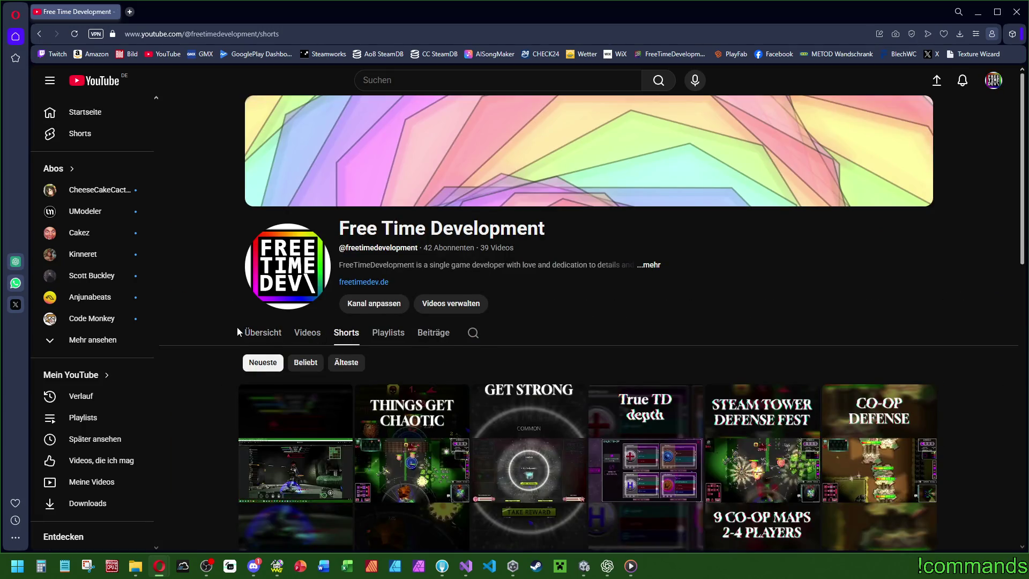
pyautogui.scroll(-4, 225, 322)
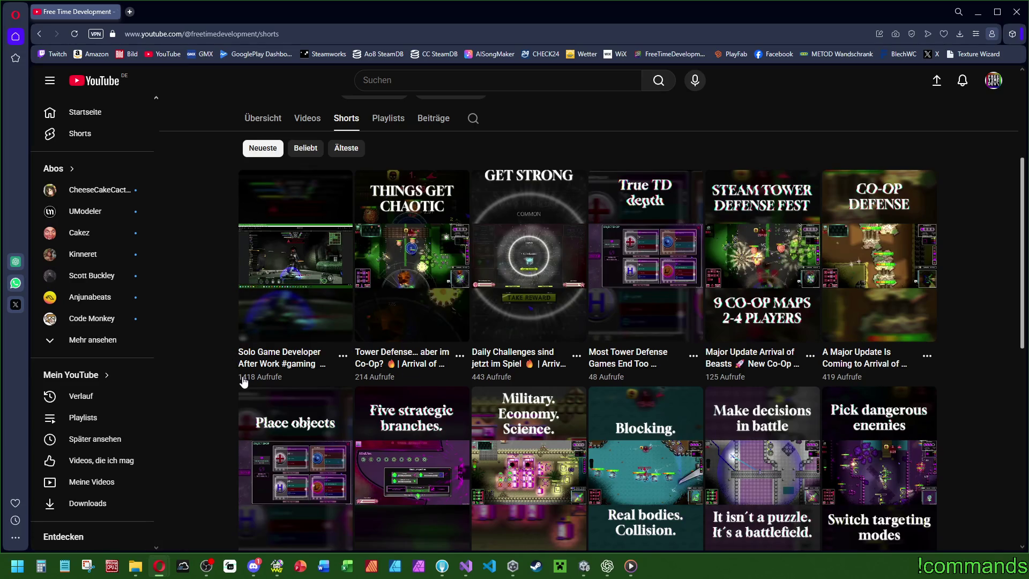
pyautogui.scroll(-2, 294, 255)
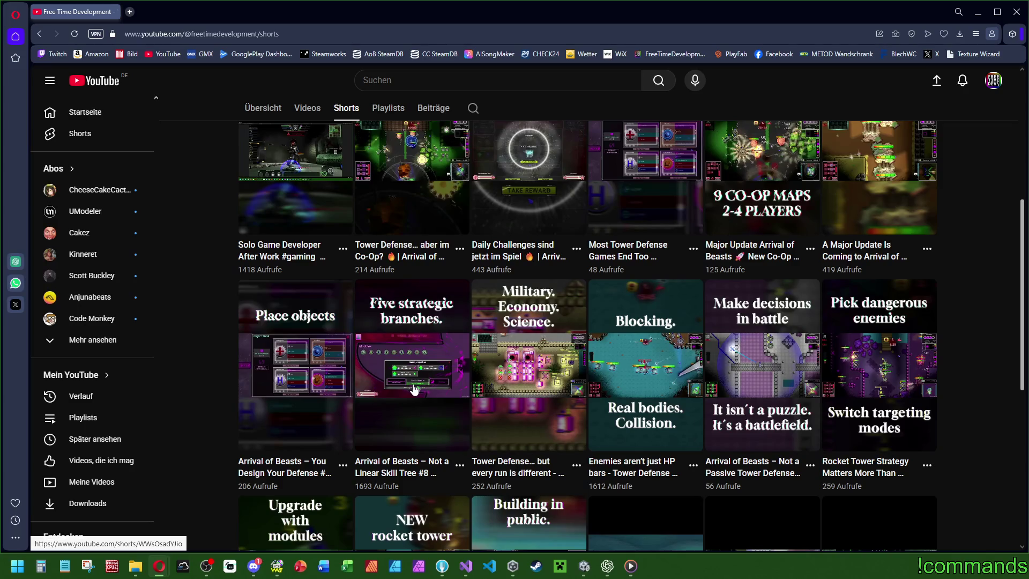
pyautogui.scroll(5, 395, 390)
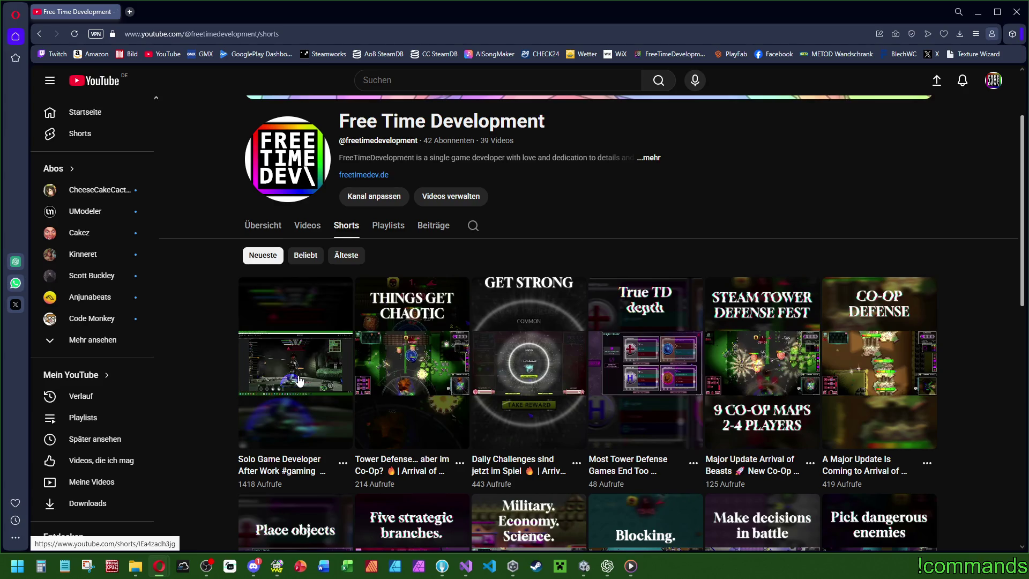
# Play the Solo Game Developer After Work short and view, then close, its comments.
pyautogui.click(299, 380)
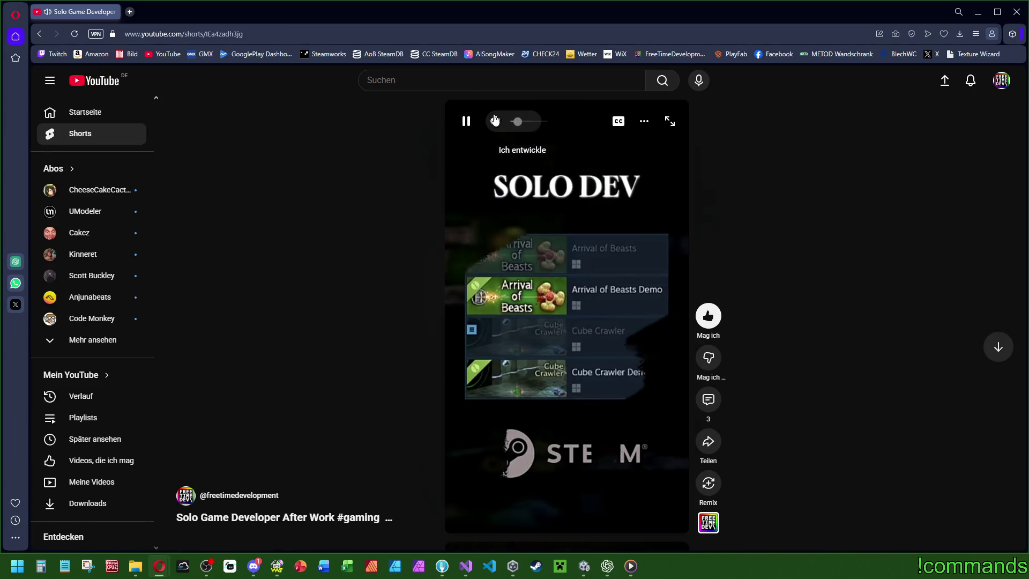
pyautogui.click(708, 401)
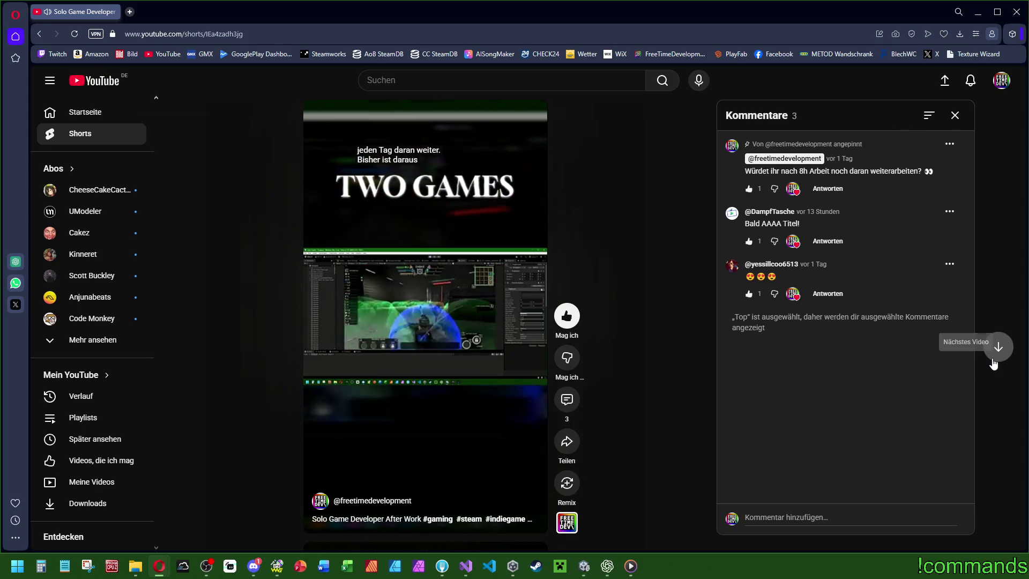
pyautogui.click(997, 348)
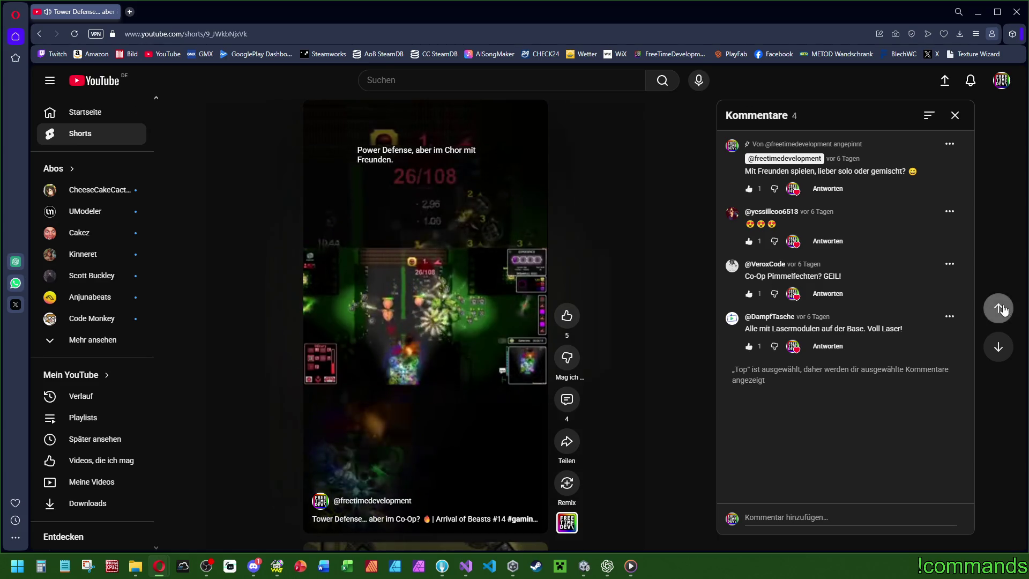
pyautogui.click(997, 308)
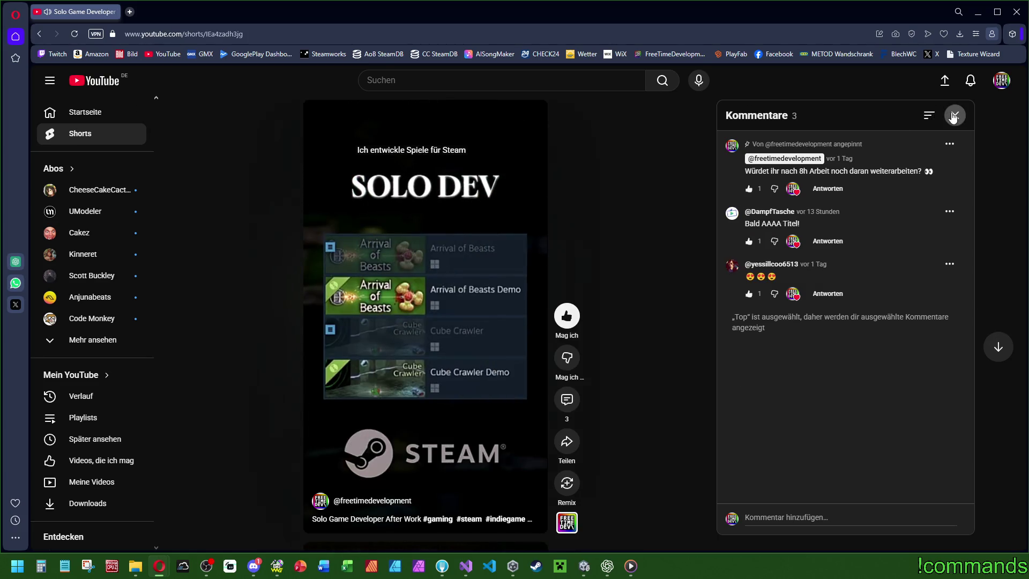
pyautogui.click(952, 116)
pyautogui.hotkey('alt', 'Tab')
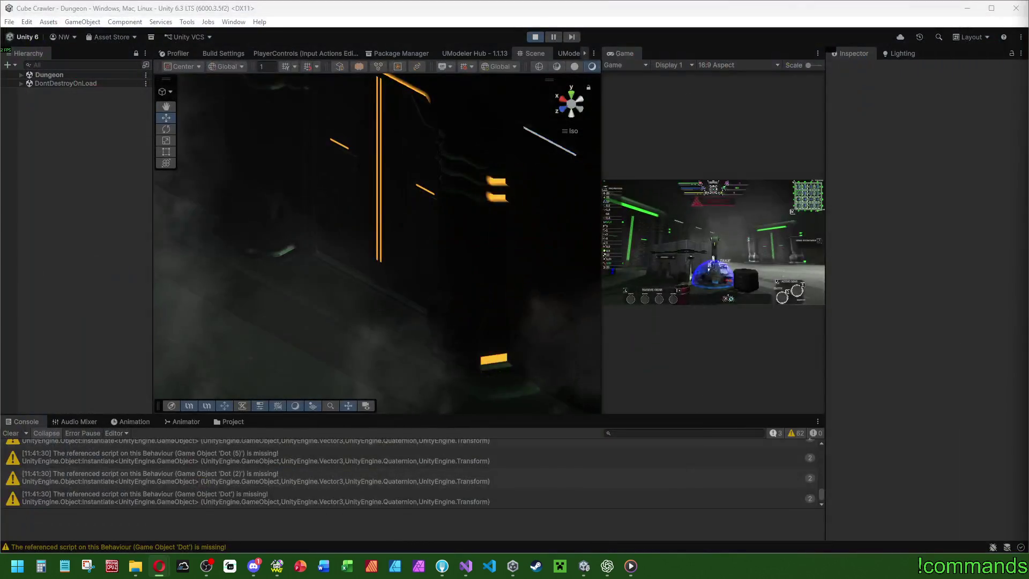
# Clear the console and select DoorFrameFinal(Clone) under Room_Ident 17 > DoorPos > S_pos.
pyautogui.click(8, 433)
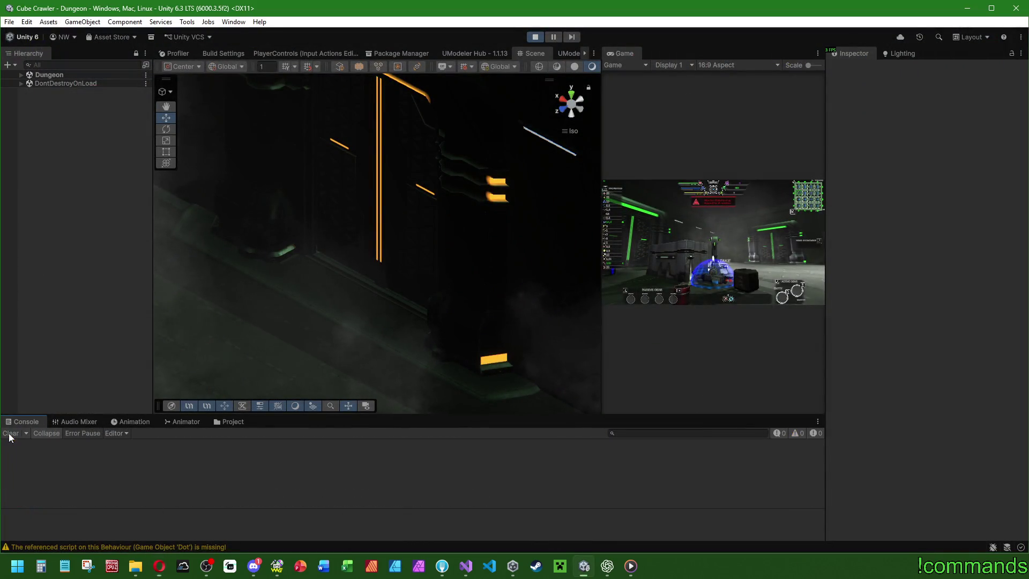
pyautogui.click(21, 75)
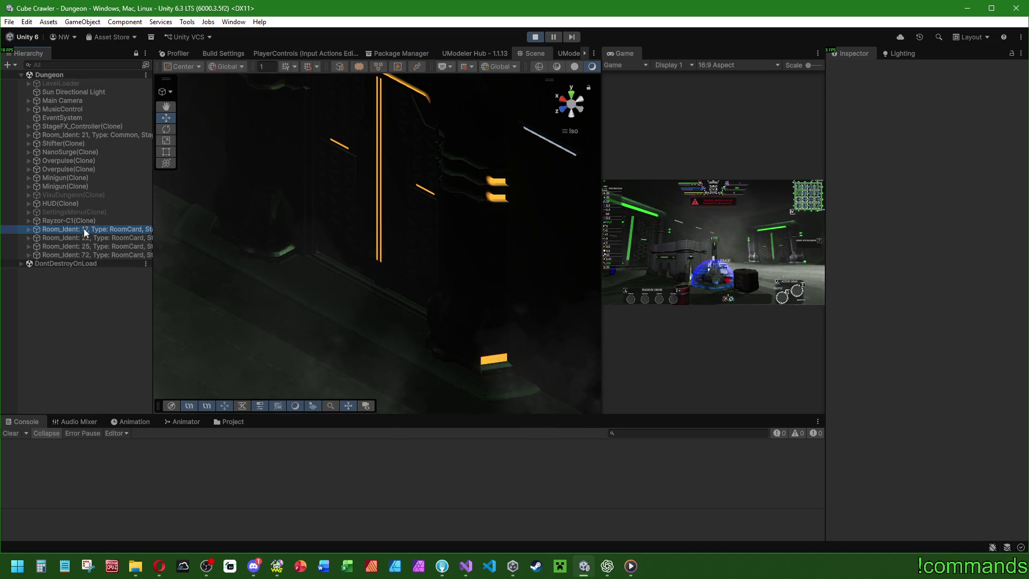
pyautogui.click(28, 230)
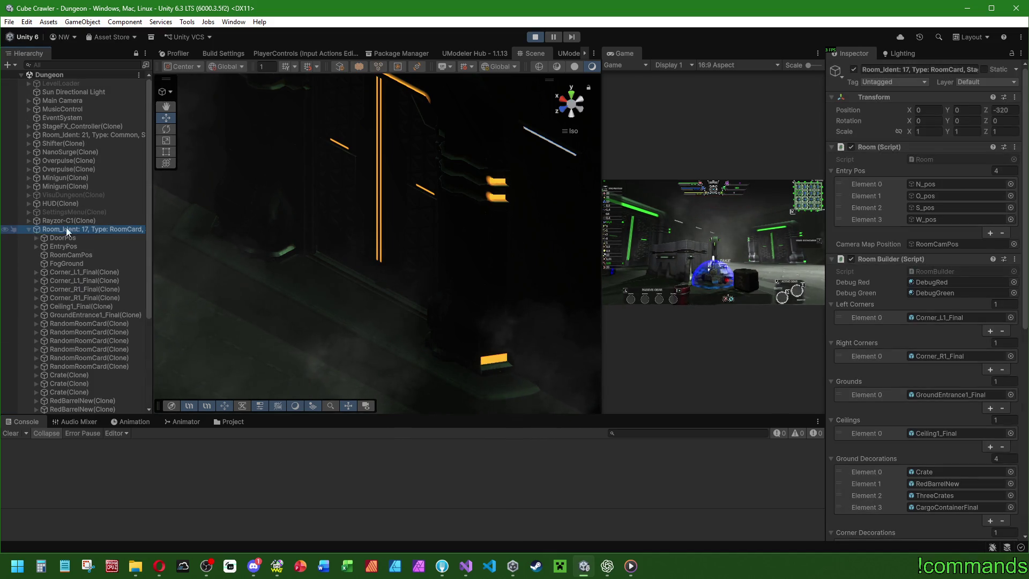
pyautogui.click(36, 238)
pyautogui.click(44, 264)
pyautogui.click(87, 272)
# Frame room 17's door frame in the Scene view and orbit around it.
pyautogui.click(533, 54)
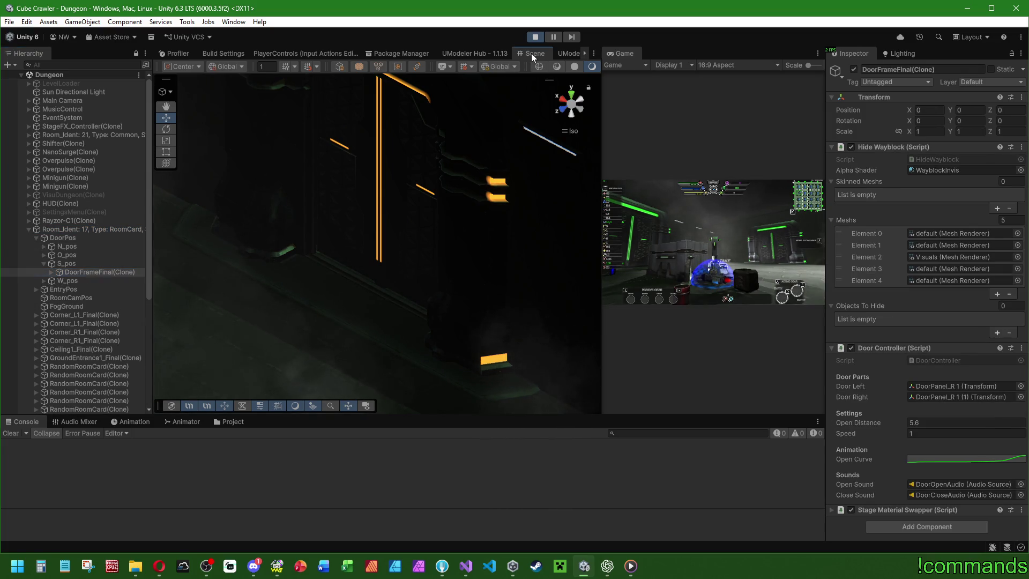
pyautogui.press('f')
pyautogui.moveTo(322, 293)
pyautogui.mouseDown()
pyautogui.moveTo(389, 318)
pyautogui.moveTo(286, 298)
pyautogui.mouseUp()
pyautogui.scroll(-3, 389, 318)
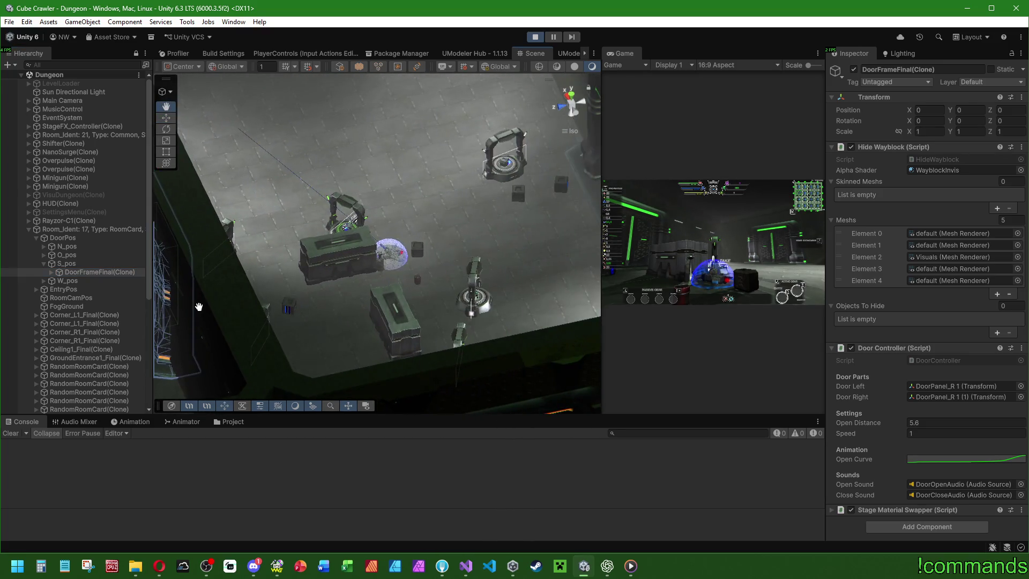
pyautogui.press('f')
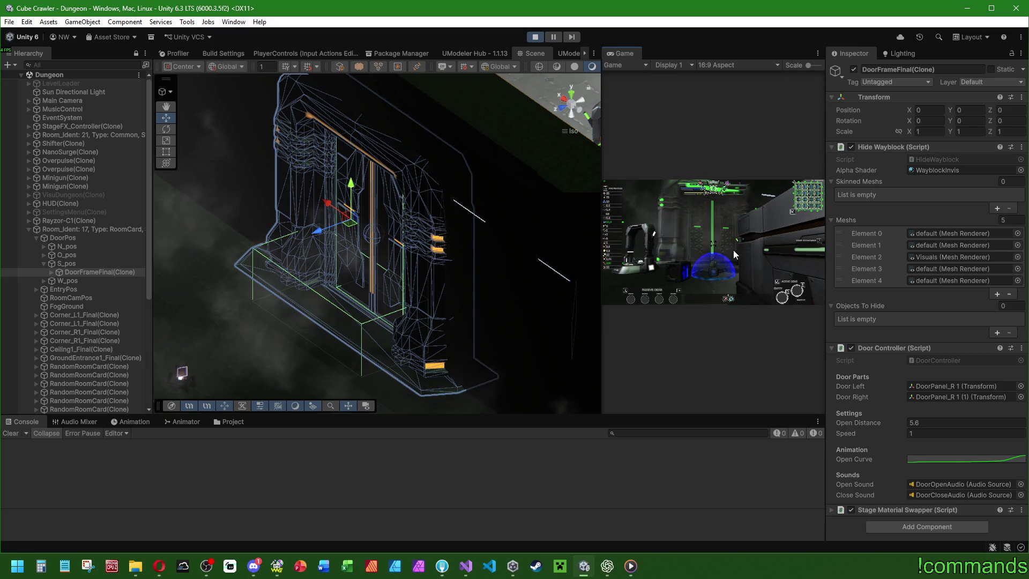
pyautogui.press('super')
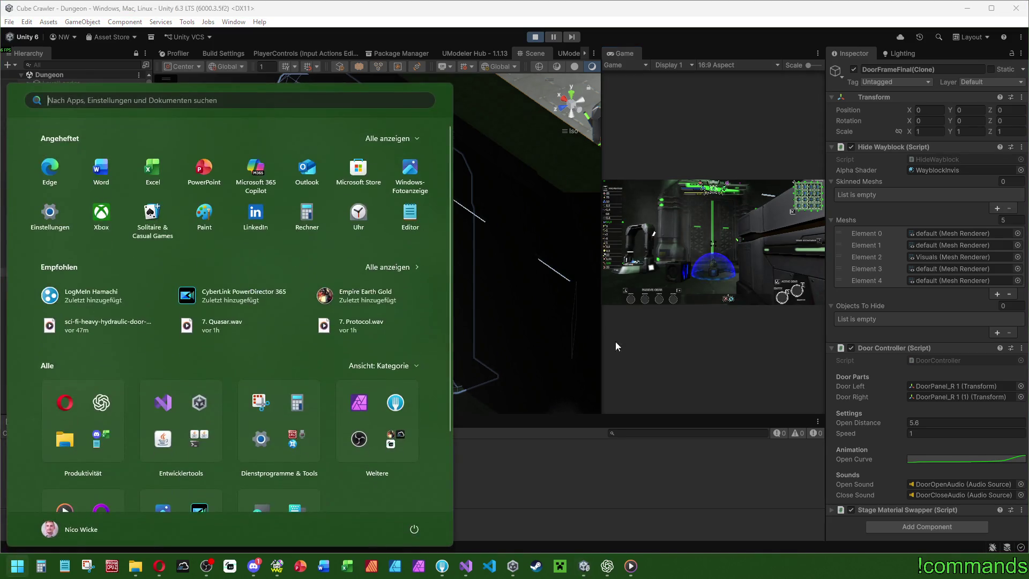
# Bring up the DoorController script and stop the running game in Unity.
pyautogui.click(465, 566)
pyautogui.click(419, 303)
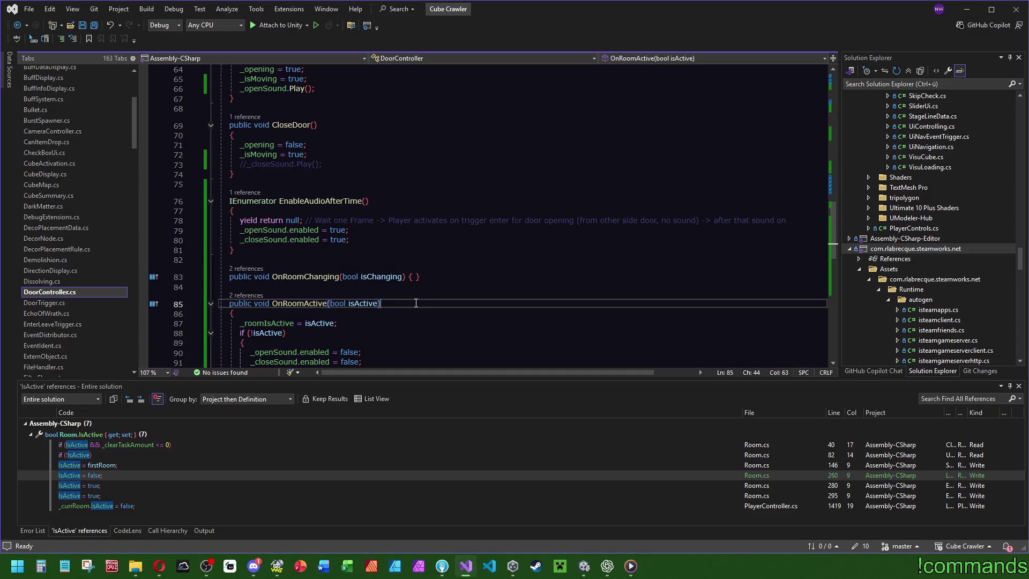
pyautogui.scroll(4, 409, 298)
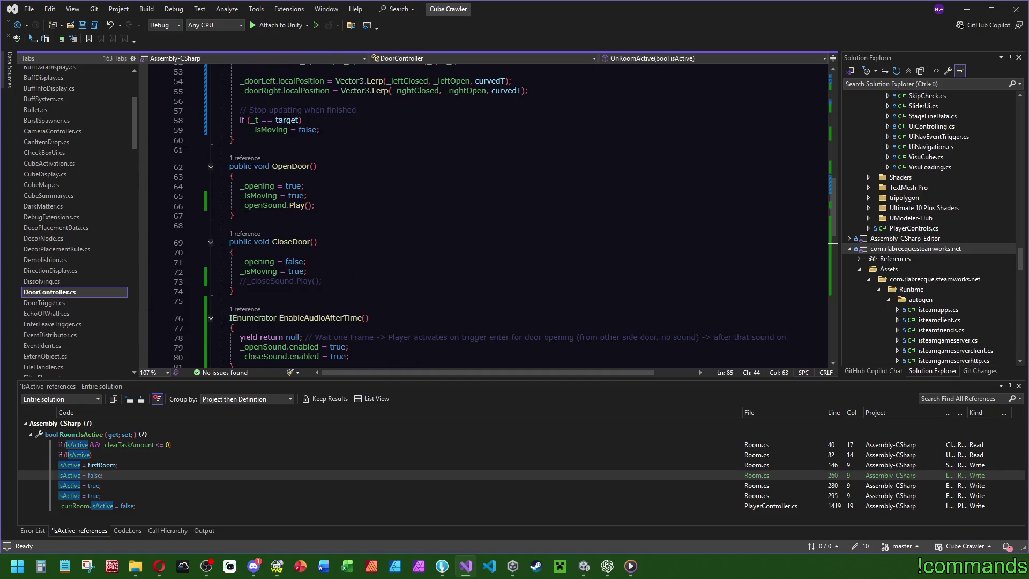
pyautogui.click(583, 565)
pyautogui.click(534, 37)
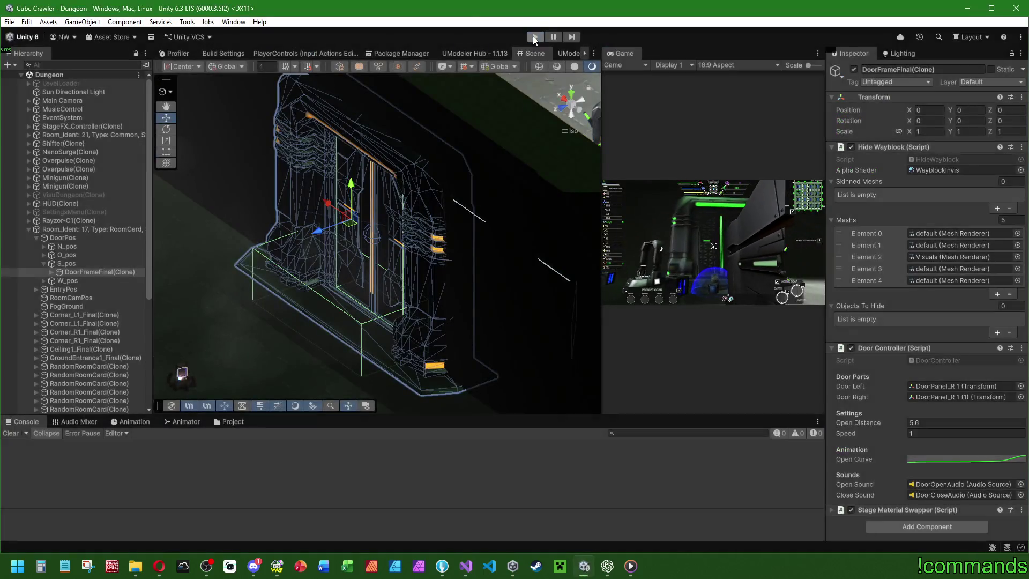
# Uncomment _closeSound.Play() on line 73 and save DoorController.cs.
pyautogui.click(463, 566)
pyautogui.click(242, 279)
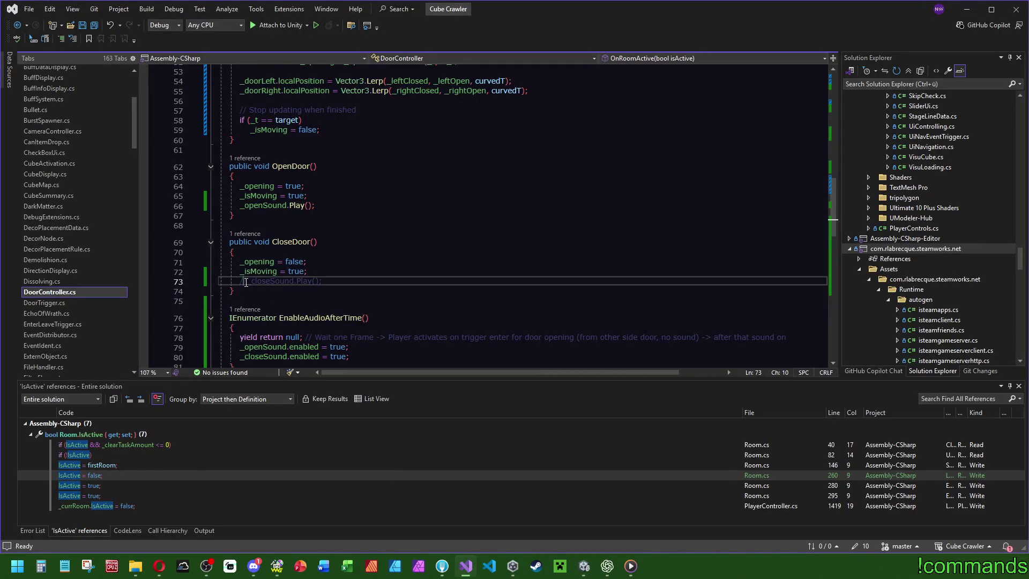
pyautogui.hotkey('ctrl', 'k')
pyautogui.hotkey('ctrl', 'u')
pyautogui.click(386, 241)
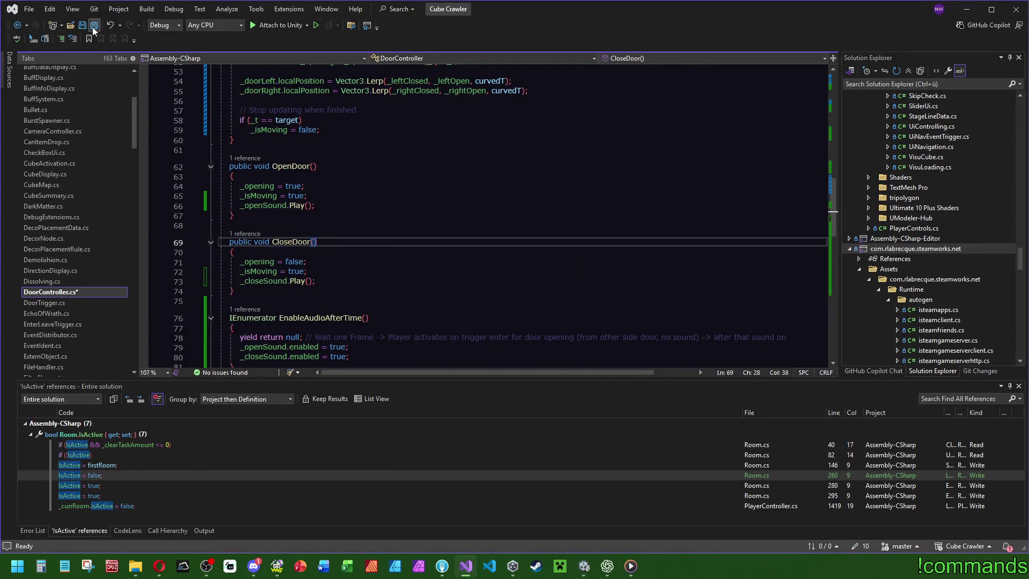
pyautogui.click(582, 566)
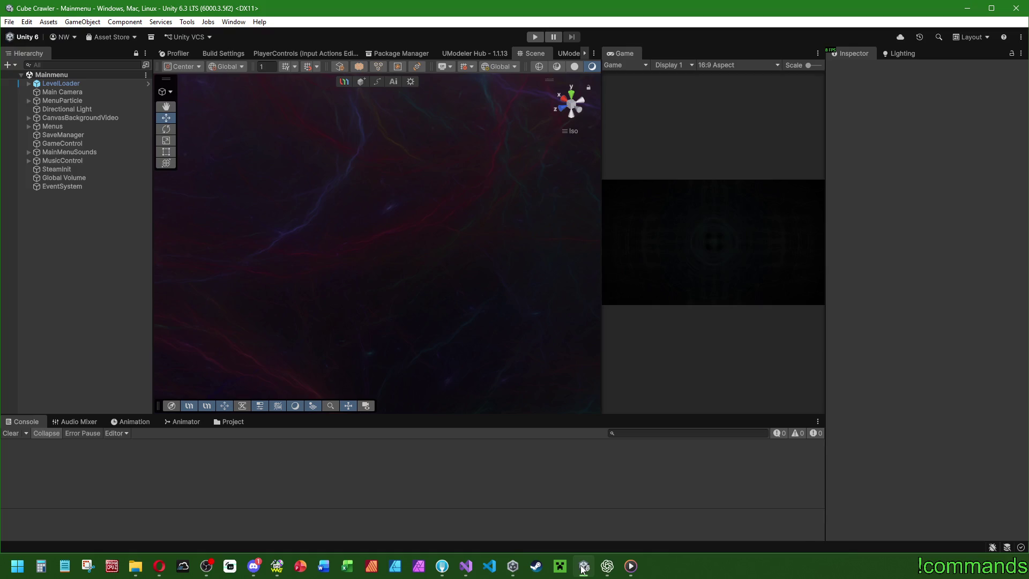
# Clear the console, start Play mode, and clear the new warnings once the Dungeon loads.
pyautogui.click(11, 433)
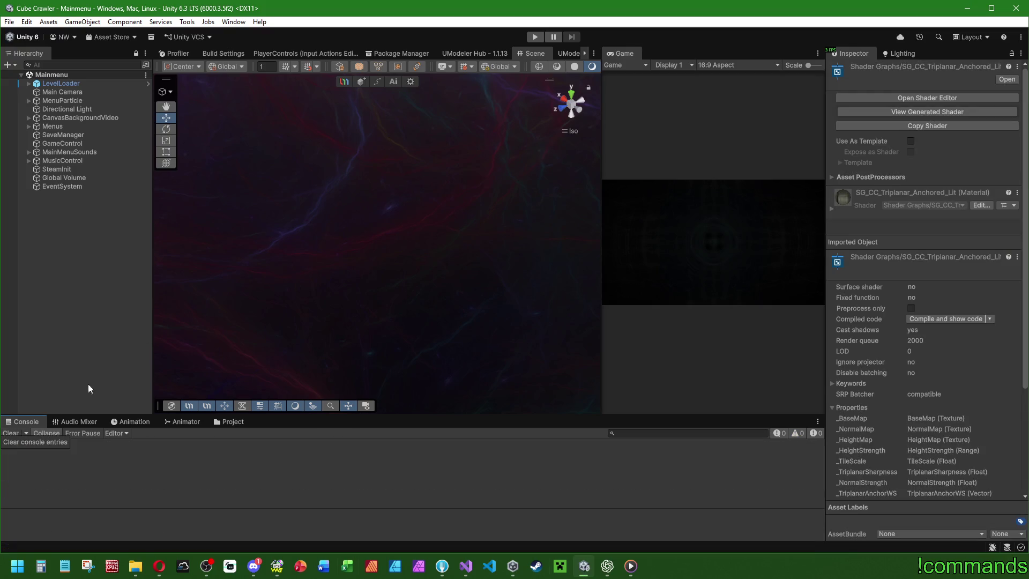
pyautogui.click(535, 36)
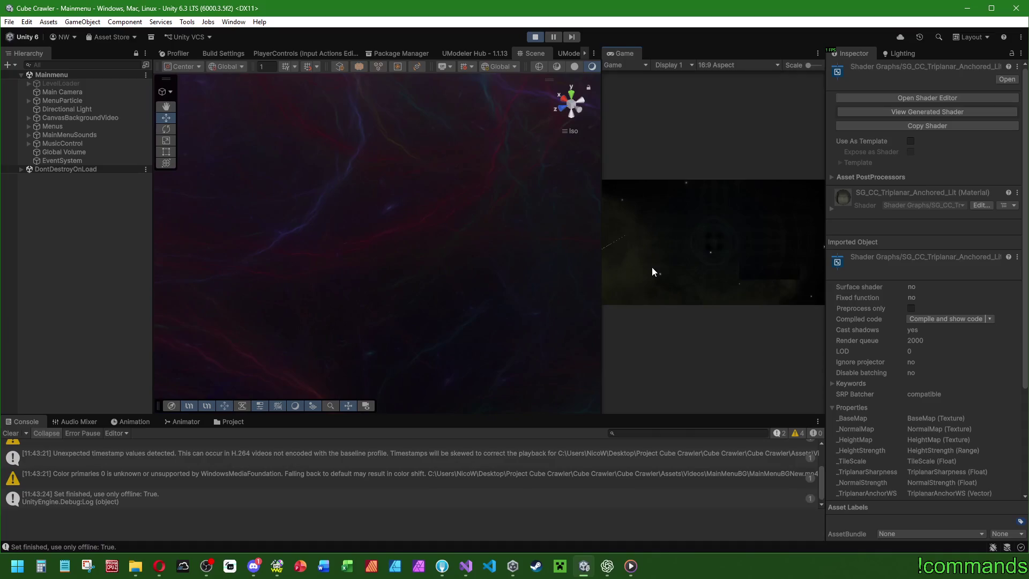
pyautogui.click(11, 433)
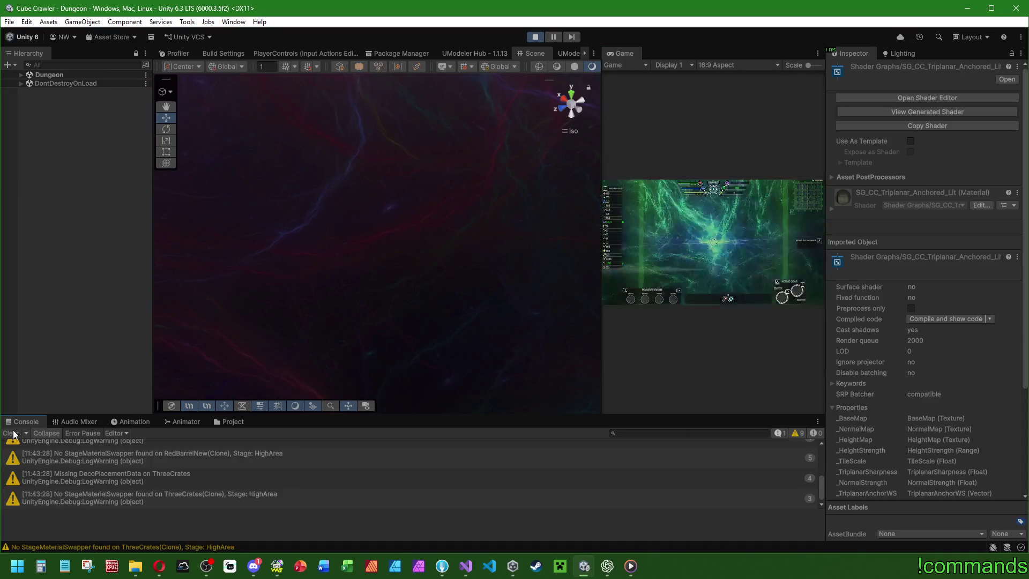
pyautogui.click(11, 432)
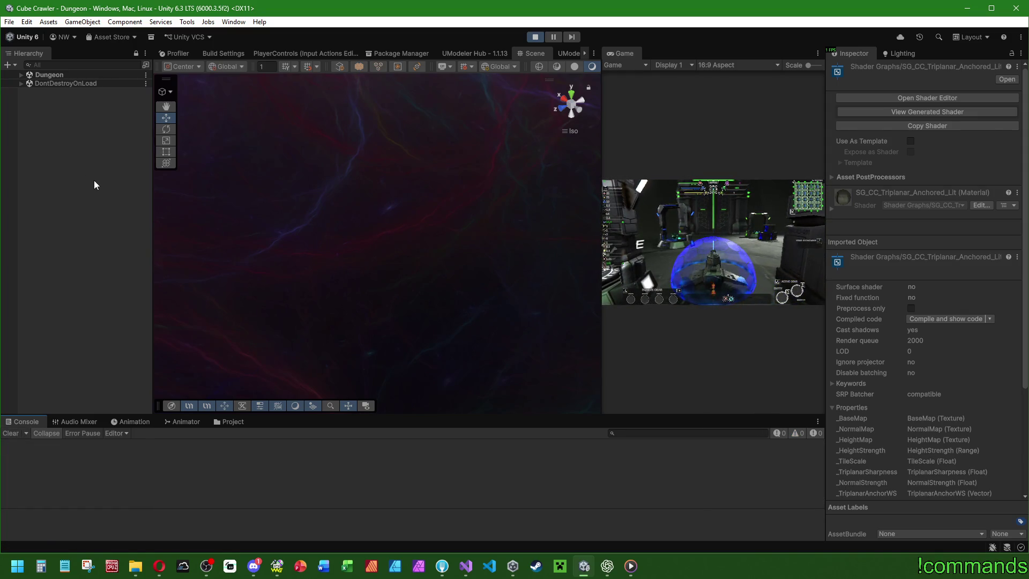
pyautogui.click(21, 75)
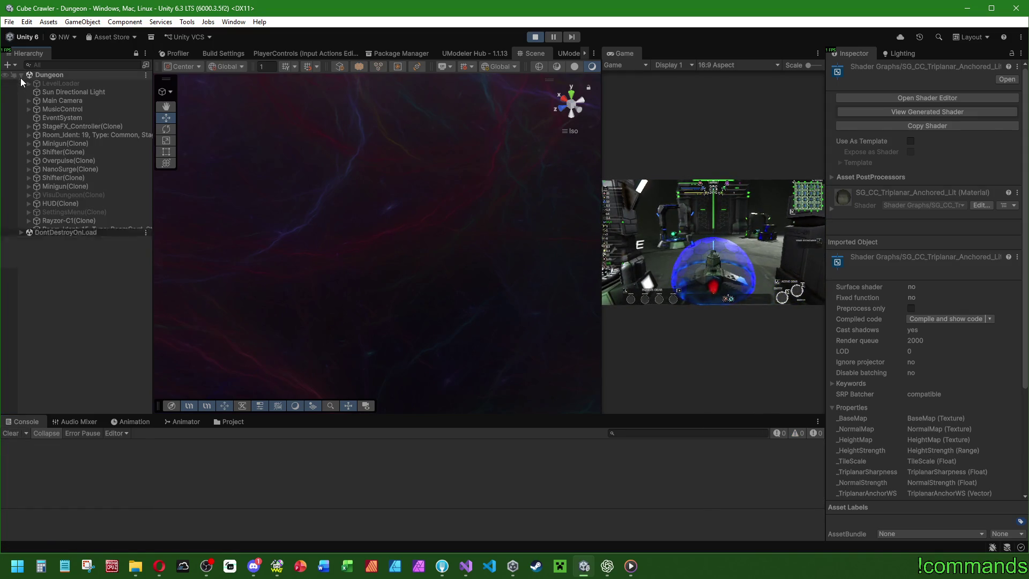
# Select room 19's S_pos DoorFrameFinal(Clone), frame it, and orbit to look down on the room.
pyautogui.click(29, 135)
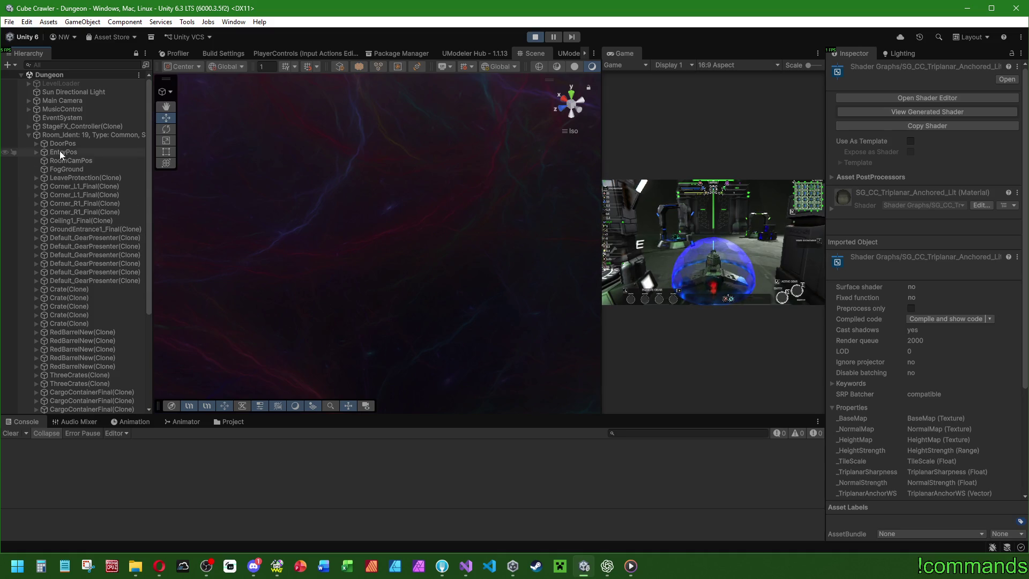
pyautogui.click(37, 143)
pyautogui.click(43, 169)
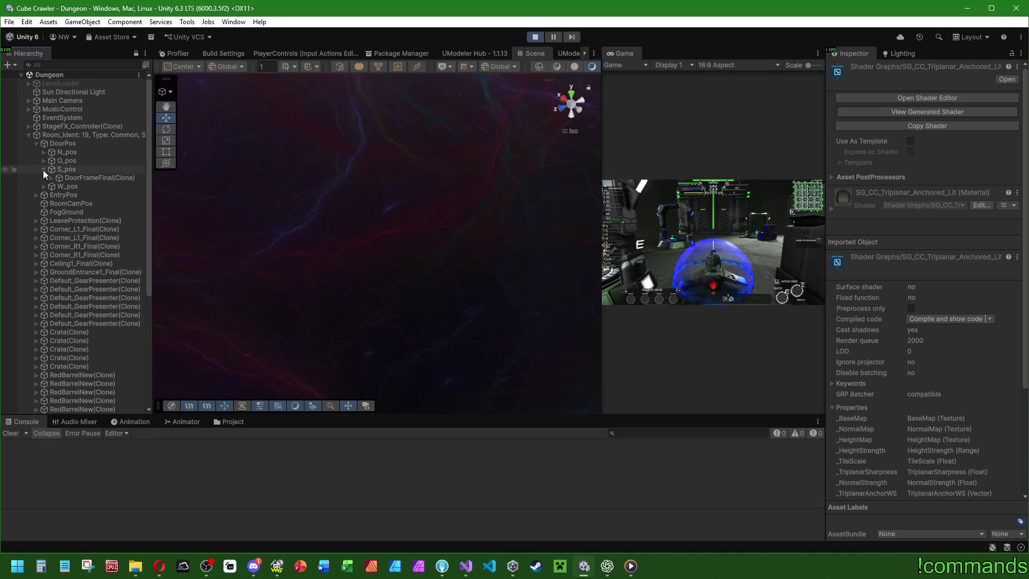
pyautogui.click(97, 177)
pyautogui.press('f')
pyautogui.moveTo(304, 263)
pyautogui.mouseDown()
pyautogui.moveTo(307, 282)
pyautogui.moveTo(355, 278)
pyautogui.moveTo(206, 267)
pyautogui.moveTo(385, 266)
pyautogui.moveTo(357, 277)
pyautogui.mouseUp()
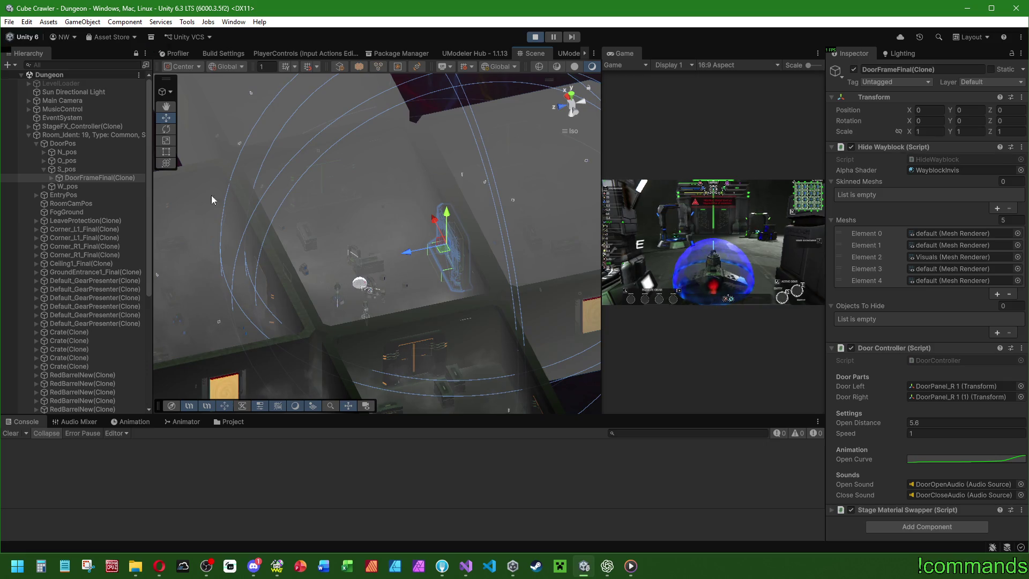
pyautogui.moveTo(270, 86)
pyautogui.mouseDown()
pyautogui.moveTo(246, 249)
pyautogui.moveTo(505, 235)
pyautogui.mouseUp()
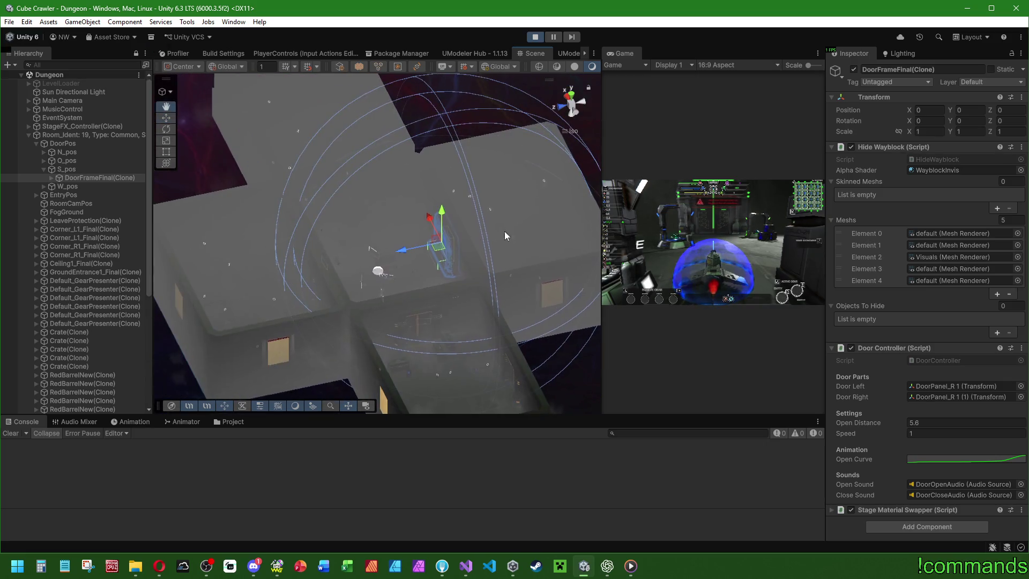
# Frame room 15's S_pos south door and inspect its DoorFrameFinal(Clone) and transform.
pyautogui.click(28, 134)
pyautogui.click(61, 230)
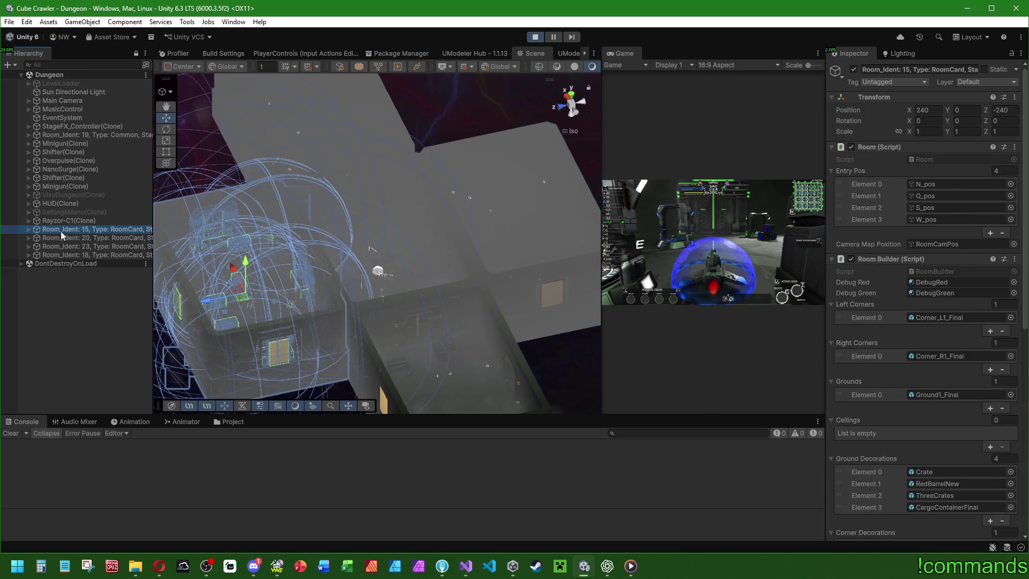
pyautogui.click(29, 231)
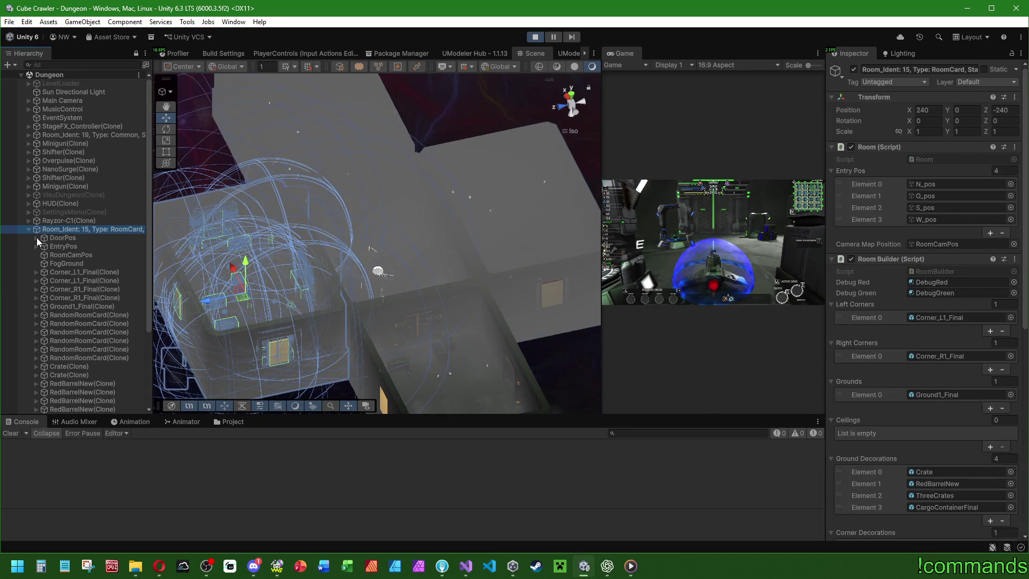
pyautogui.click(37, 237)
pyautogui.click(43, 263)
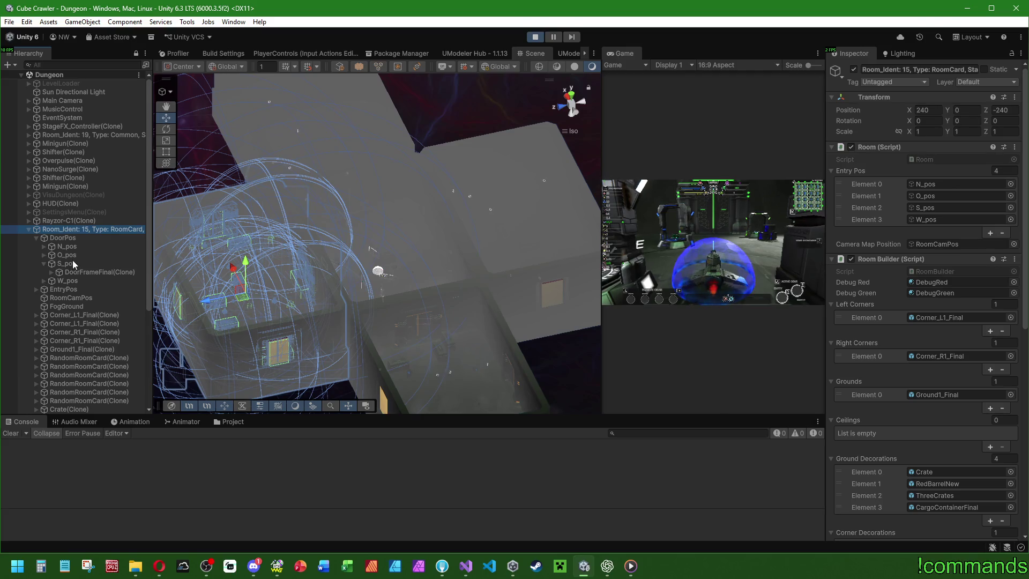
pyautogui.doubleClick(66, 263)
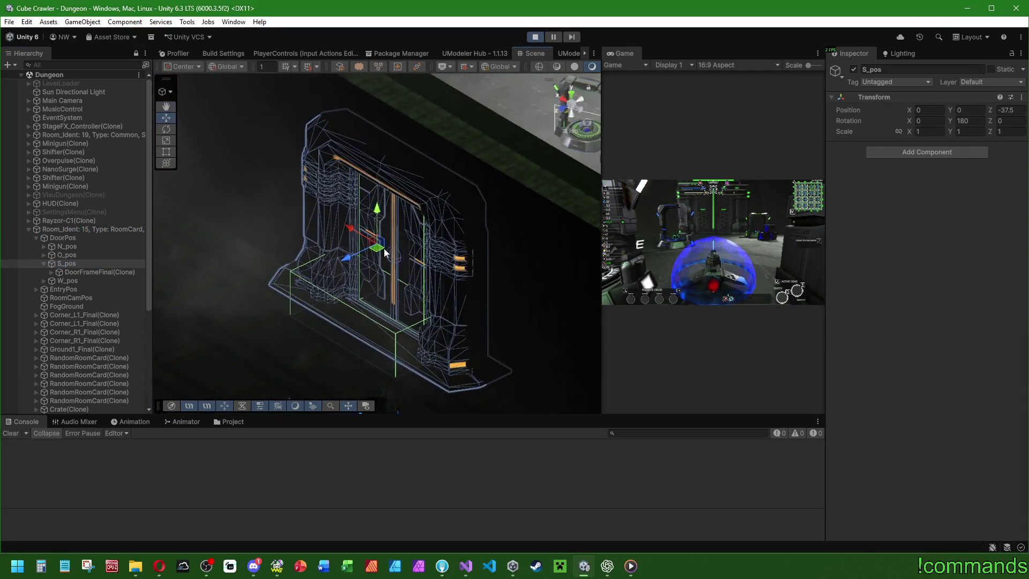
pyautogui.click(85, 272)
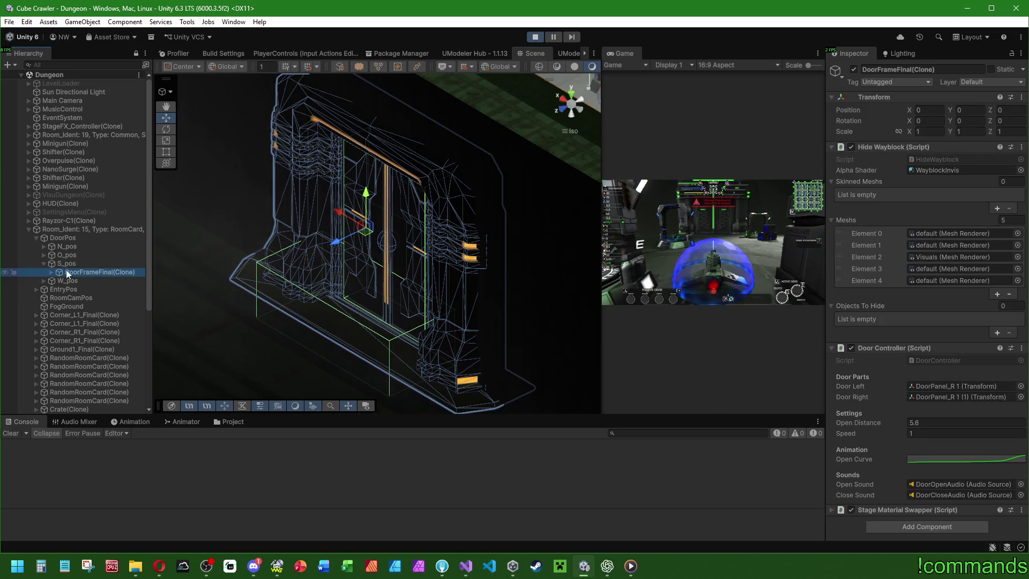
pyautogui.click(72, 263)
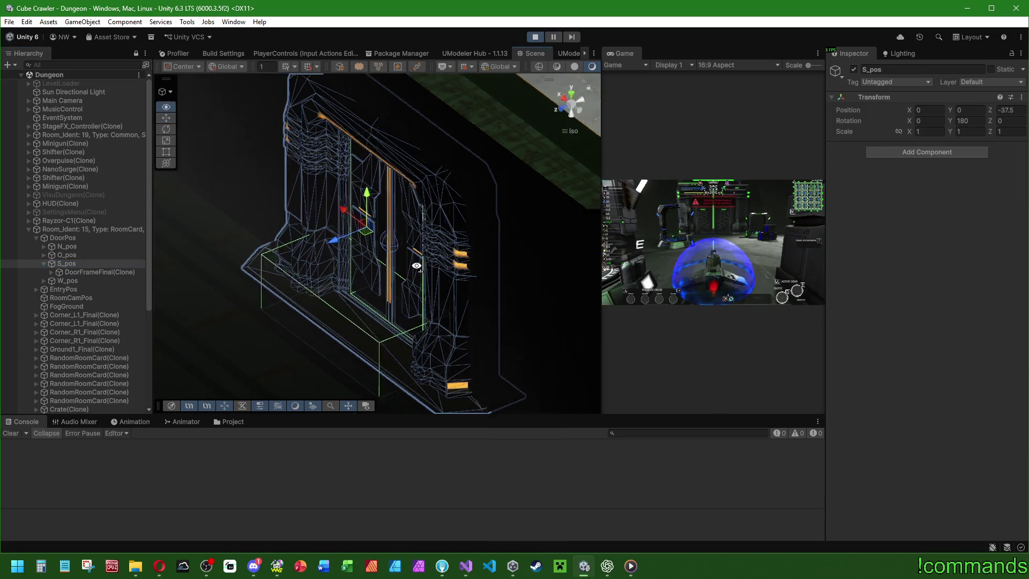
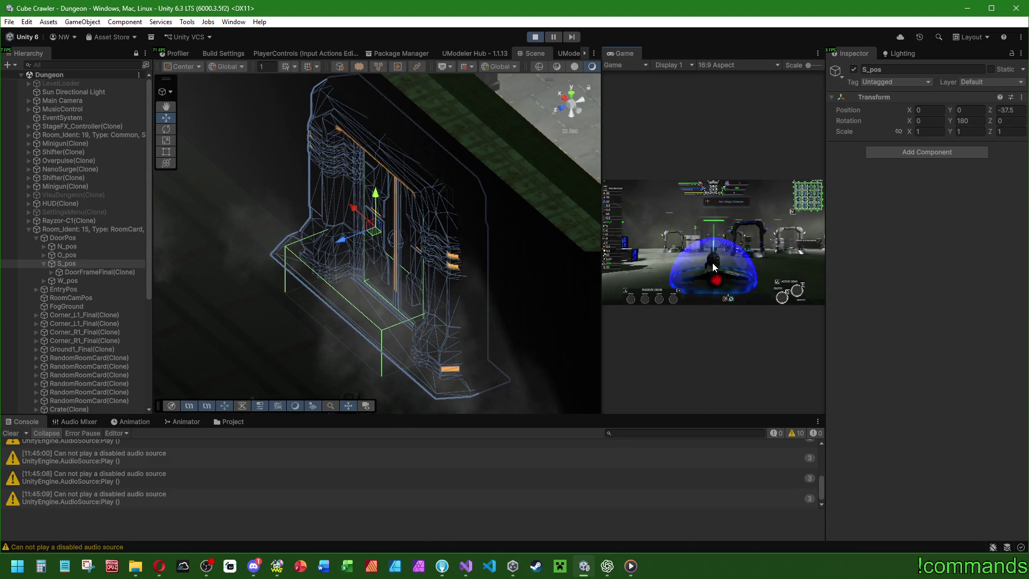
# Stop the running dungeon playtest and clear the console warnings.
pyautogui.press('super')
pyautogui.click(532, 434)
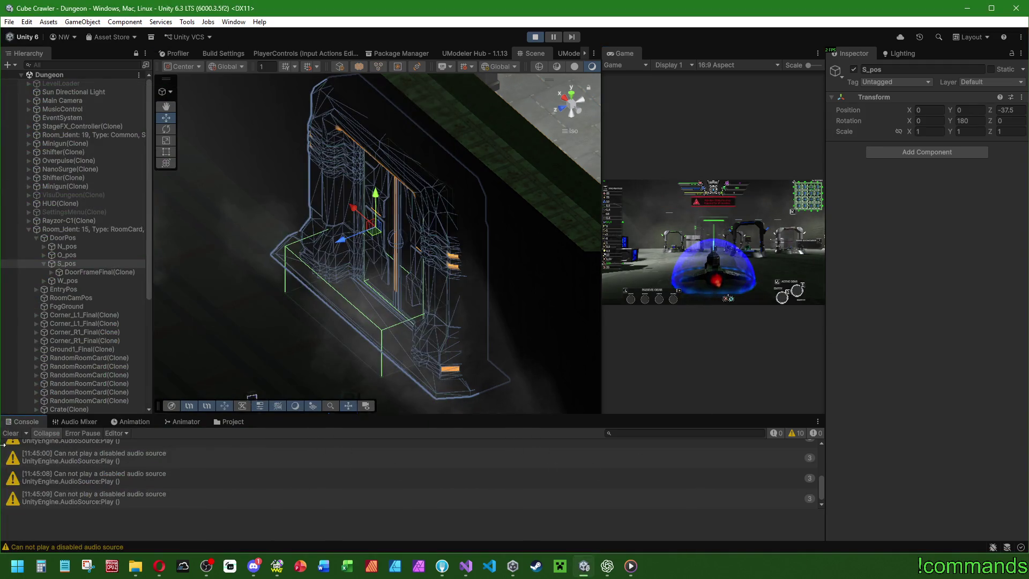
pyautogui.click(10, 433)
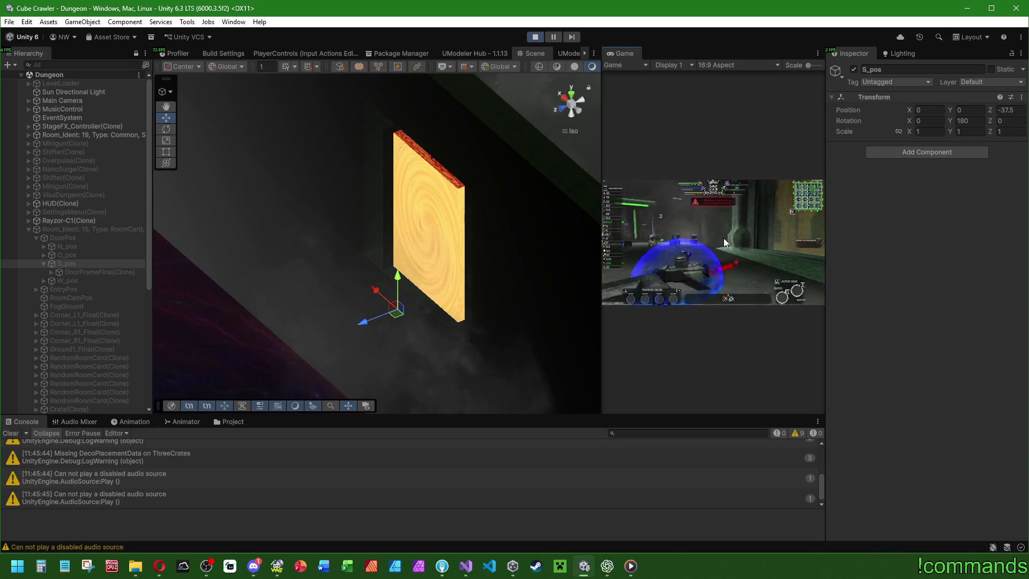
pyautogui.press('super')
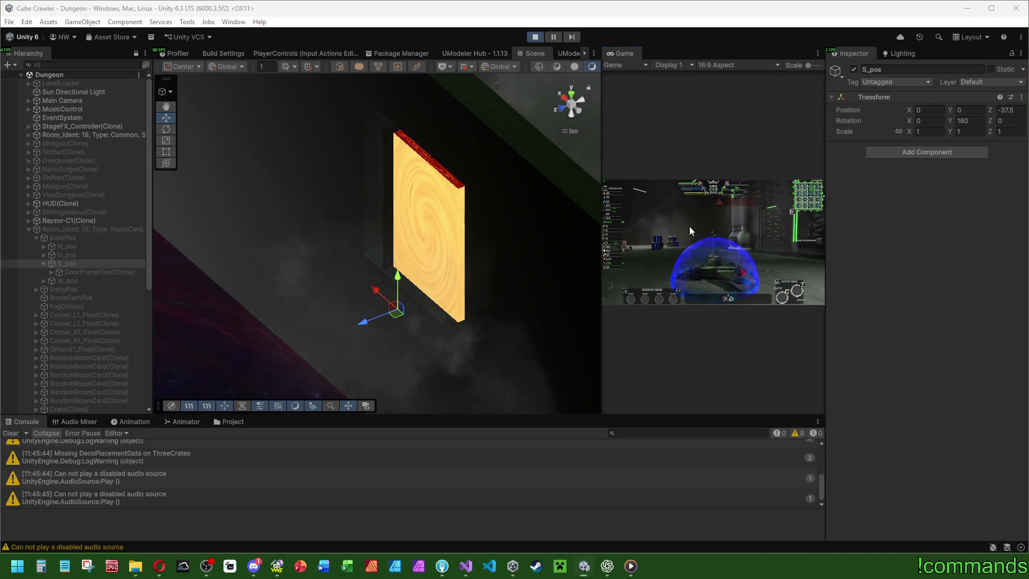
pyautogui.click(535, 37)
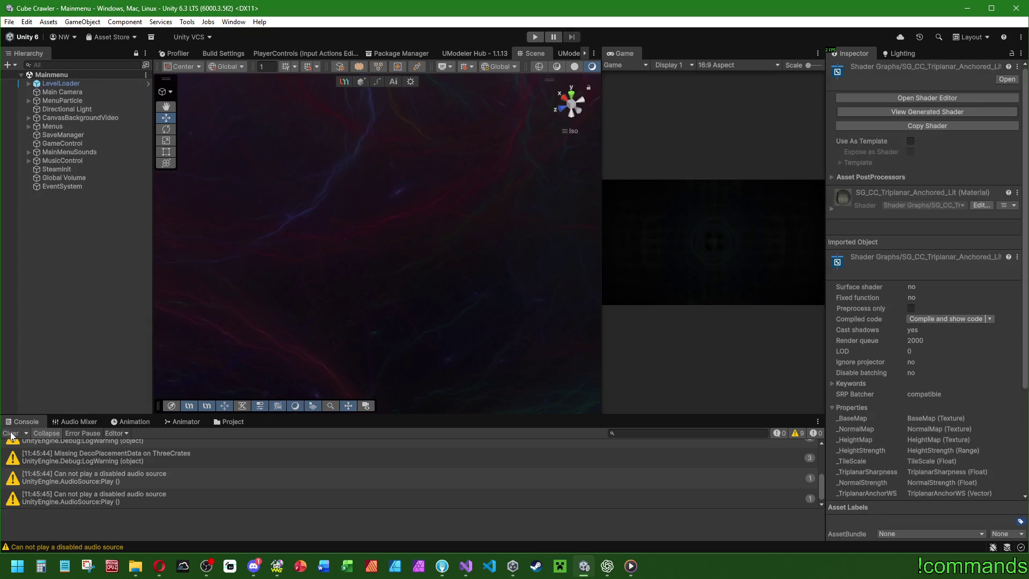
pyautogui.click(10, 433)
# Save the Unity project, then switch to GoldWave.
pyautogui.click(9, 22)
pyautogui.click(38, 141)
pyautogui.click(9, 22)
pyautogui.click(586, 292)
pyautogui.click(276, 565)
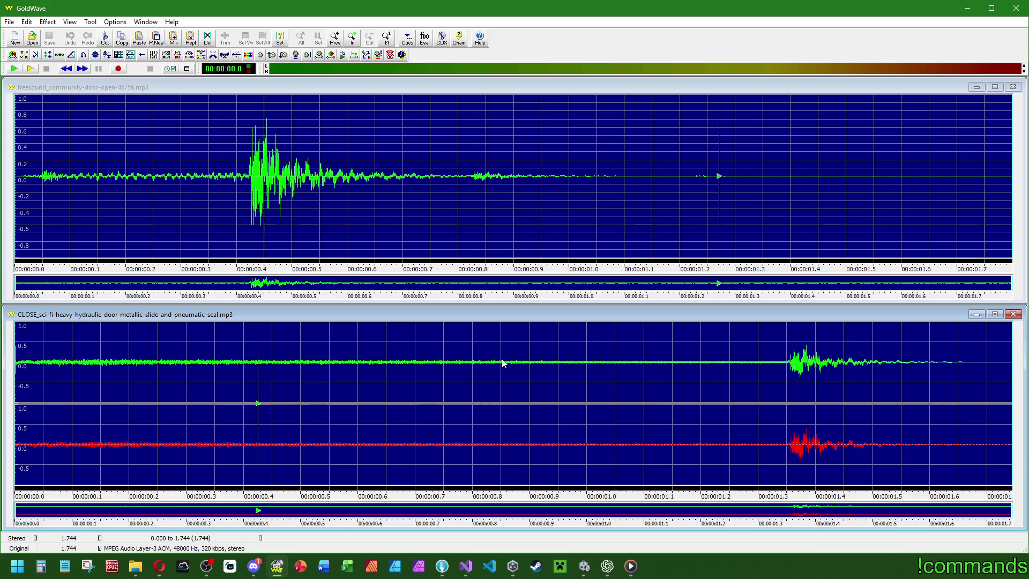
# Preview, then delete the 1.003–1.350 s gap before the impact in the door-close sound.
pyautogui.rightClick(775, 363)
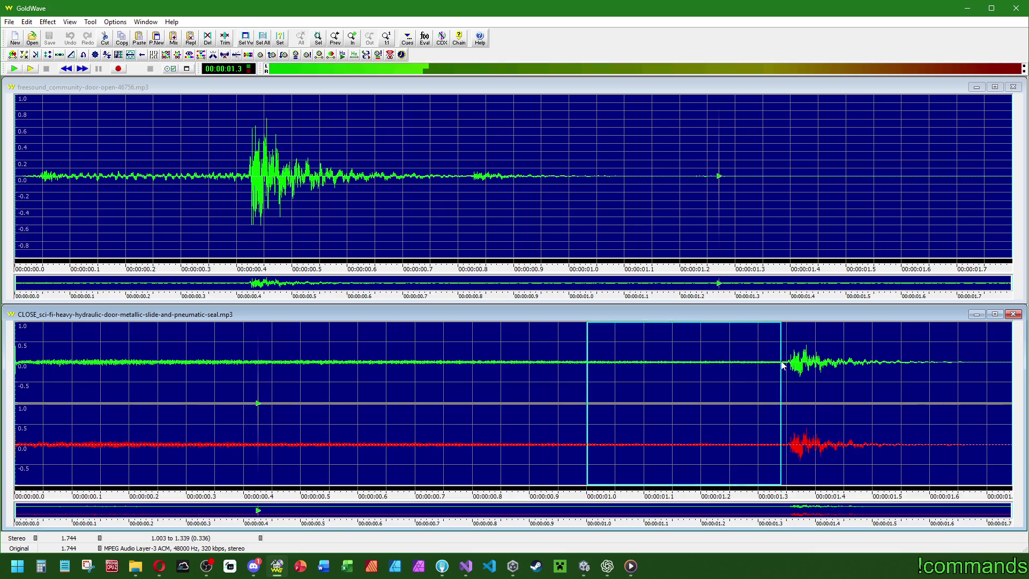
pyautogui.scroll(5, 767, 362)
pyautogui.rightClick(681, 360)
pyautogui.click(702, 395)
pyautogui.rightClick(647, 346)
pyautogui.click(672, 394)
pyautogui.rightClick(617, 348)
pyautogui.click(645, 396)
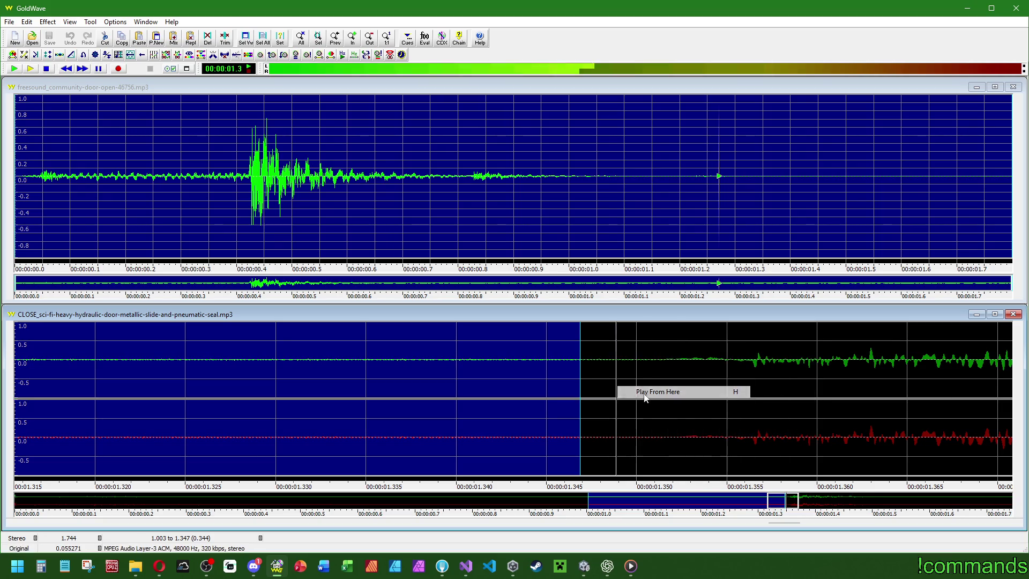
pyautogui.moveTo(581, 352); pyautogui.dragTo(635, 356)
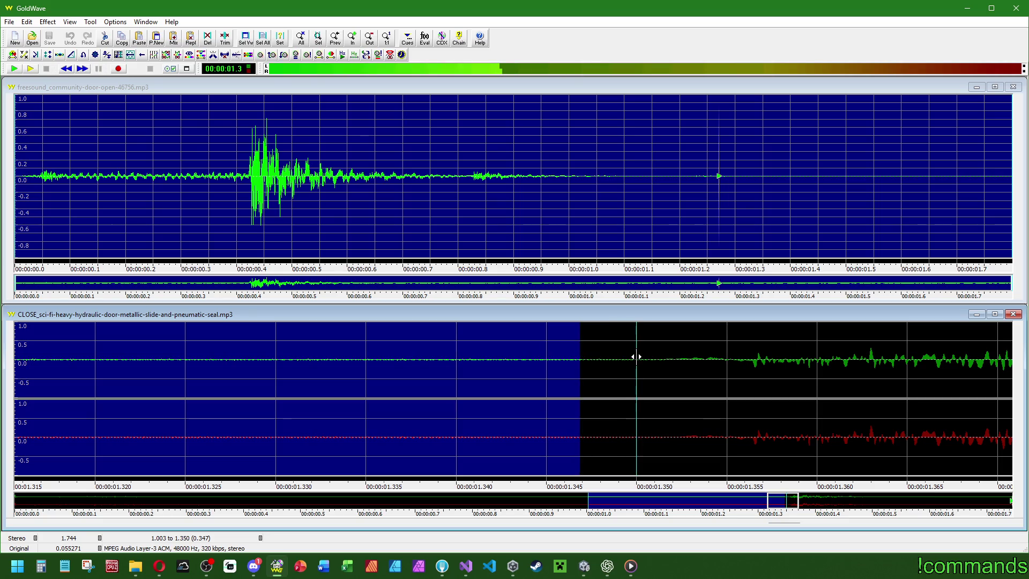
pyautogui.scroll(-6, 422, 395)
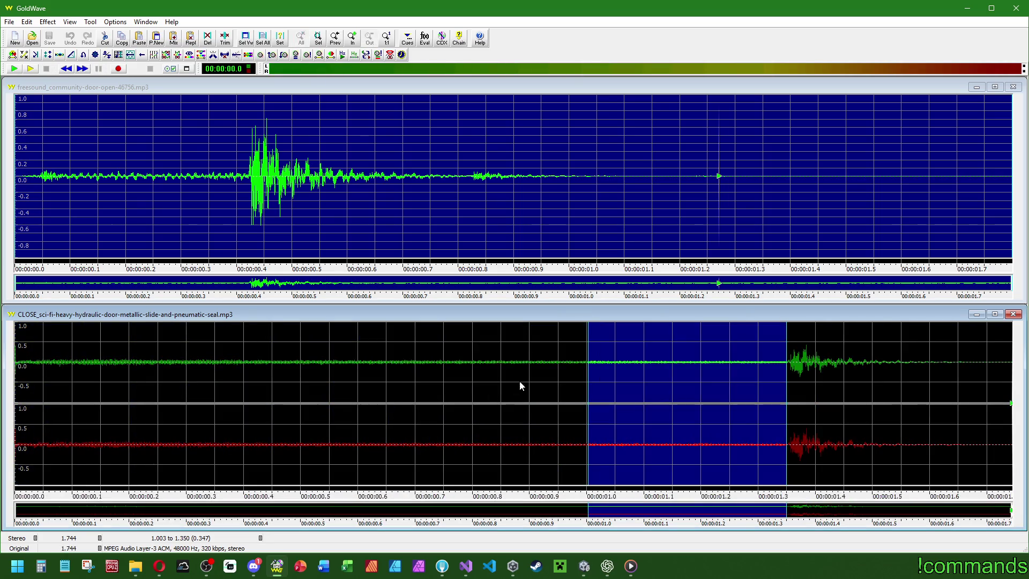
pyautogui.press('Delete')
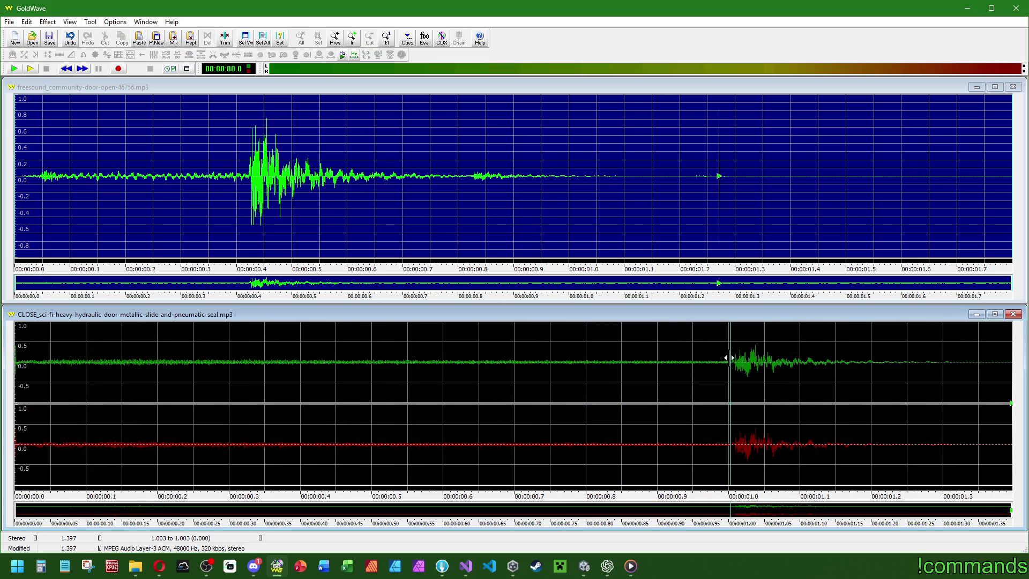
# Select the 0.657–1.003 s lead-in just before the cut.
pyautogui.moveTo(728, 359); pyautogui.dragTo(637, 360)
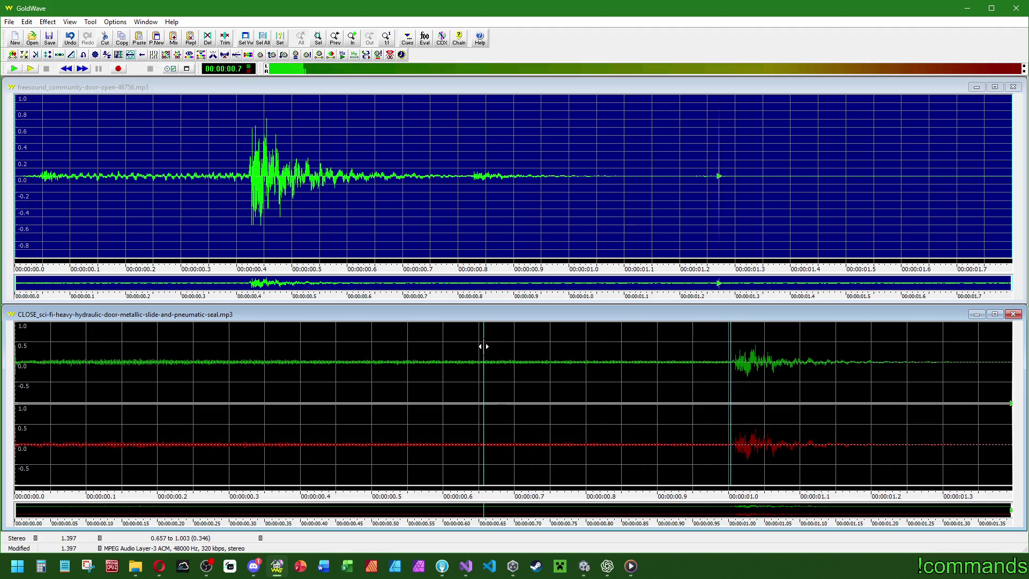
pyautogui.scroll(5, 731, 365)
pyautogui.moveTo(670, 345); pyautogui.dragTo(757, 345)
# Fade out the selected lead-in, then play back the whole edited sound.
pyautogui.click(165, 54)
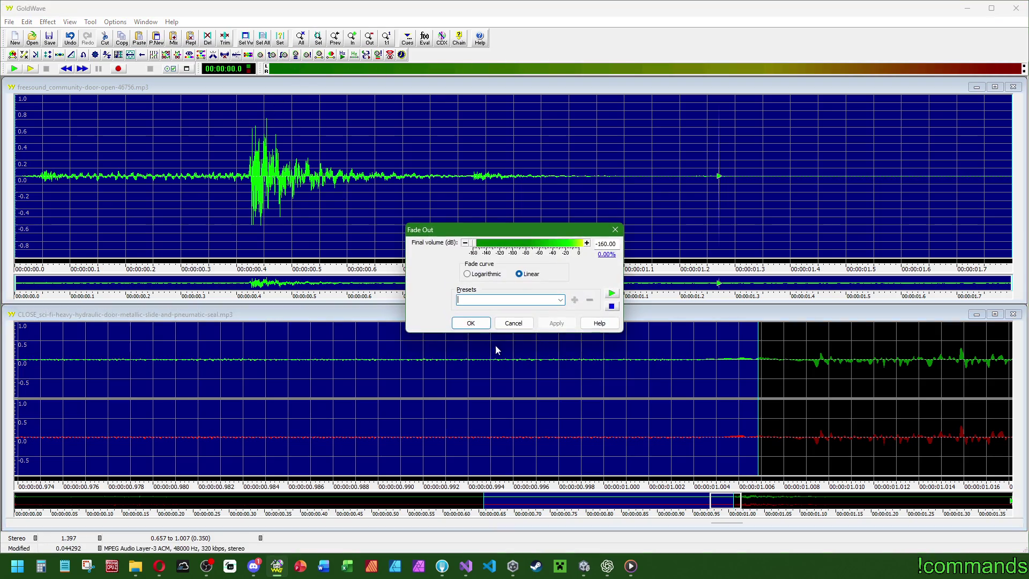
pyautogui.click(471, 323)
pyautogui.rightClick(509, 405)
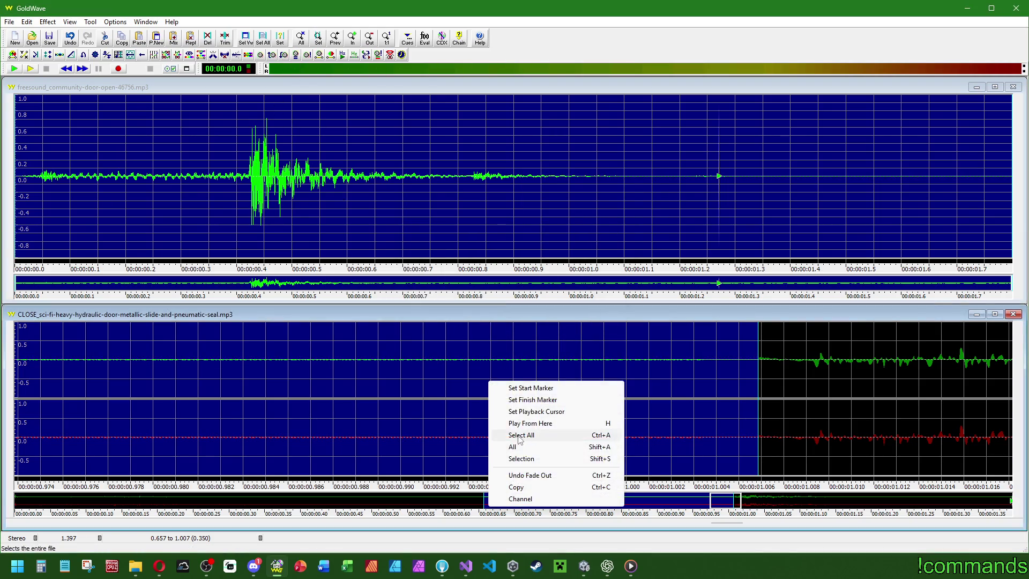
pyautogui.click(506, 446)
pyautogui.rightClick(500, 437)
pyautogui.click(503, 476)
pyautogui.click(30, 68)
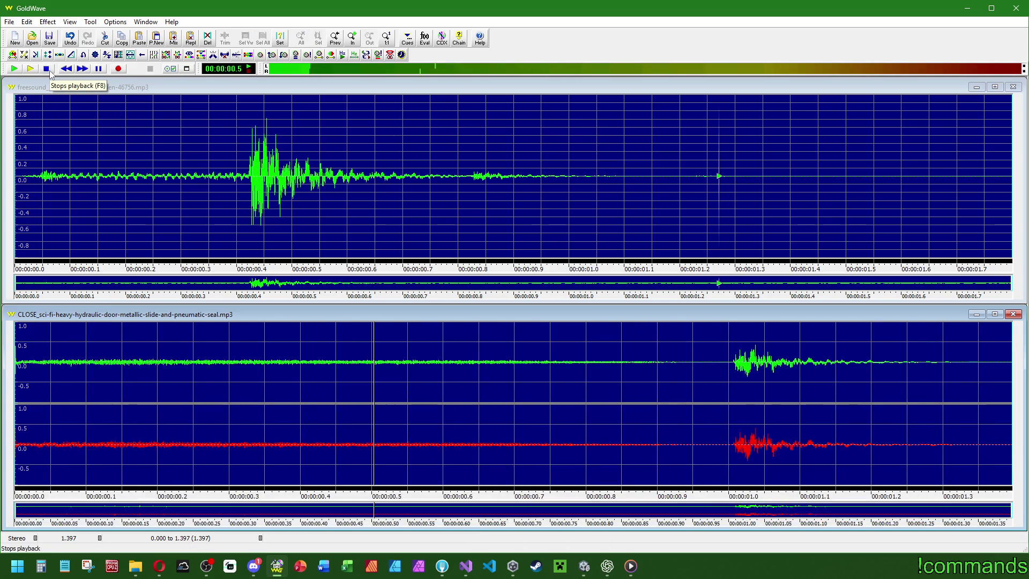
pyautogui.press('space')
# Fade in the sound from 1.002 s to the end.
pyautogui.click(729, 352)
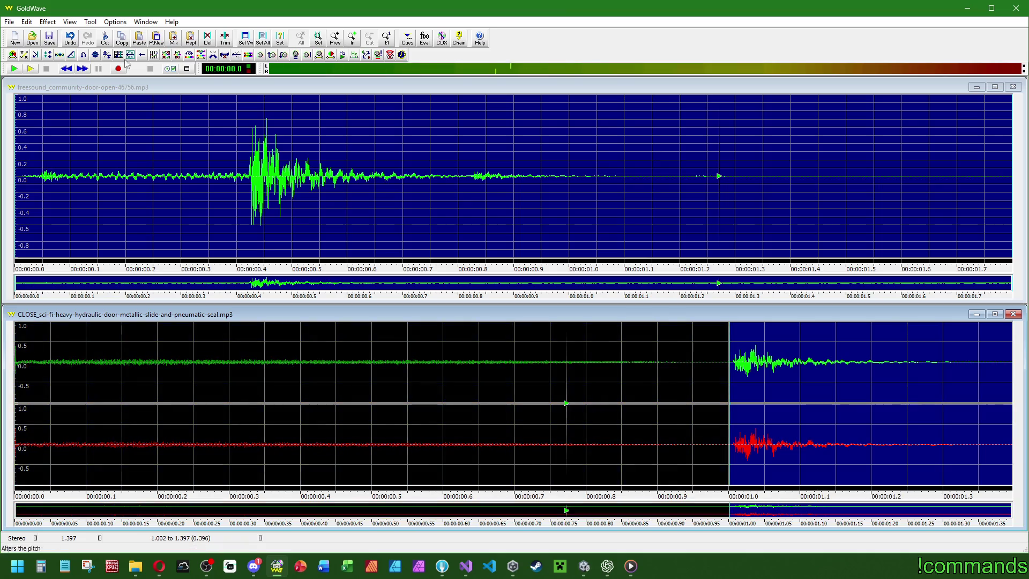
pyautogui.click(272, 56)
pyautogui.click(467, 322)
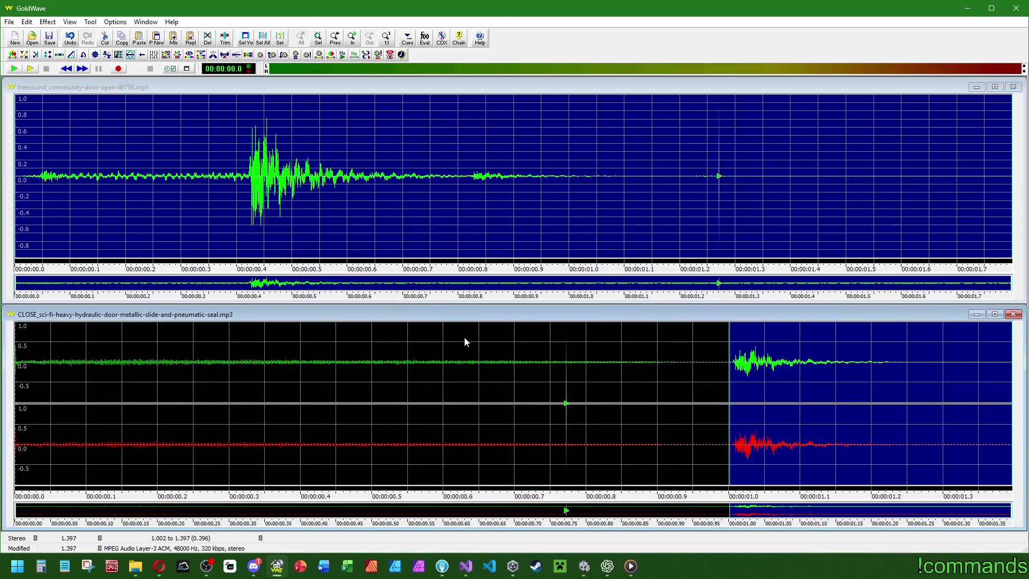
# Select the whole sound and apply a volume change to it.
pyautogui.rightClick(256, 364)
pyautogui.click(310, 417)
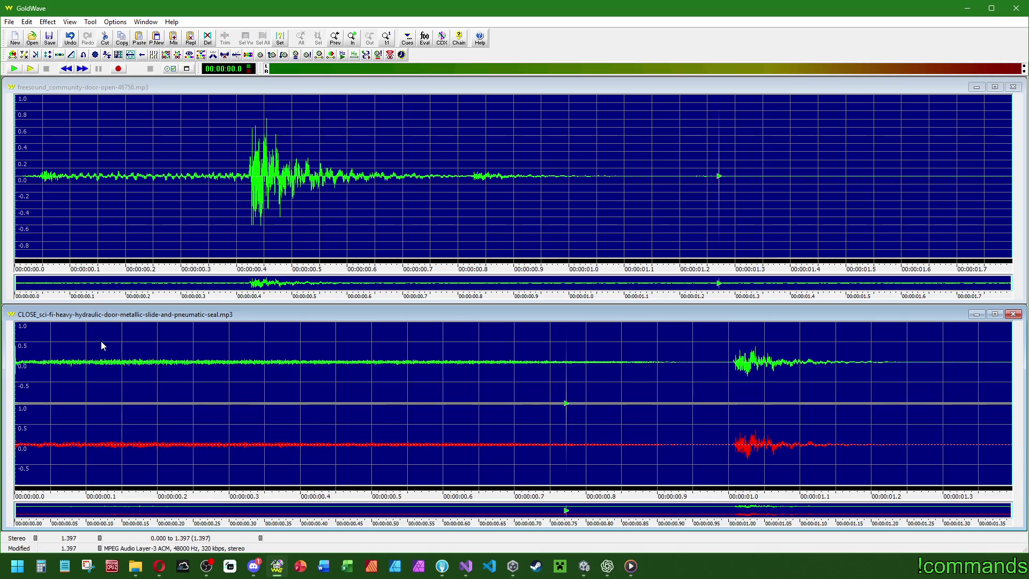
pyautogui.click(49, 21)
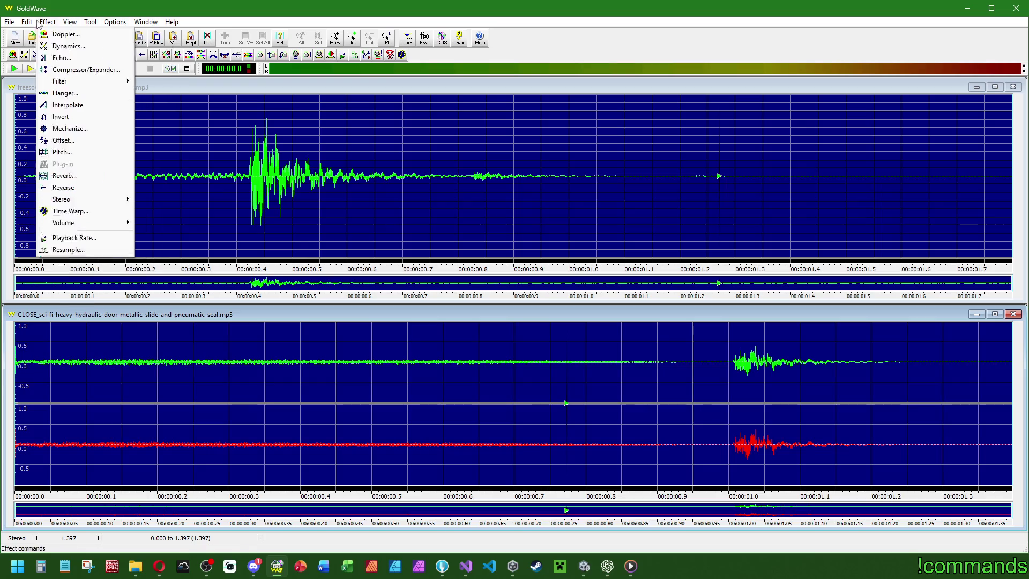
pyautogui.moveTo(27, 22)
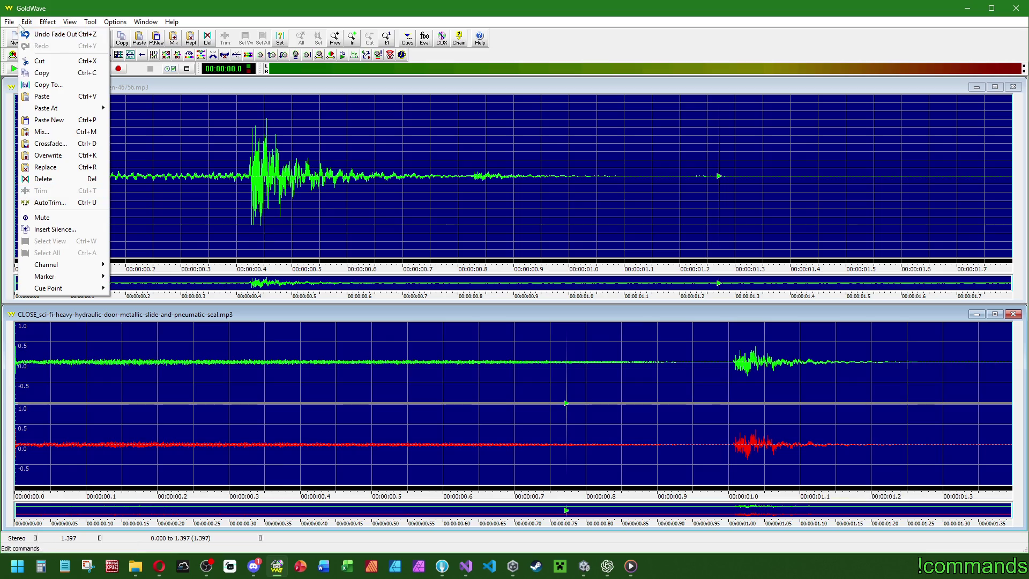
pyautogui.click(147, 224)
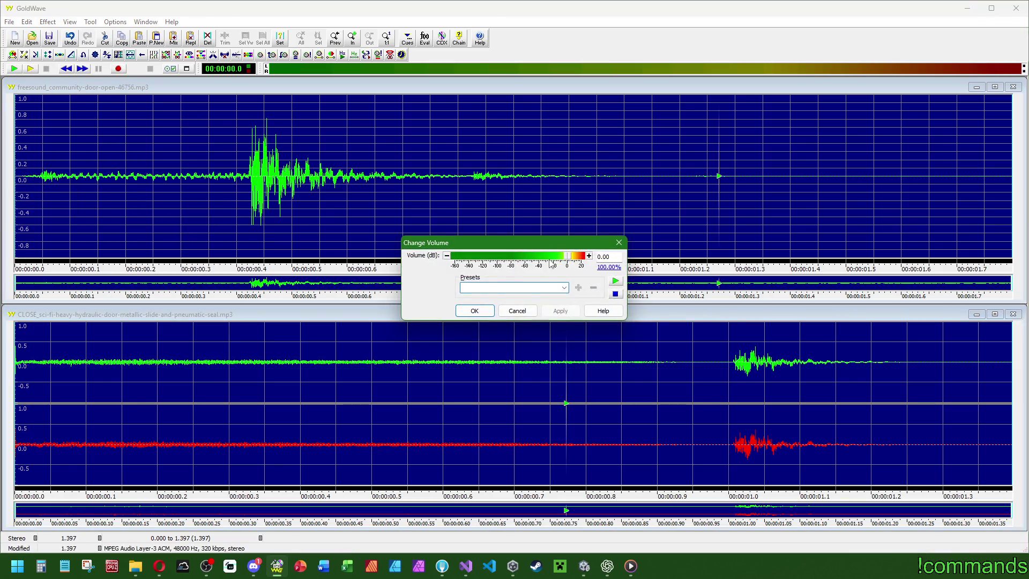
pyautogui.click(474, 310)
pyautogui.rightClick(261, 371)
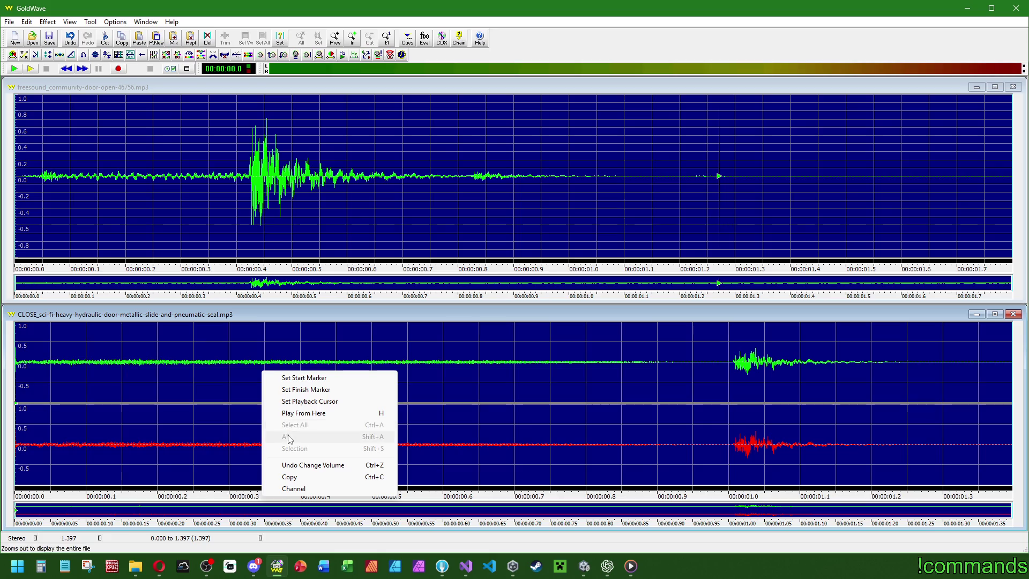
pyautogui.click(164, 317)
# Save over the original sci-fi door-close MP3 in the Effects folder.
pyautogui.click(10, 22)
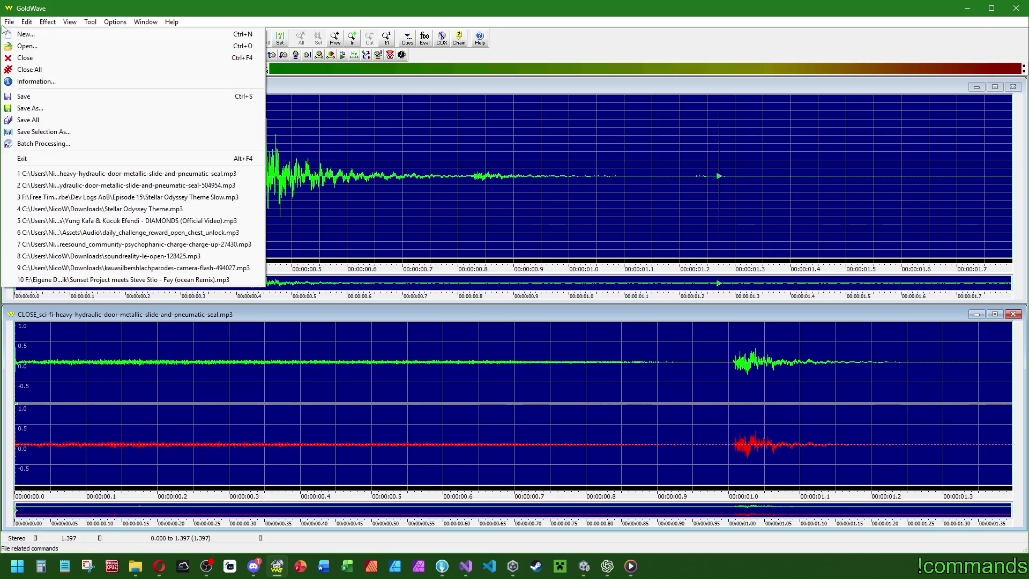
pyautogui.click(33, 113)
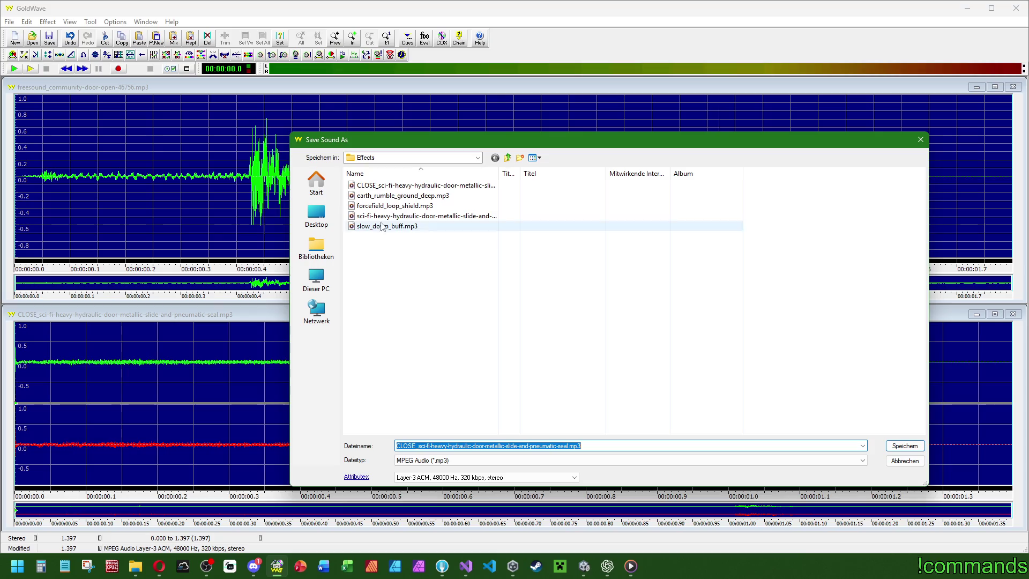
pyautogui.doubleClick(399, 188)
pyautogui.press('Return')
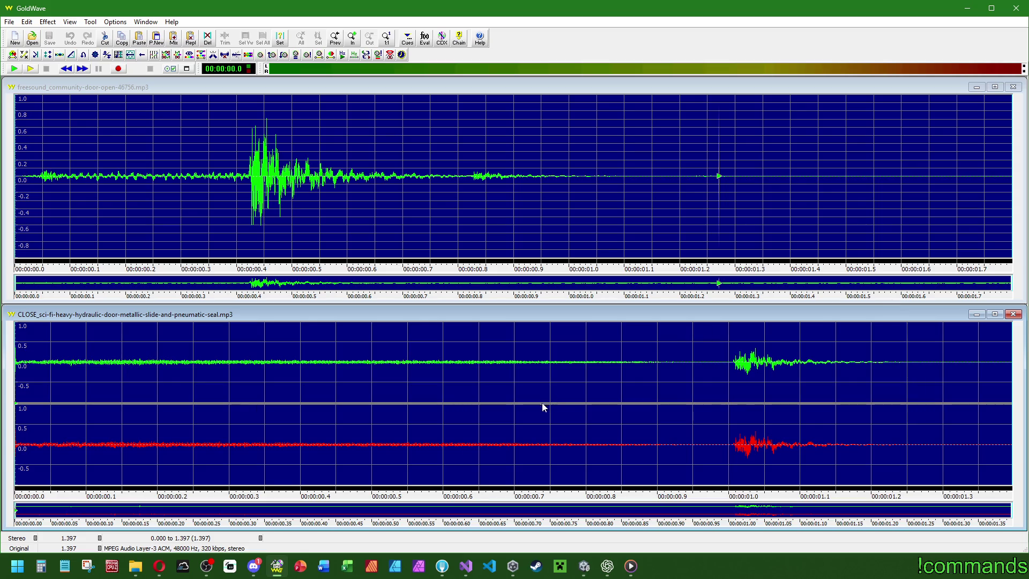
pyautogui.click(254, 566)
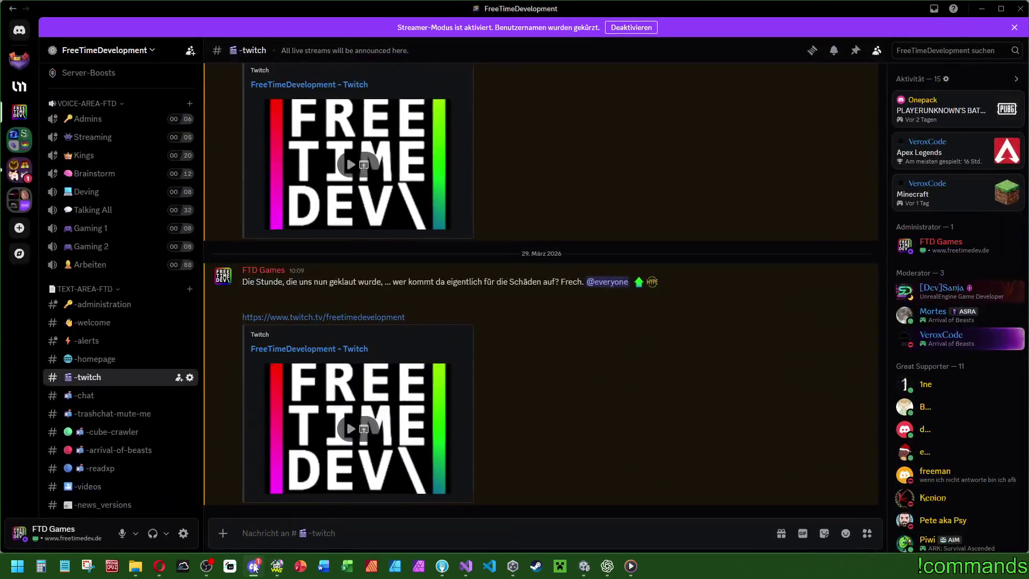
# Back in Unity, dock the Game view over the Scene area and maximize it.
pyautogui.click(254, 566)
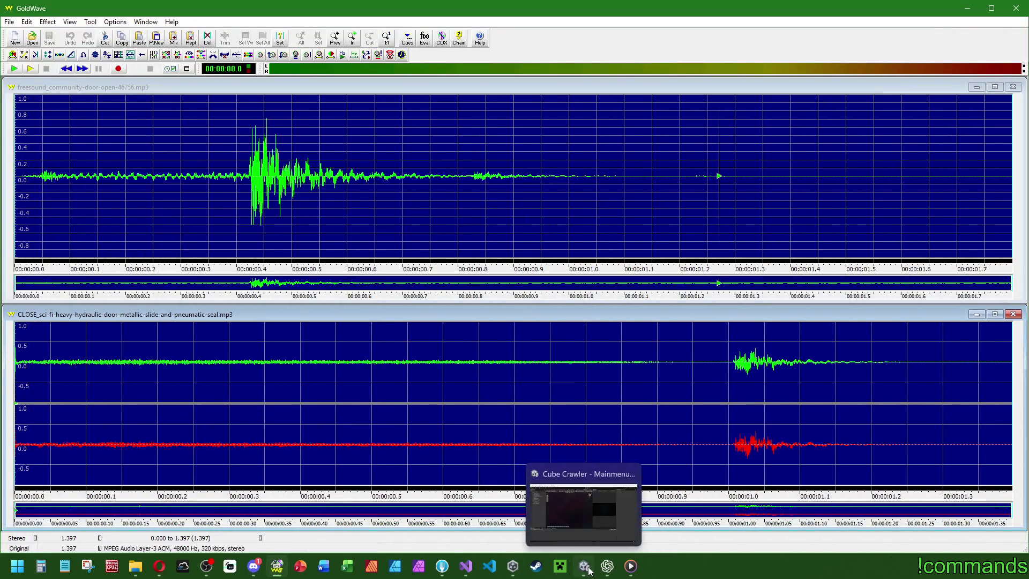
pyautogui.click(582, 569)
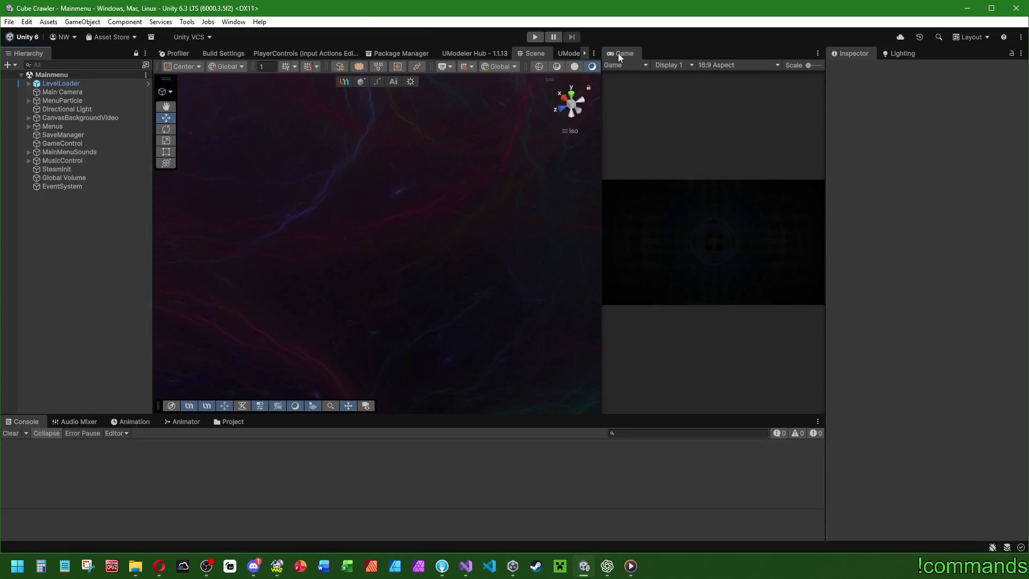
pyautogui.moveTo(618, 52)
pyautogui.mouseDown()
pyautogui.moveTo(610, 101)
pyautogui.moveTo(707, 107)
pyautogui.moveTo(721, 70)
pyautogui.moveTo(614, 69)
pyautogui.moveTo(577, 57)
pyautogui.moveTo(722, 53)
pyautogui.moveTo(554, 53)
pyautogui.moveTo(563, 54)
pyautogui.mouseUp()
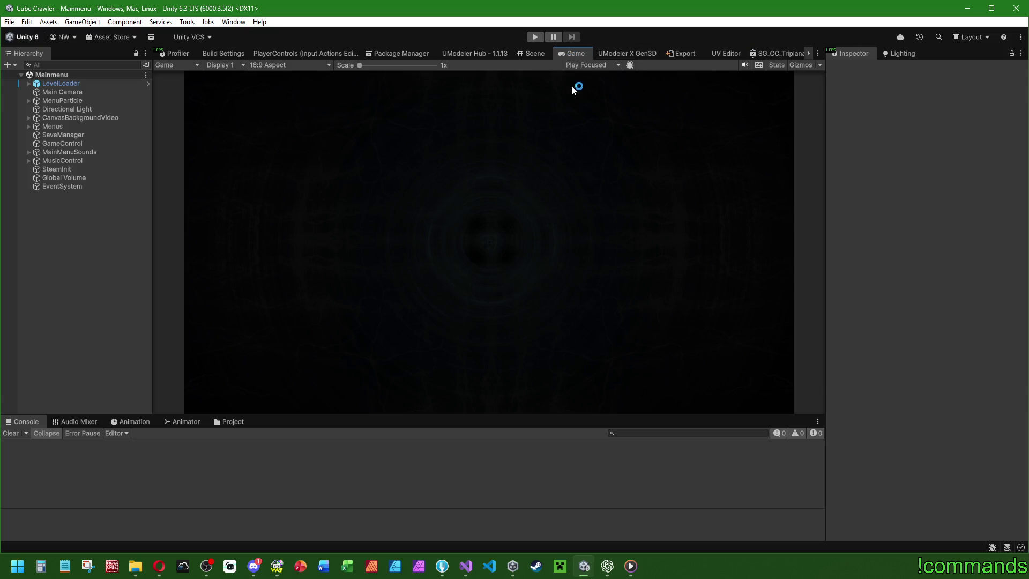
pyautogui.doubleClick(567, 53)
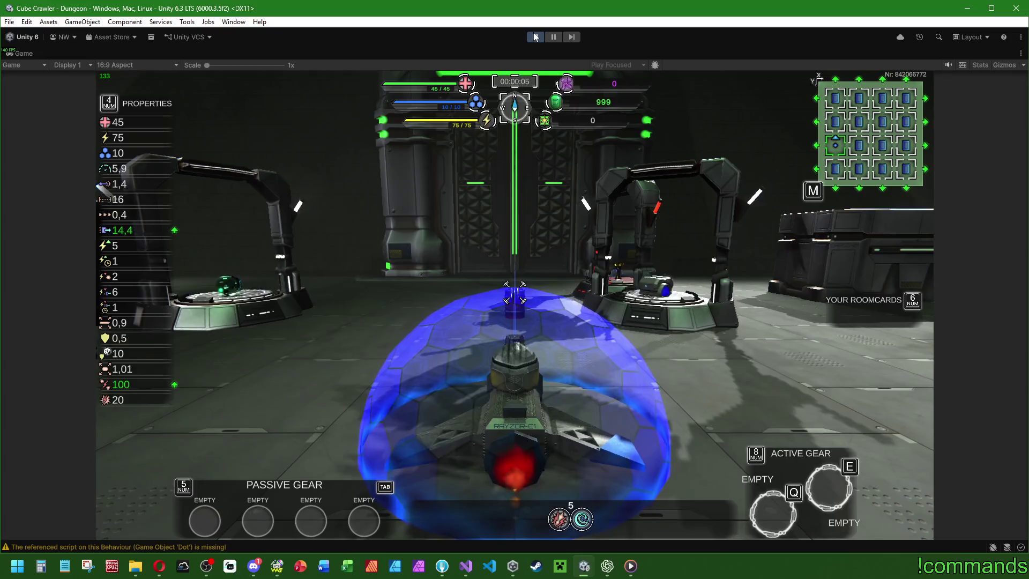
# Drive the tank past the gate and TAKE/RETURN pedestal up to the portal door.
pyautogui.press('Escape')
pyautogui.press('Escape')
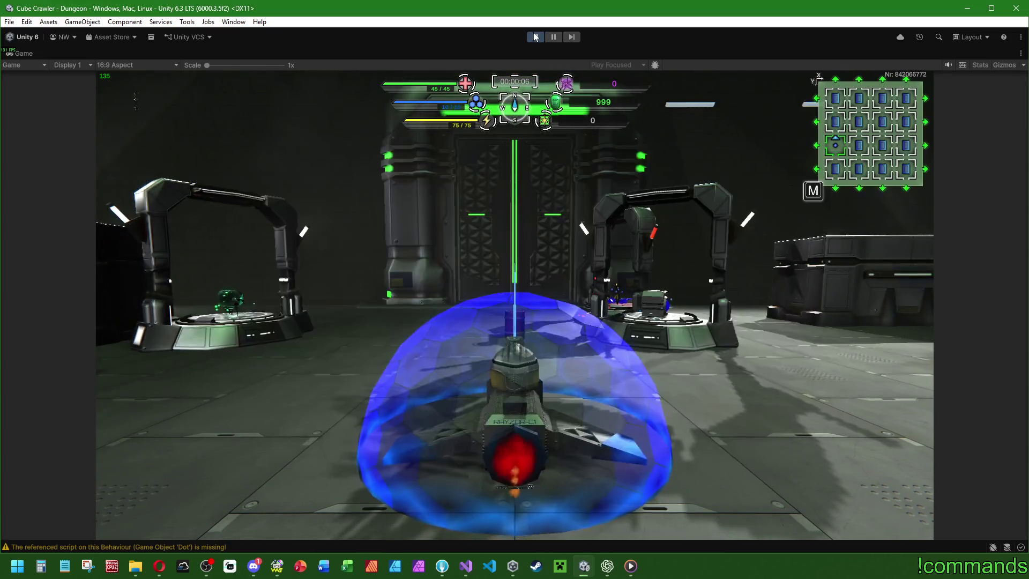
pyautogui.press('w')
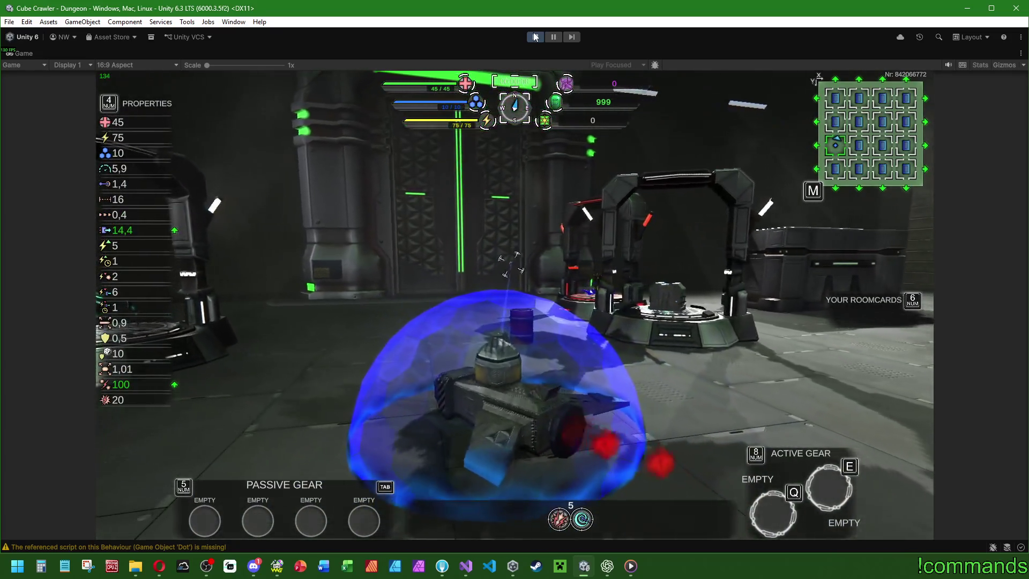
pyautogui.press('a')
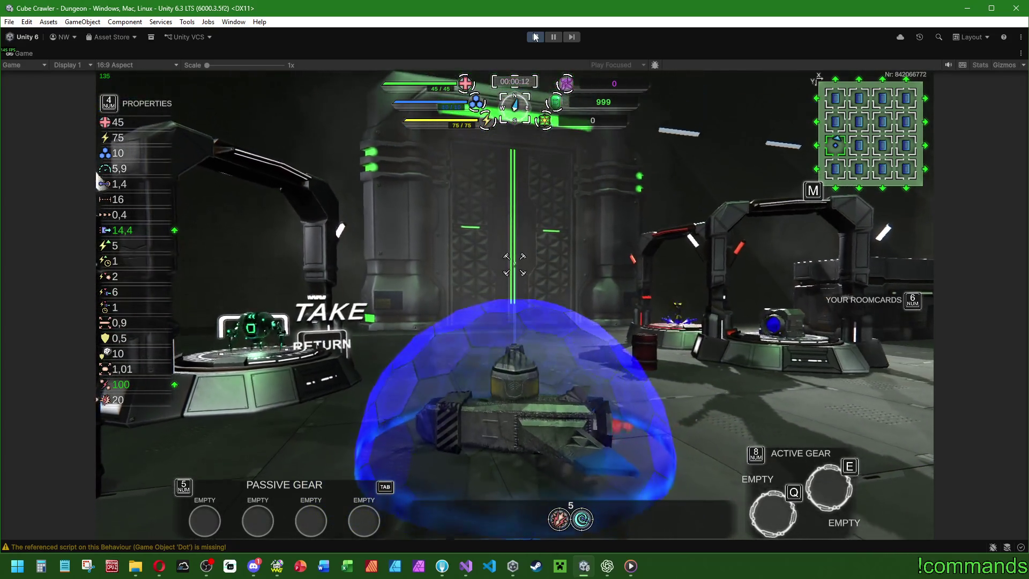
pyautogui.press('w')
pyautogui.press('a')
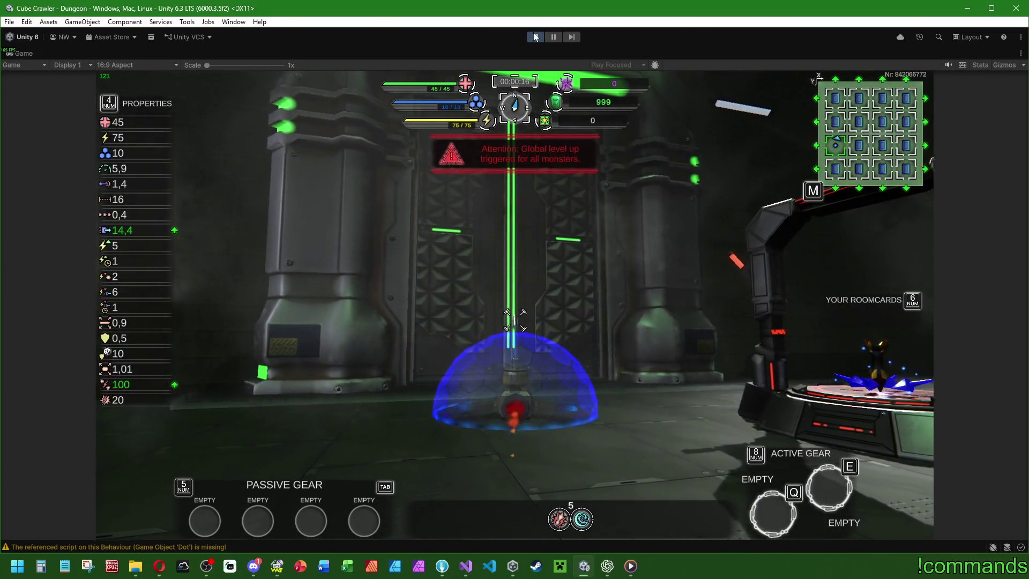
pyautogui.press('w')
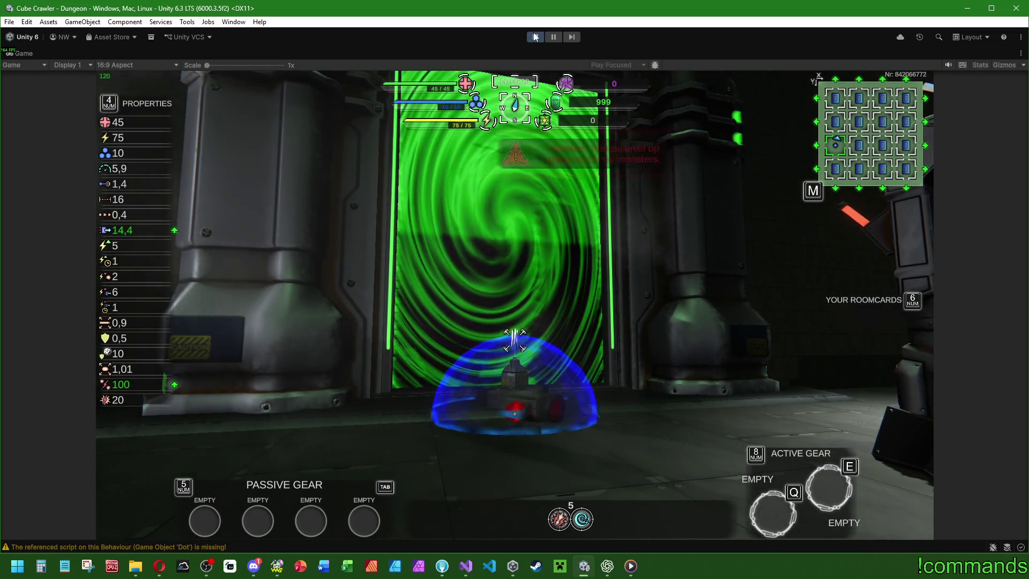
pyautogui.press('s')
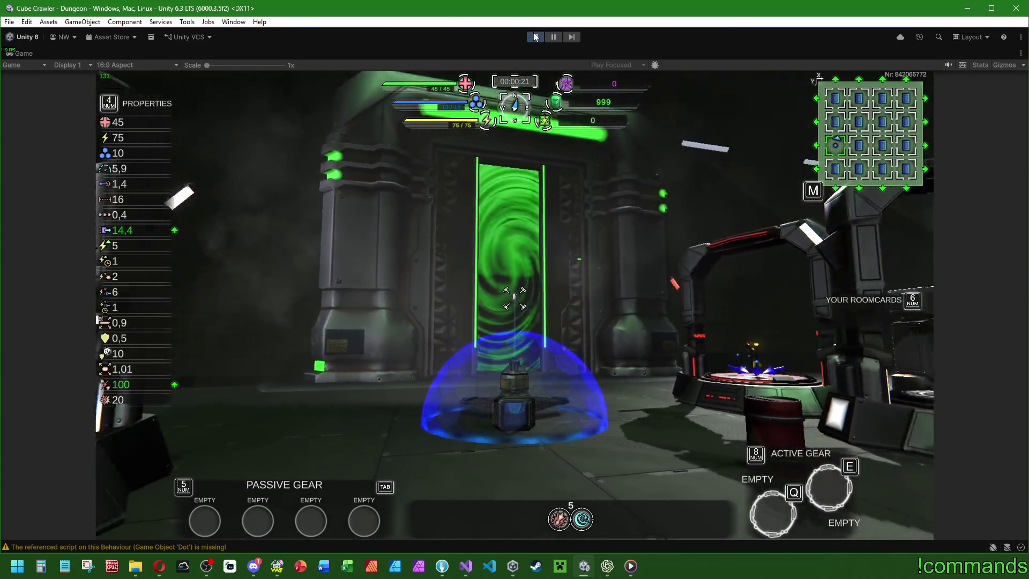
pyautogui.press('s')
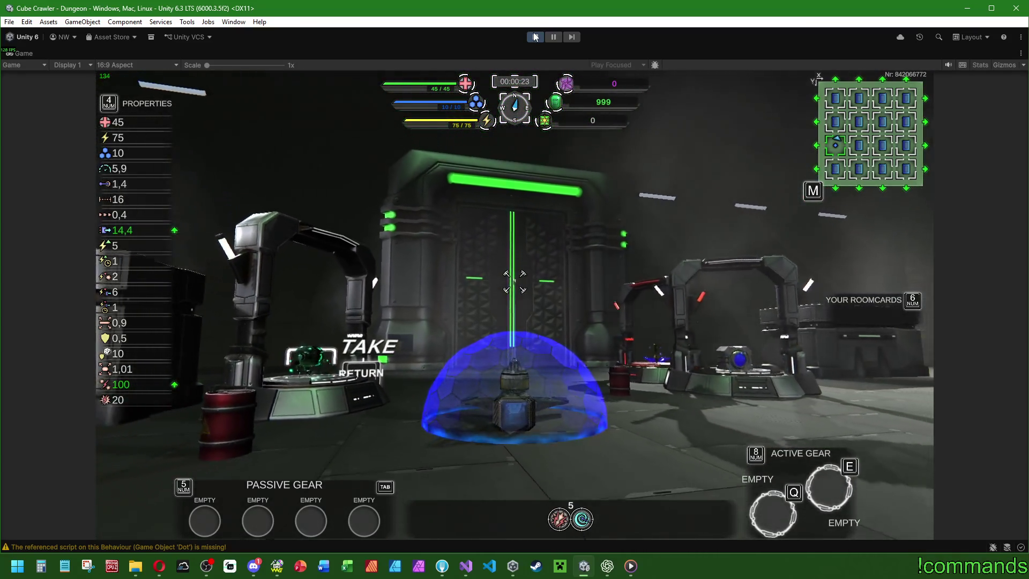
pyautogui.press('w')
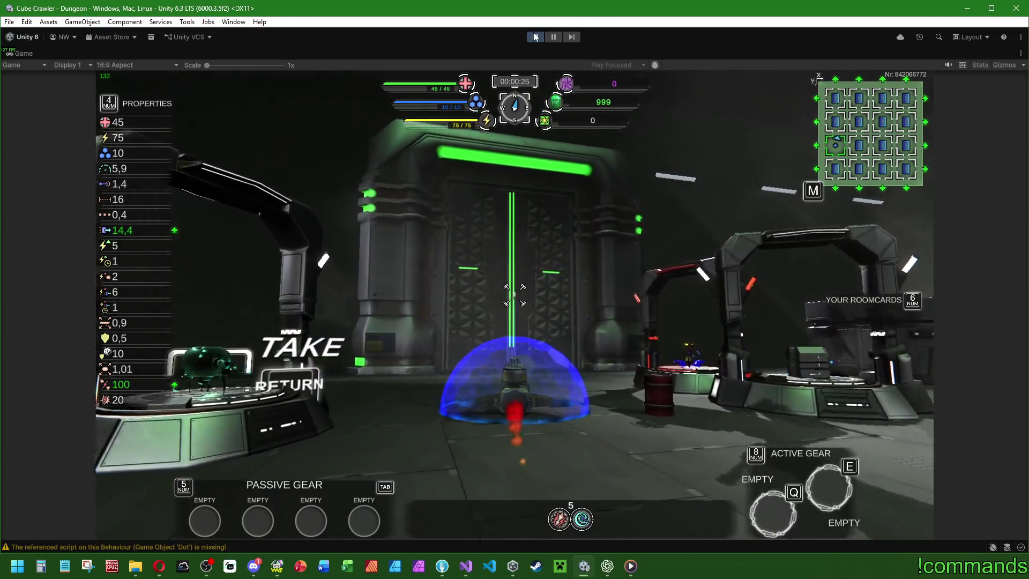
# Pick up the Orbital Pulse gear and drive through the green portal.
pyautogui.press('d')
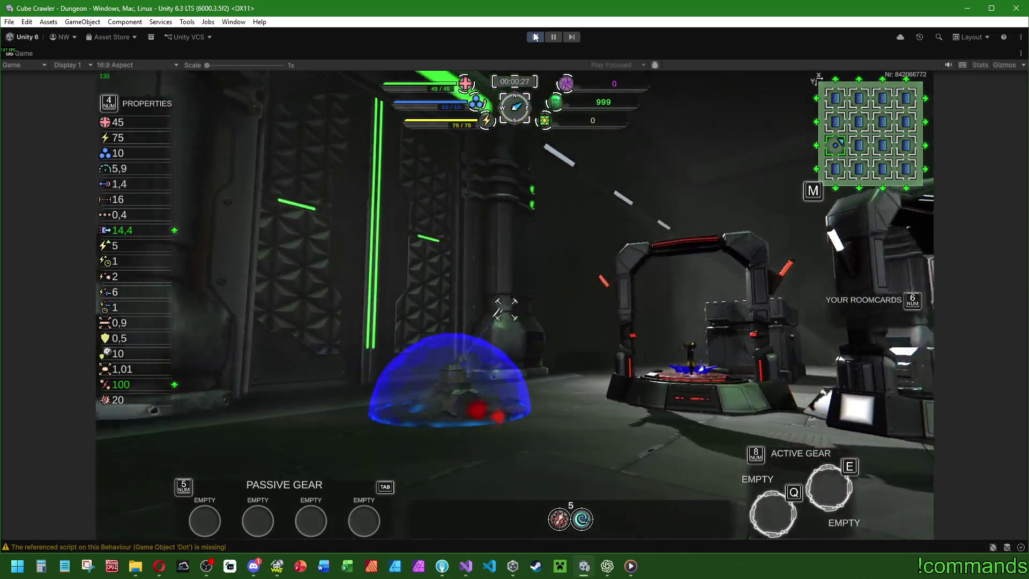
pyautogui.press('a')
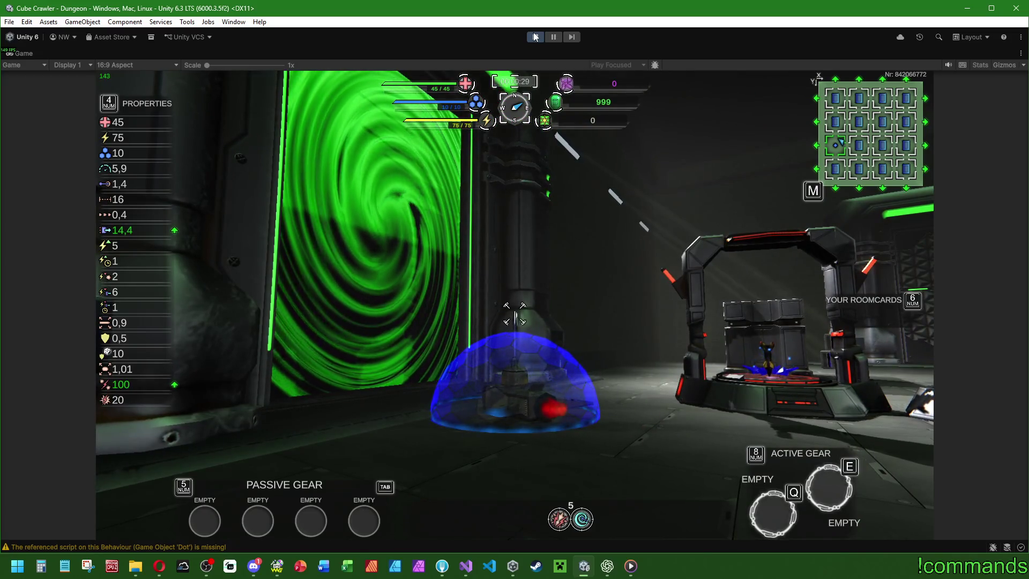
pyautogui.press('a')
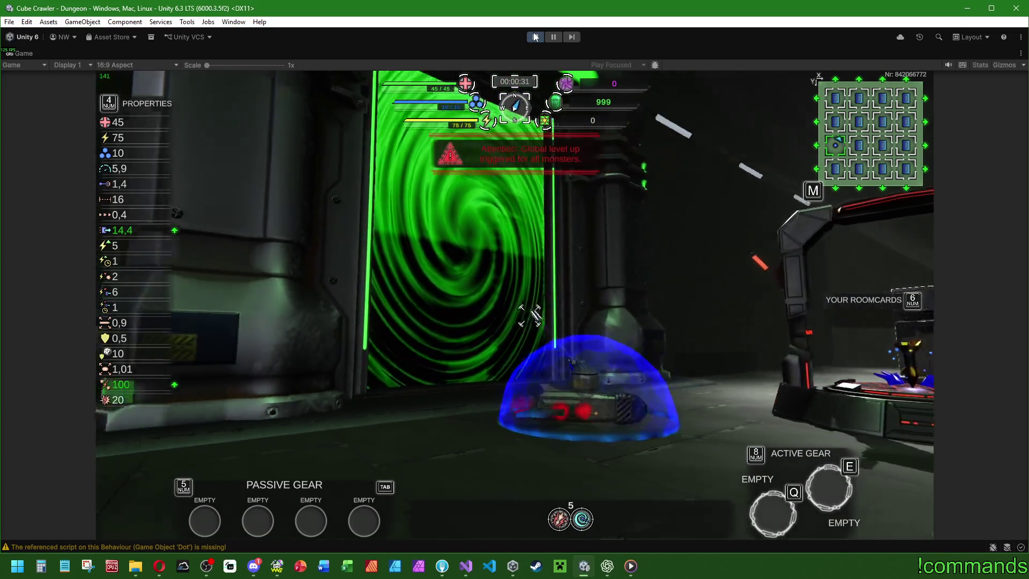
pyautogui.press('s')
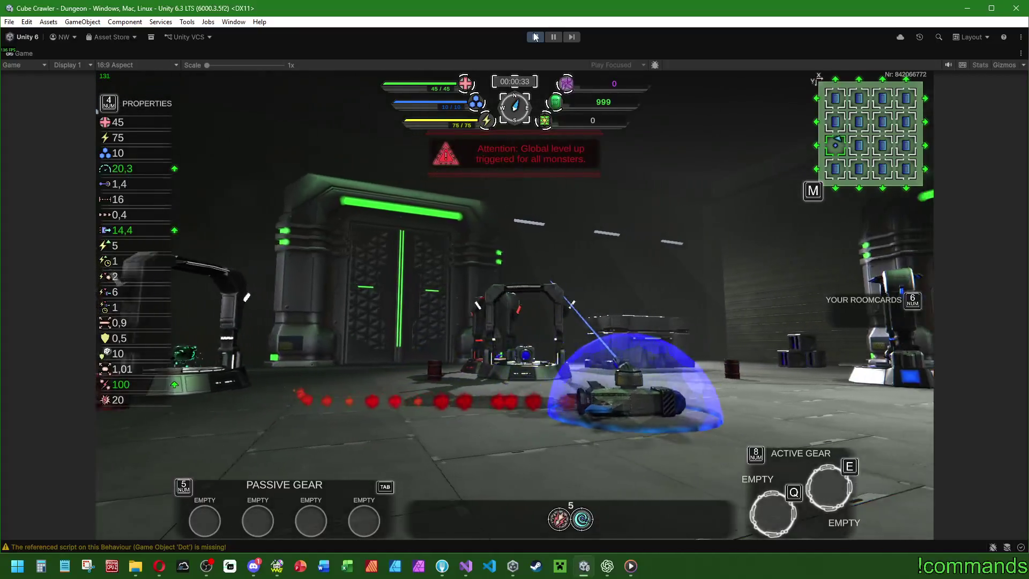
pyautogui.press('d')
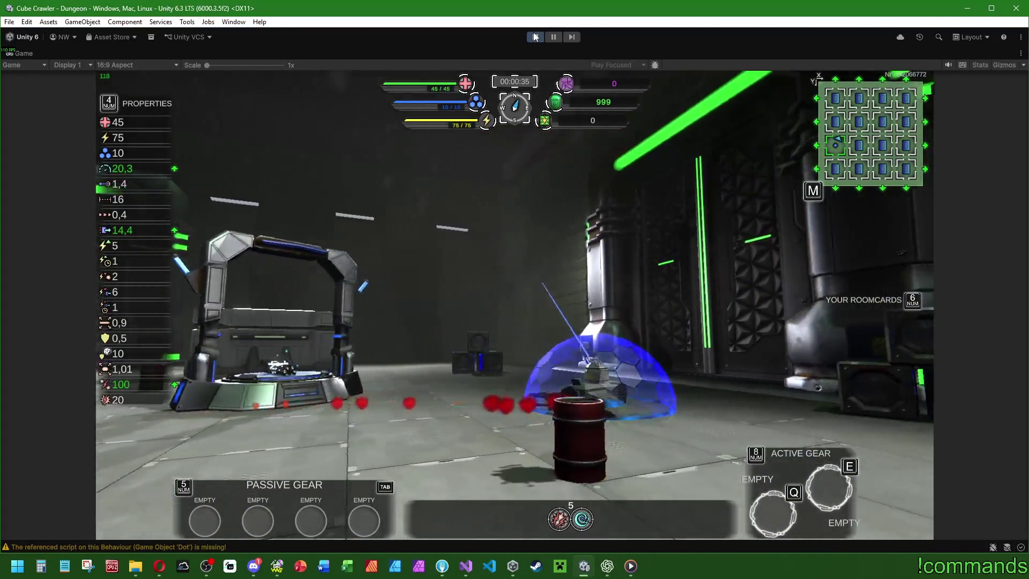
pyautogui.press('d')
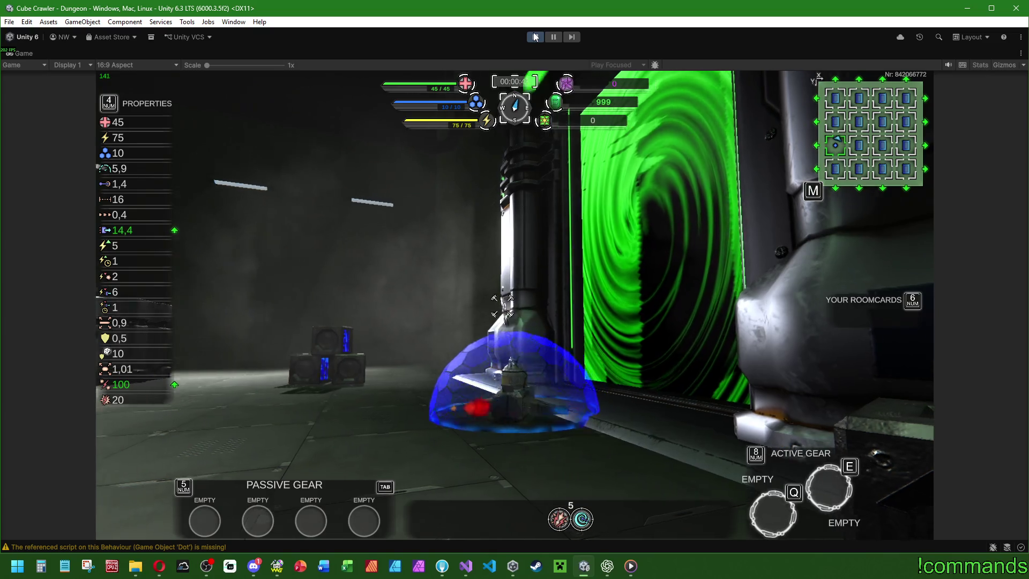
pyautogui.press('a')
pyautogui.press('w')
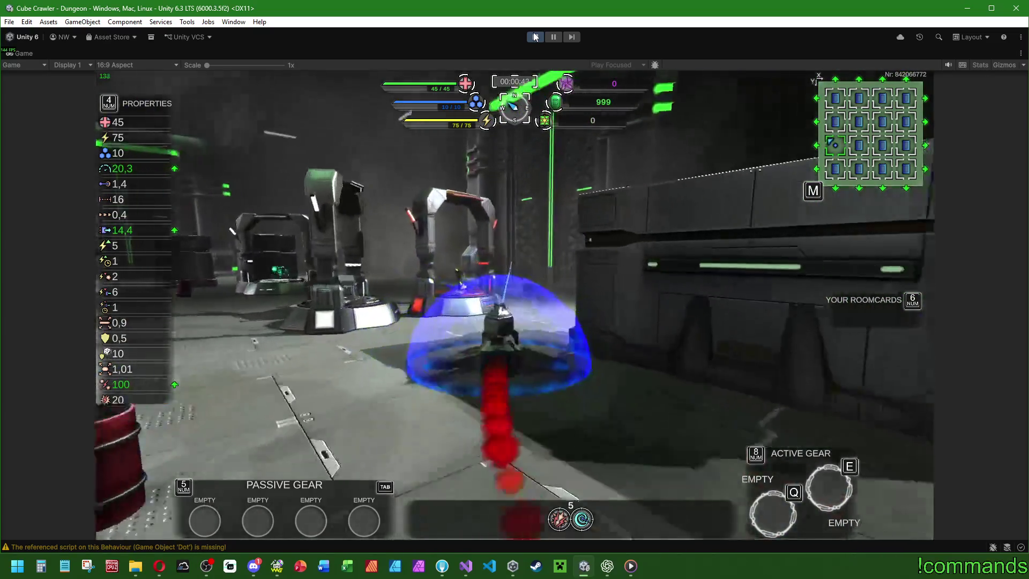
pyautogui.press('d')
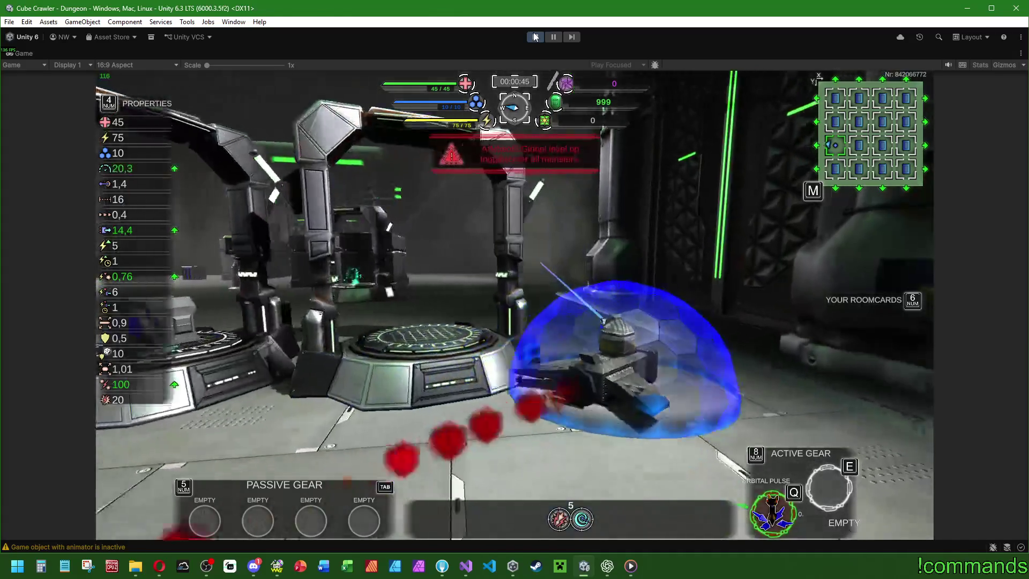
pyautogui.press('w')
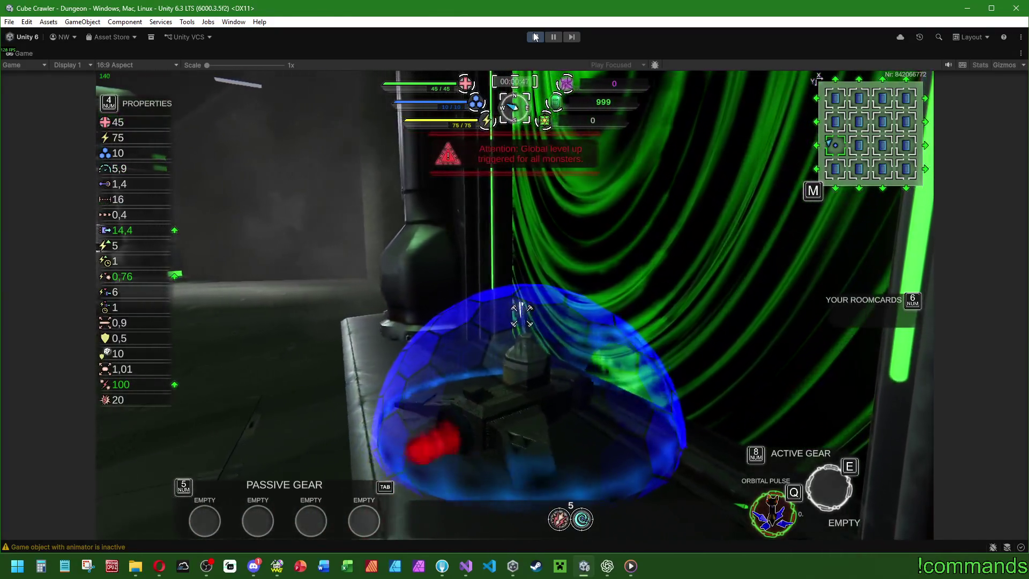
# Cross the robot-arm room and go through the warp tunnel into a new room.
pyautogui.press('d')
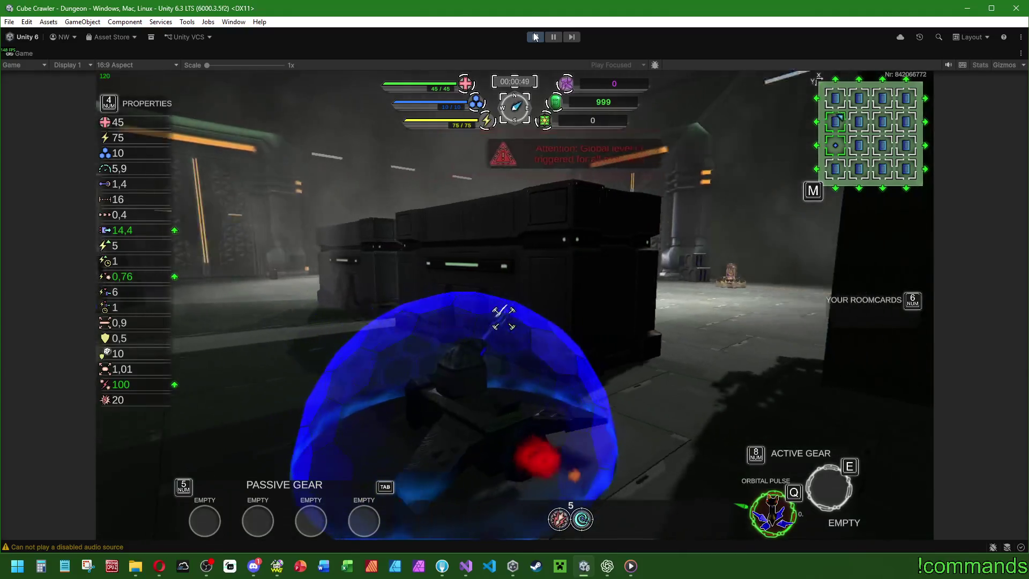
pyautogui.press('s')
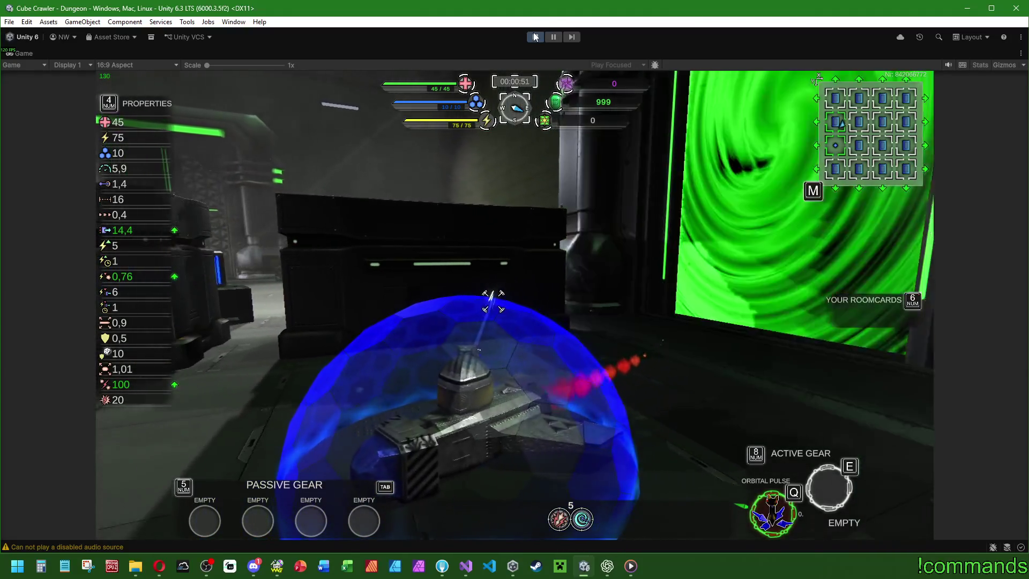
pyautogui.press('w')
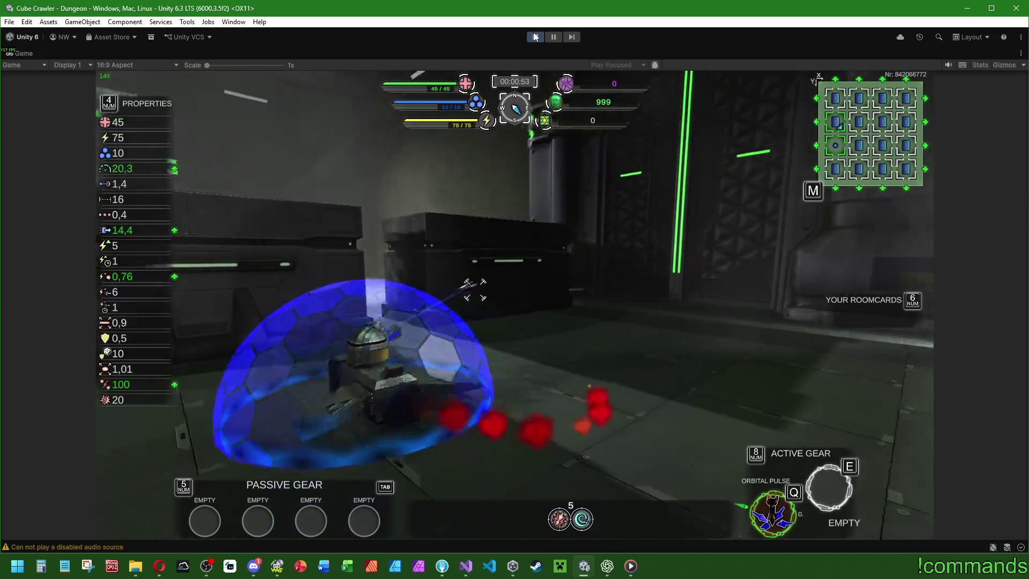
pyautogui.press('w')
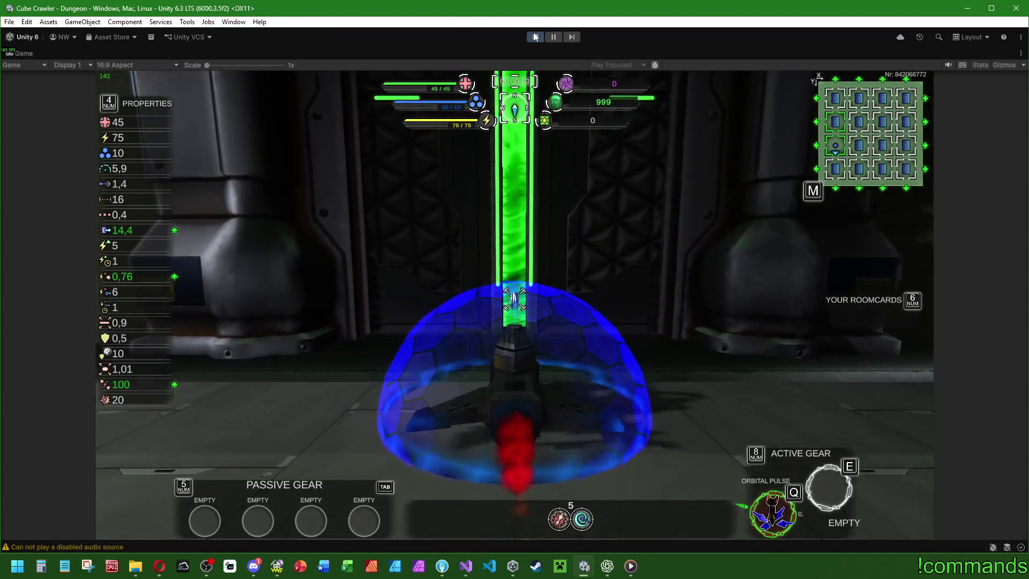
pyautogui.press('w')
pyautogui.press('w')
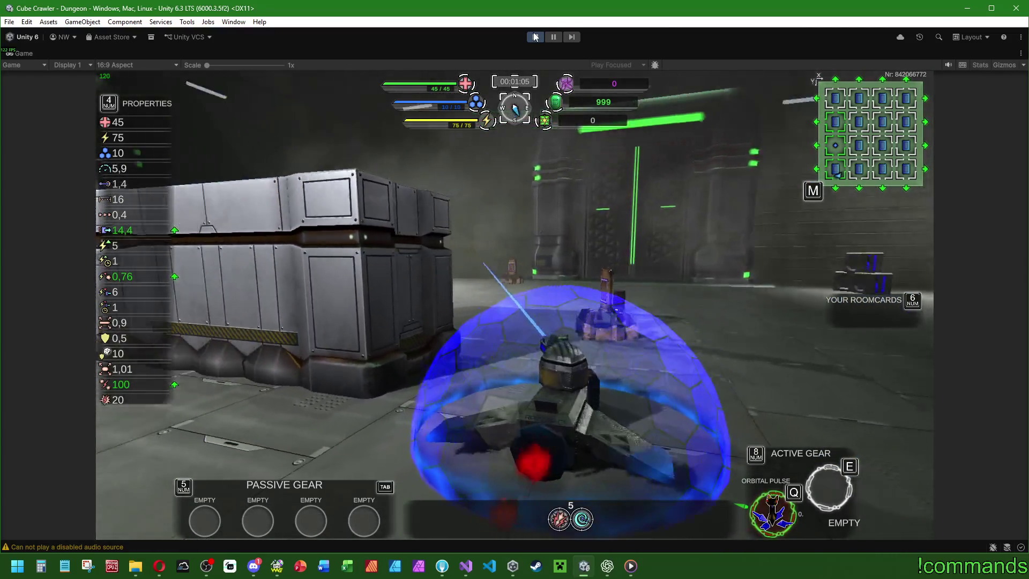
pyautogui.press('a')
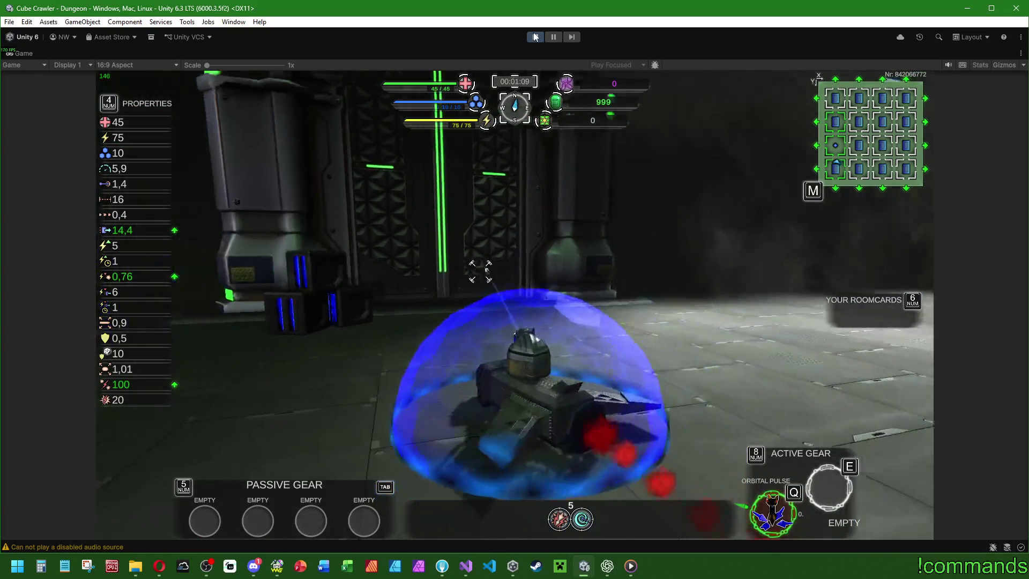
pyautogui.press('w')
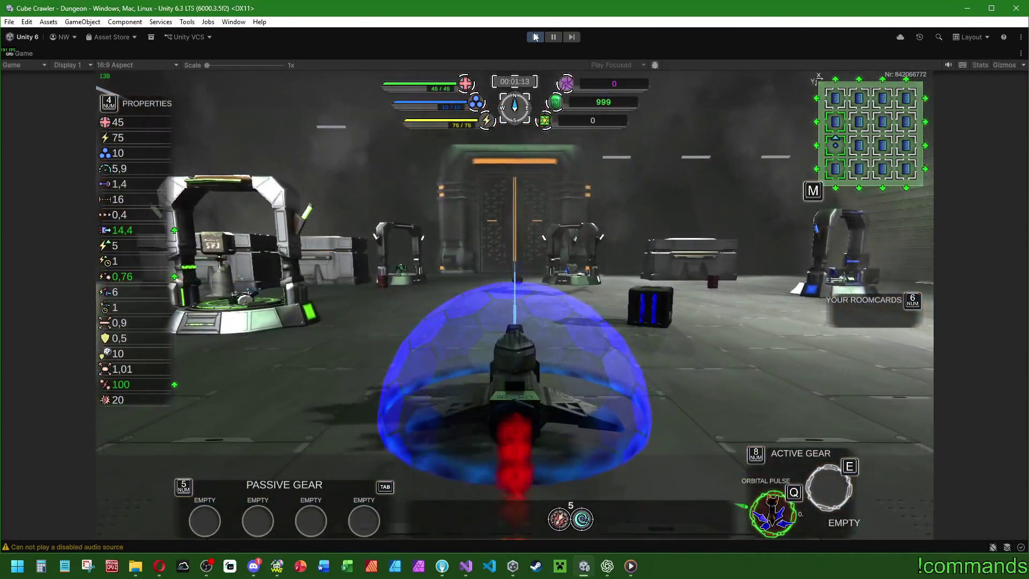
# Steer around the new room and apply a placement from the top-down view.
pyautogui.press('w')
pyautogui.press('w')
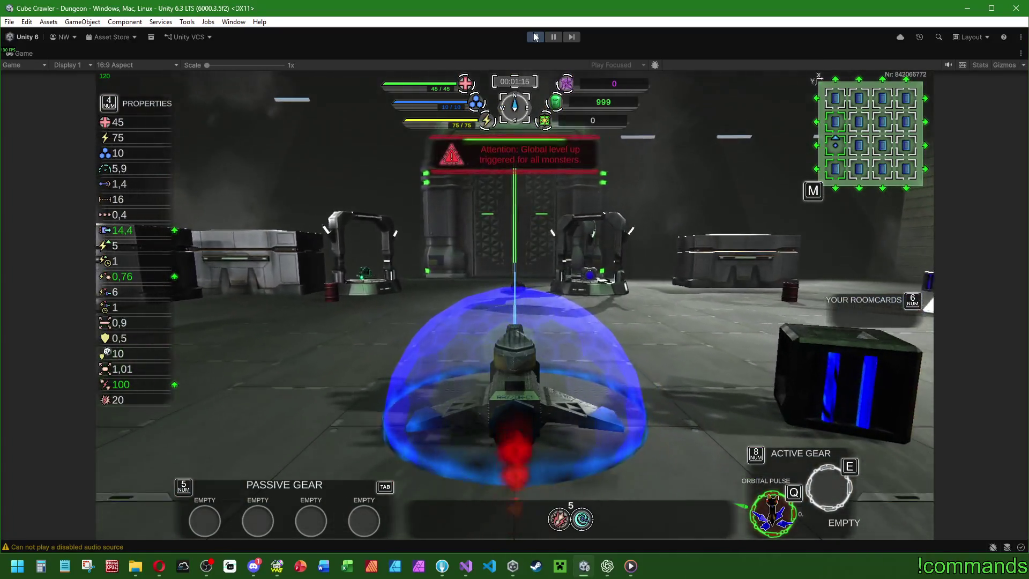
pyautogui.press('d')
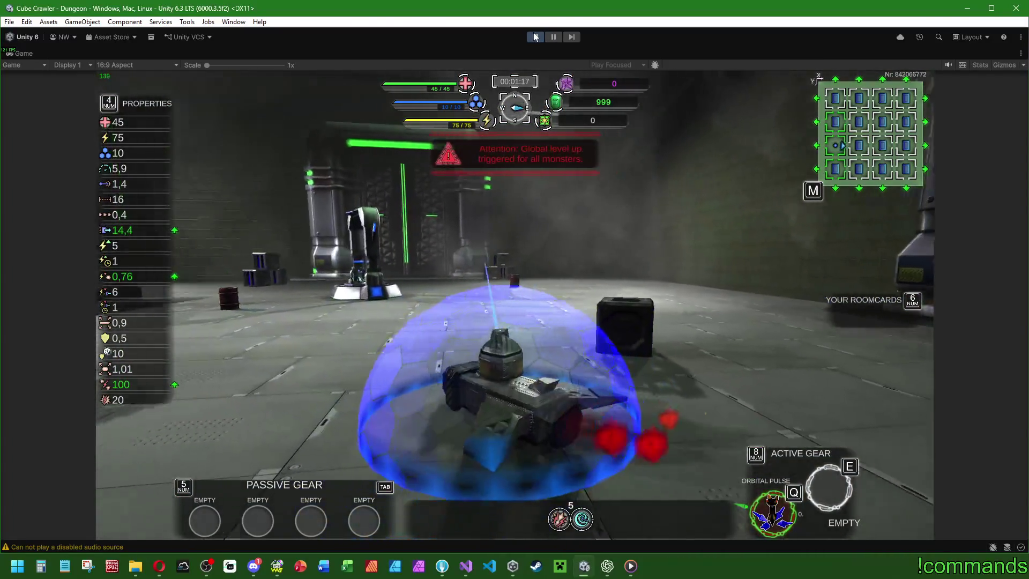
pyautogui.press('a')
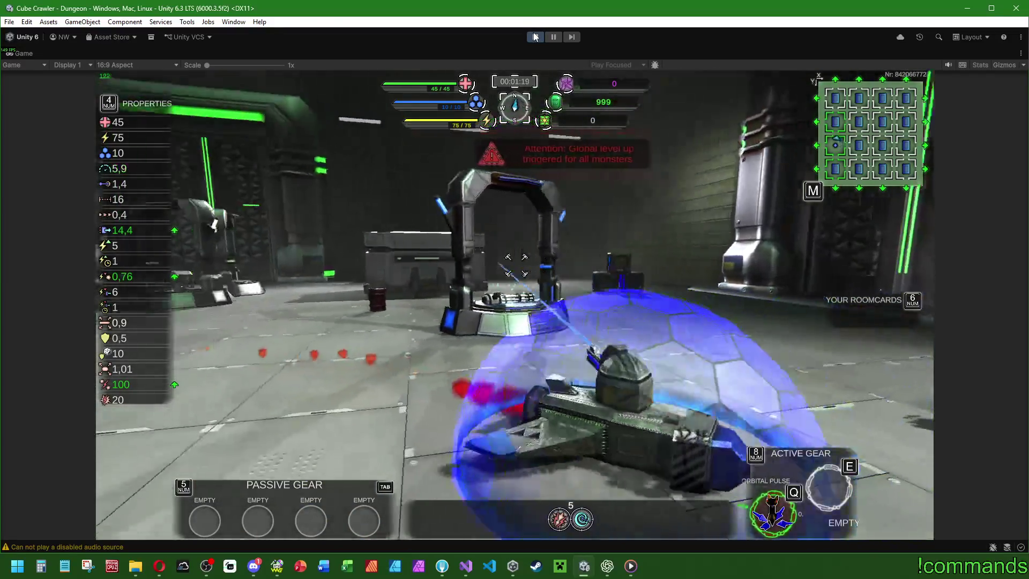
pyautogui.press('d')
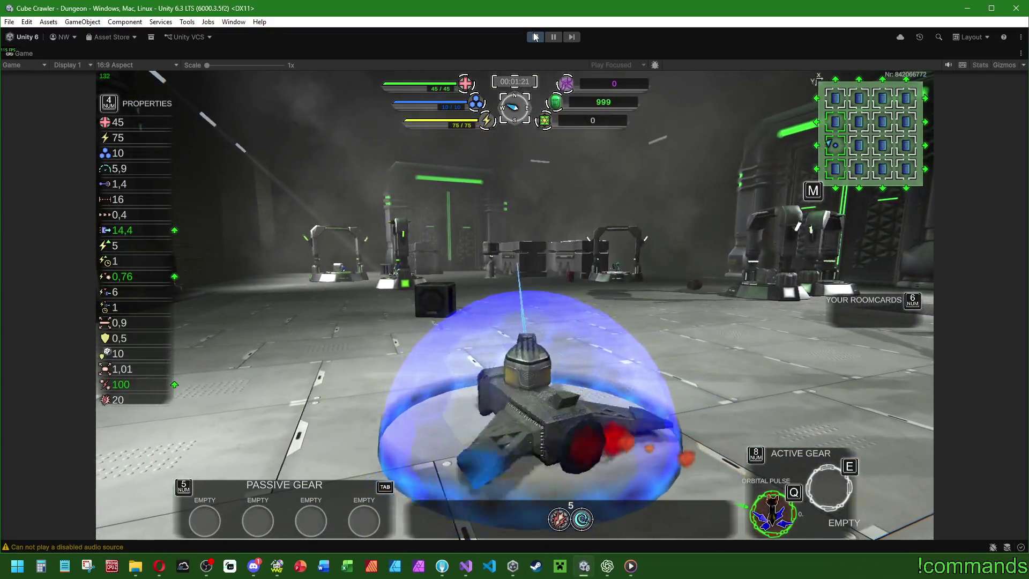
pyautogui.press('a')
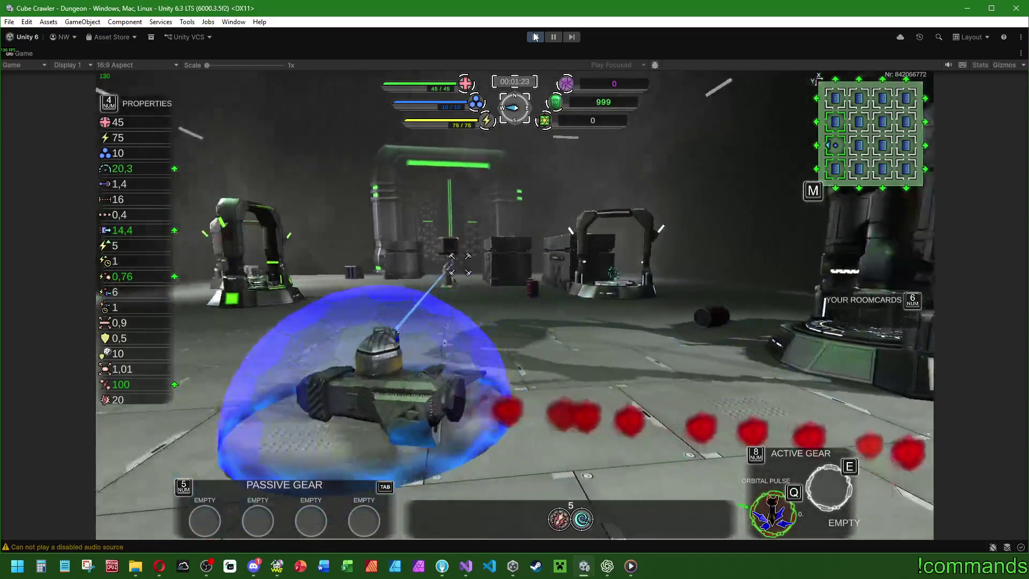
pyautogui.press('q')
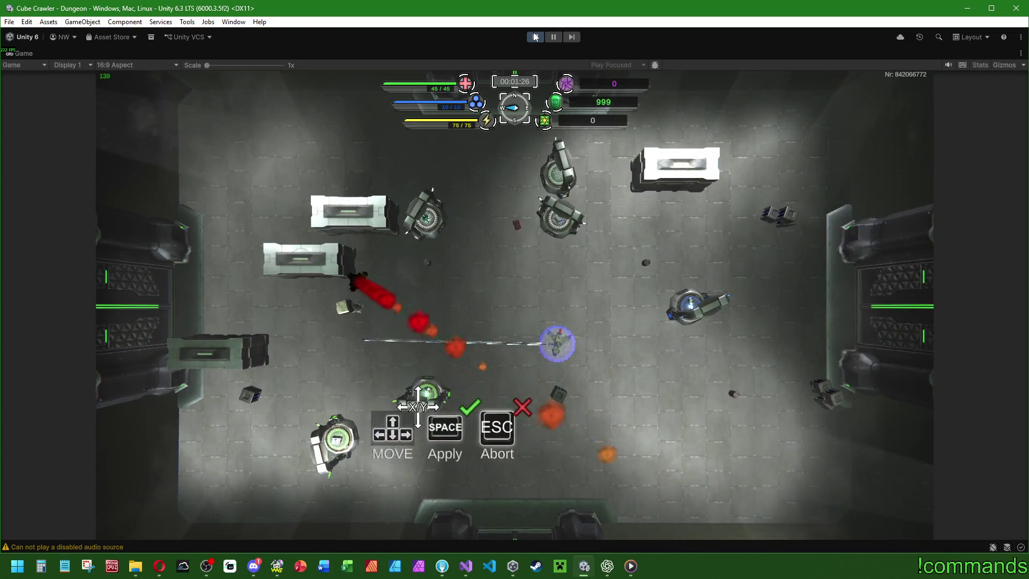
pyautogui.press('space')
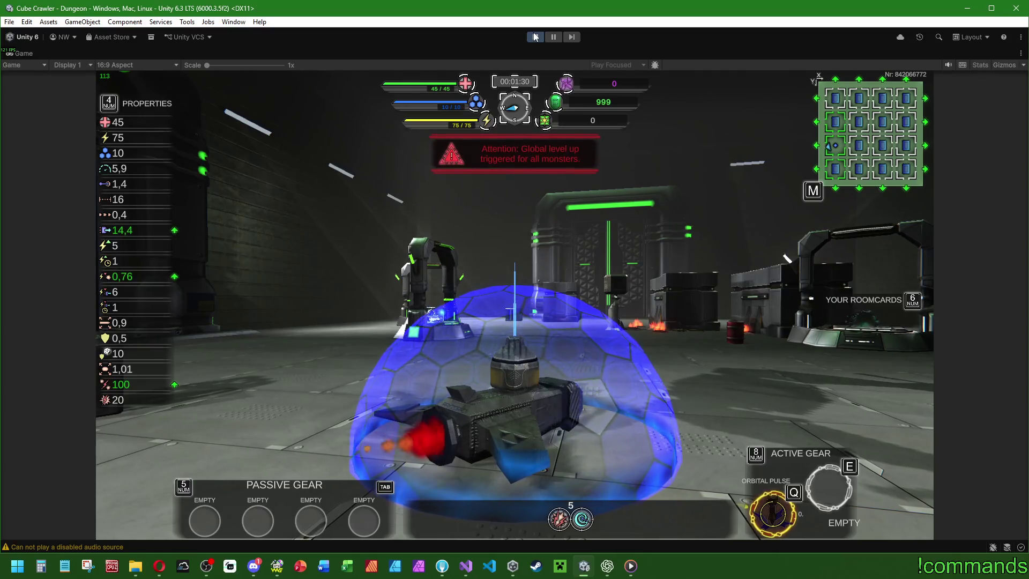
# Line the ship up with the green portal and fly into the next room.
pyautogui.press('a')
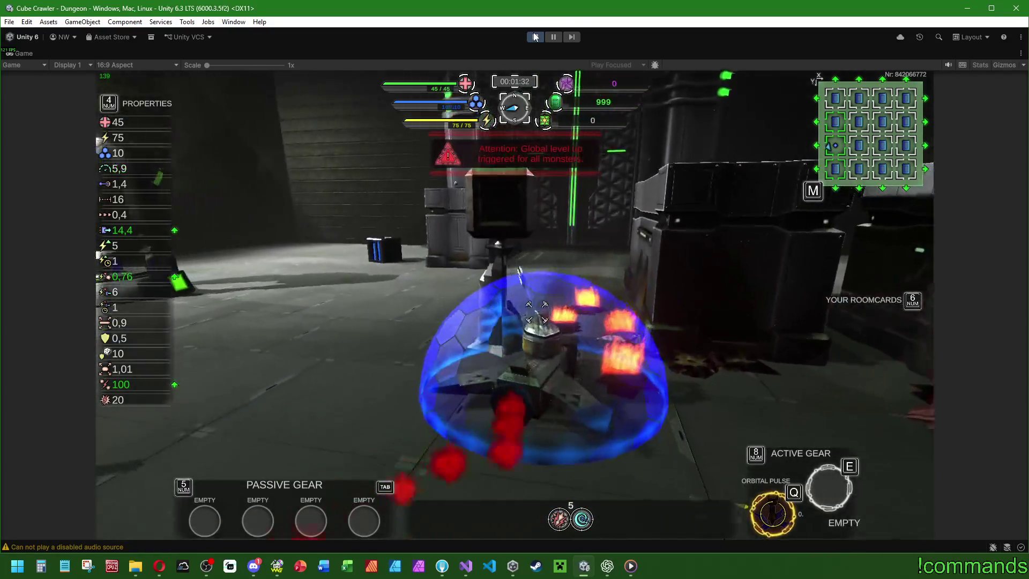
pyautogui.press('a')
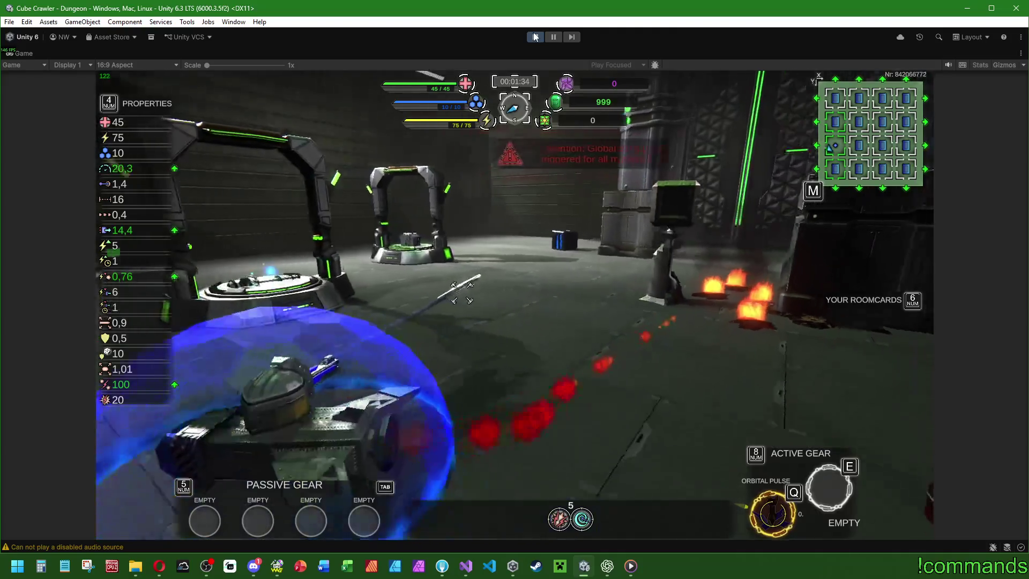
pyautogui.press('a')
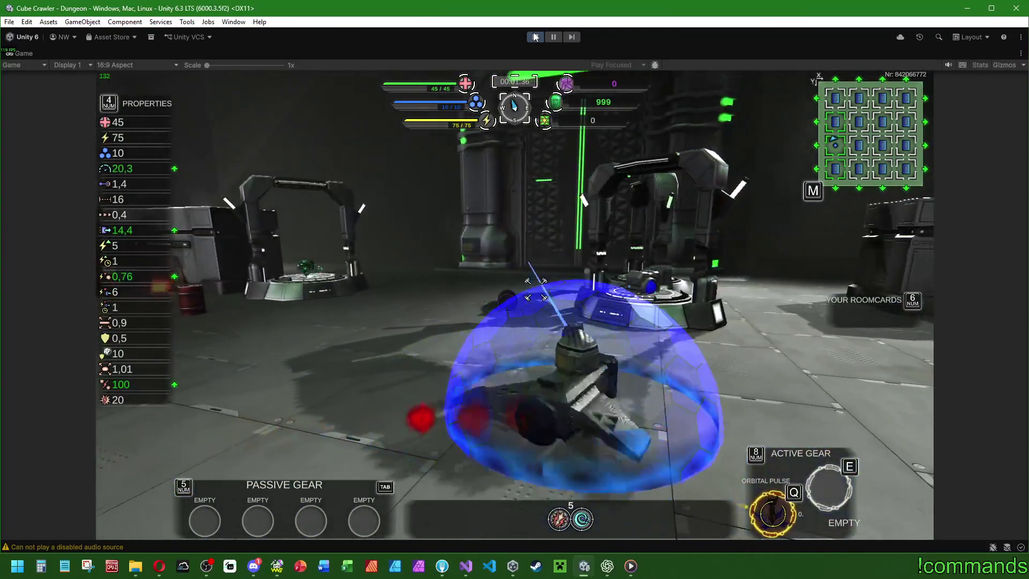
pyautogui.press('a')
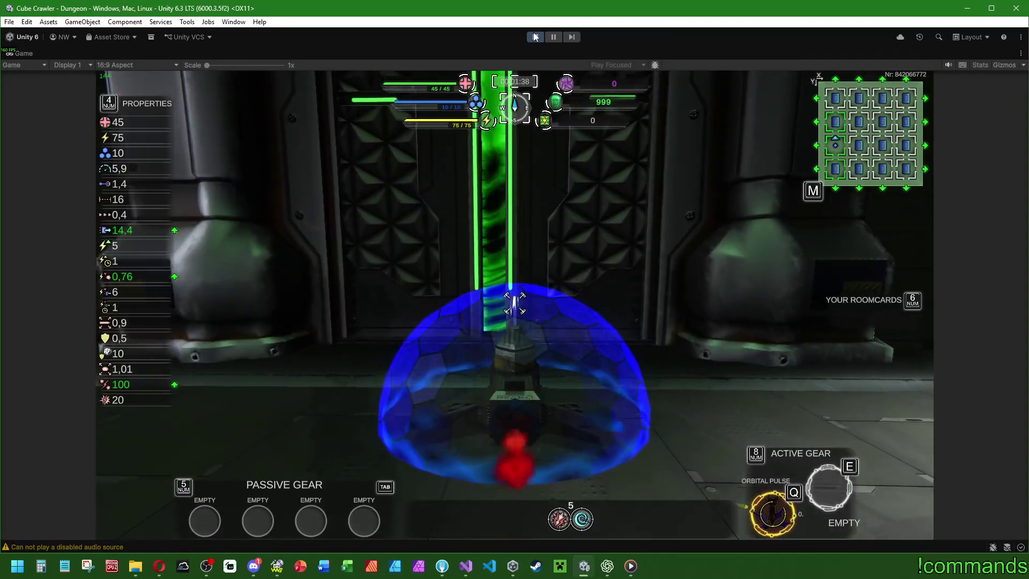
pyautogui.press('w')
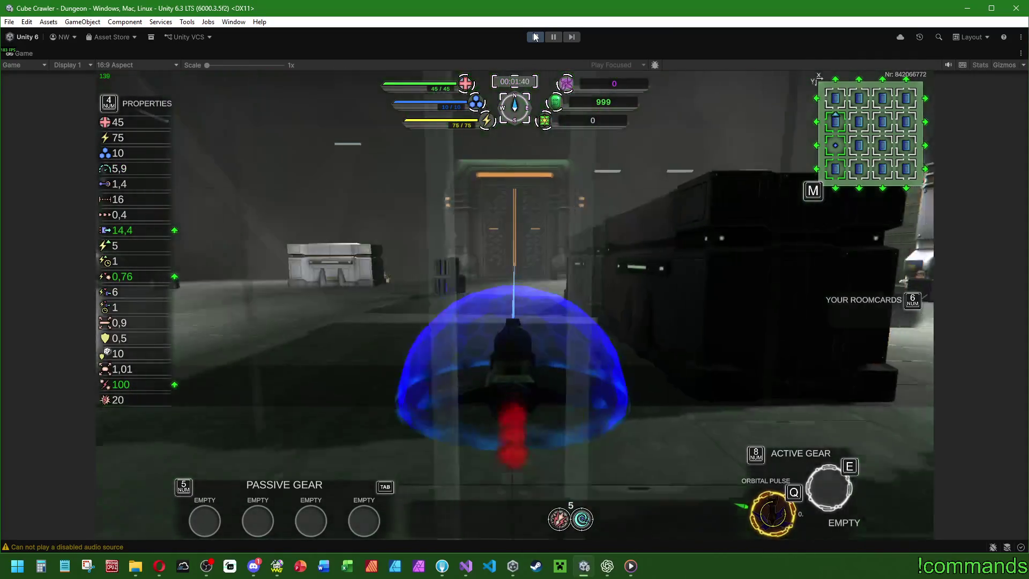
pyautogui.press('a')
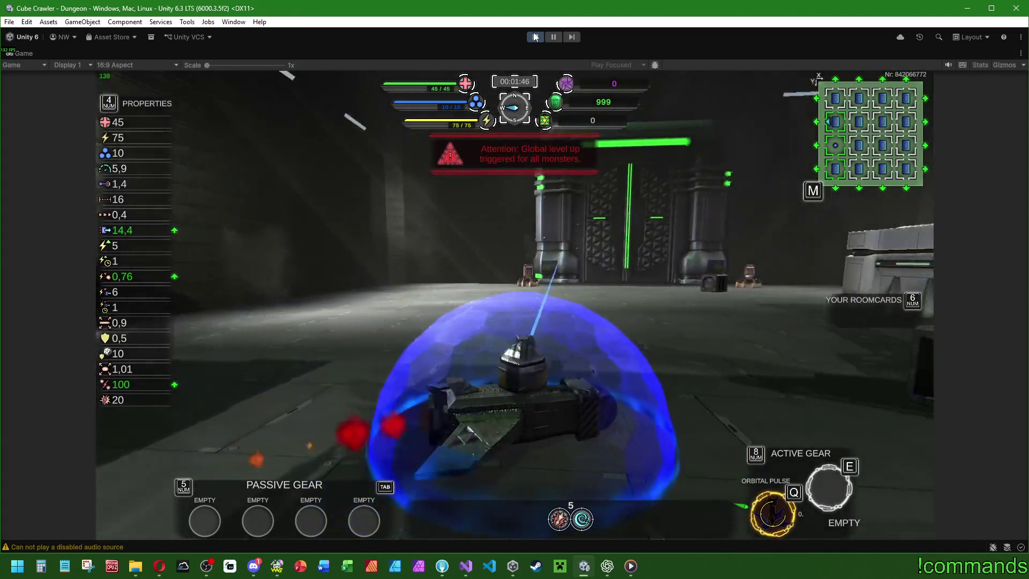
pyautogui.press('d')
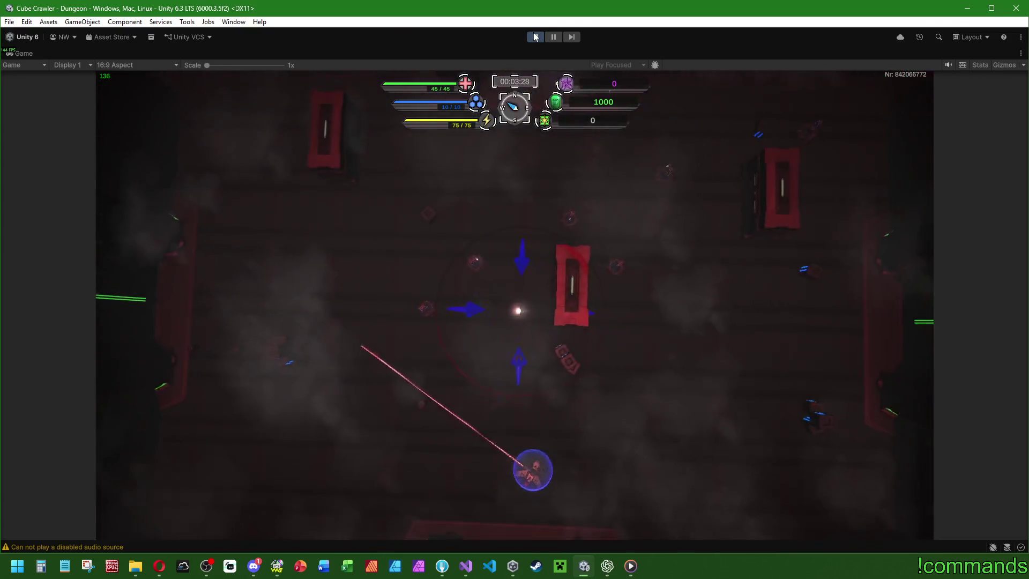
# Aim and cast the Orbital Pulse from the top-down view, then stop the playtest.
pyautogui.press('q')
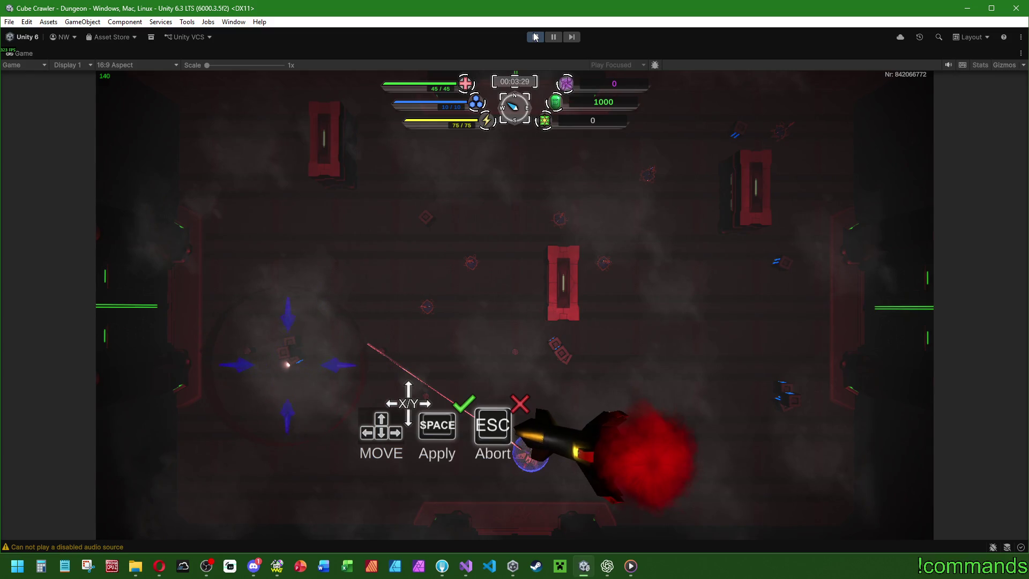
pyautogui.press('space')
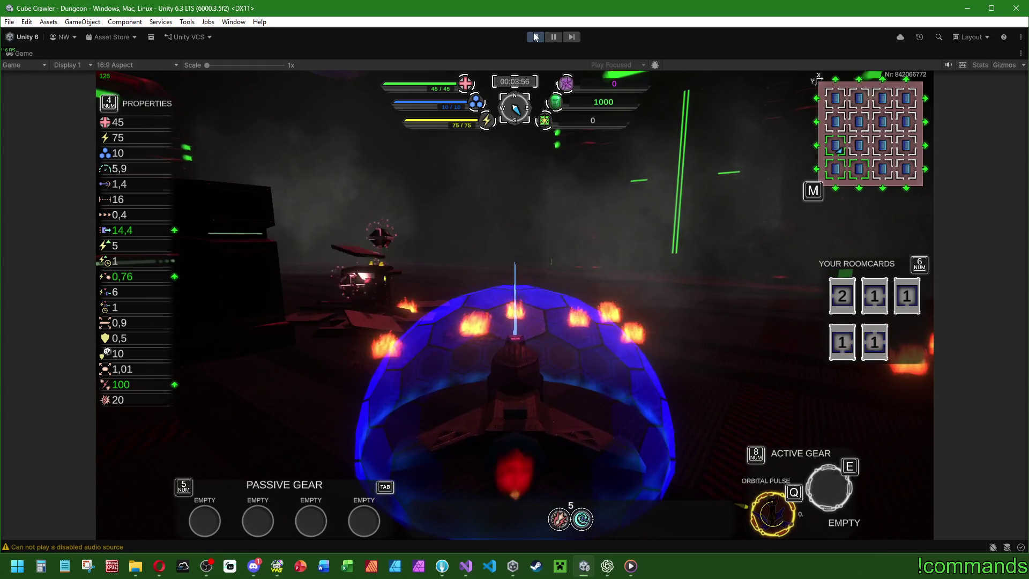
pyautogui.press('super')
pyautogui.press('super')
pyautogui.click(532, 36)
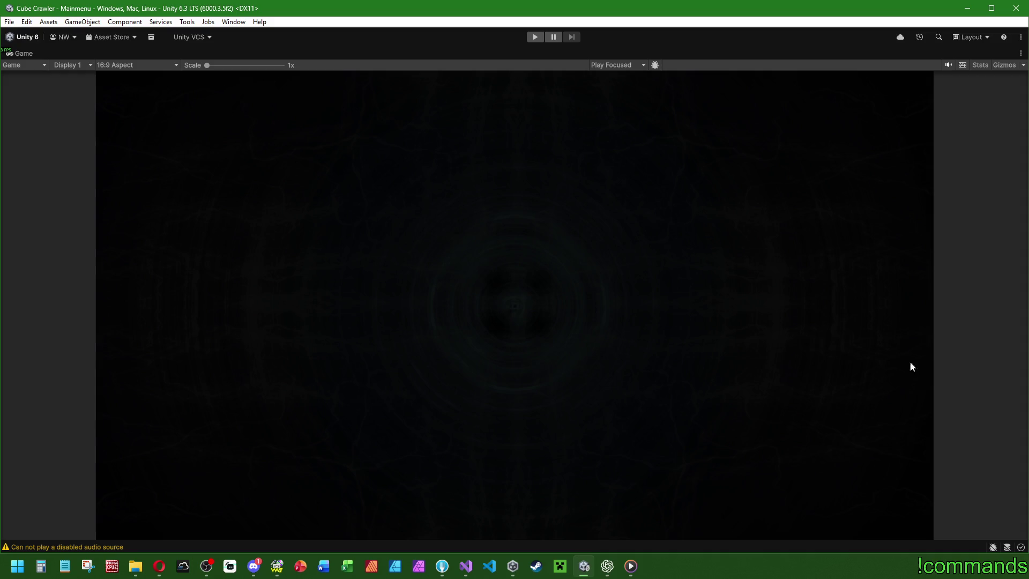
# Open the Explosion prefab from Prefabs > Effects > Explosion for editing.
pyautogui.hotkey('alt', 'Tab')
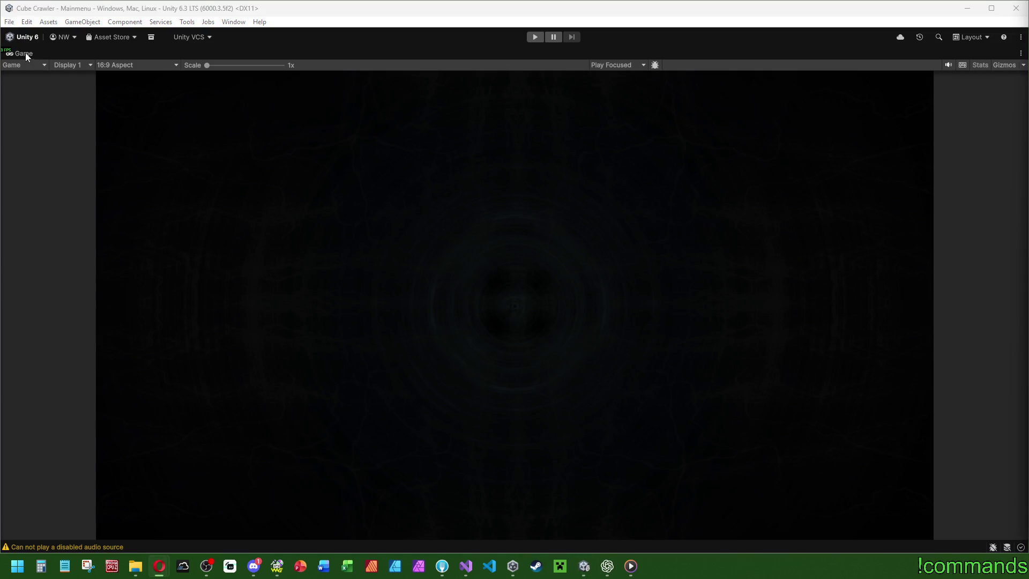
pyautogui.click(27, 52)
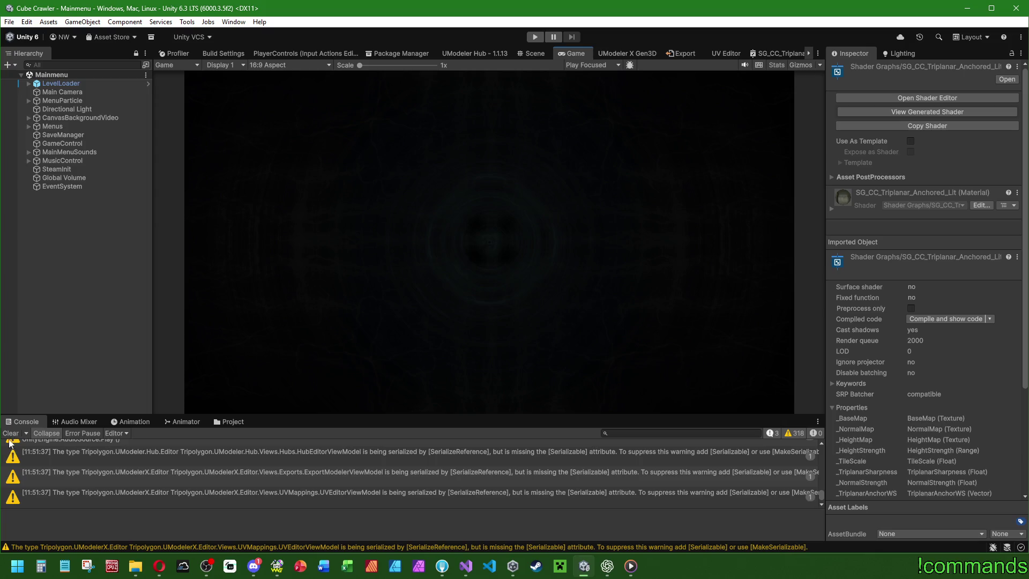
pyautogui.click(229, 422)
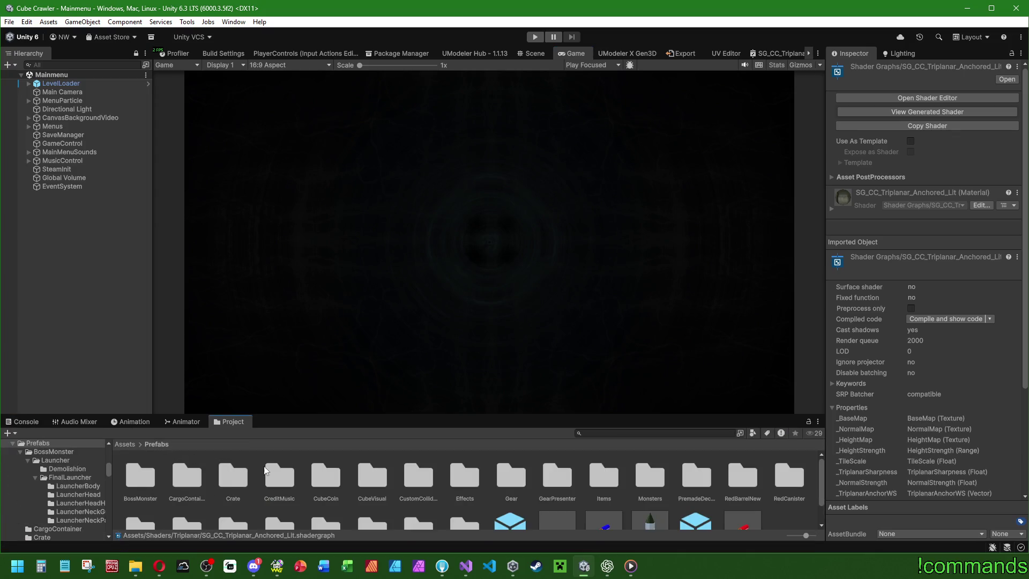
pyautogui.doubleClick(469, 481)
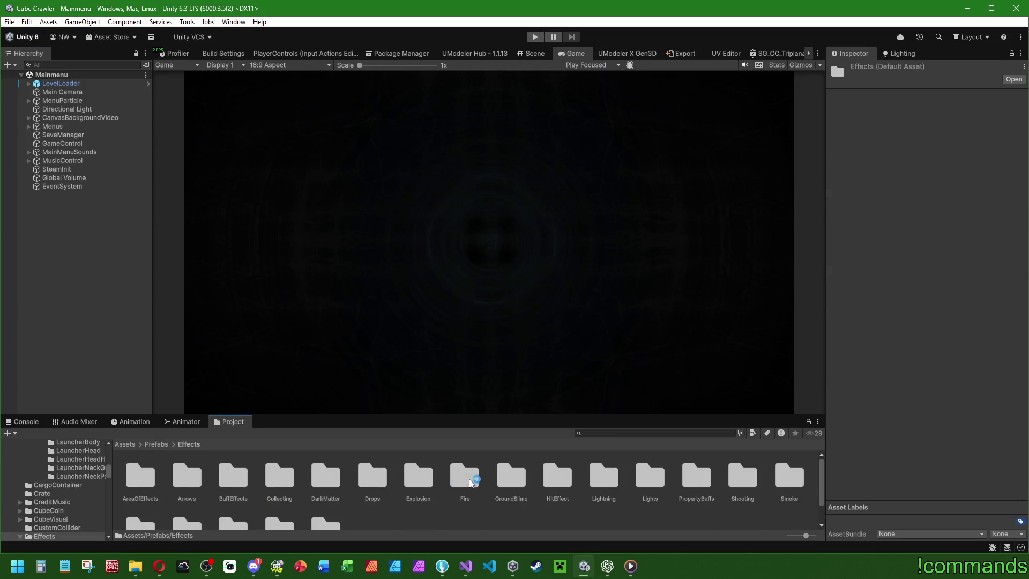
pyautogui.scroll(-1, 204, 481)
pyautogui.scroll(1, 440, 493)
pyautogui.doubleClick(416, 477)
pyautogui.click(185, 475)
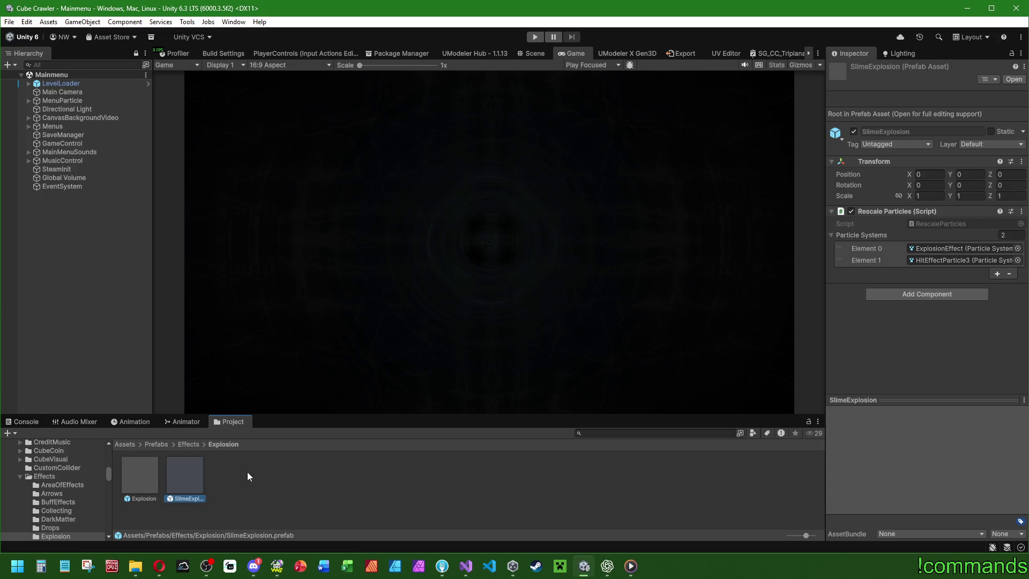
pyautogui.doubleClick(139, 475)
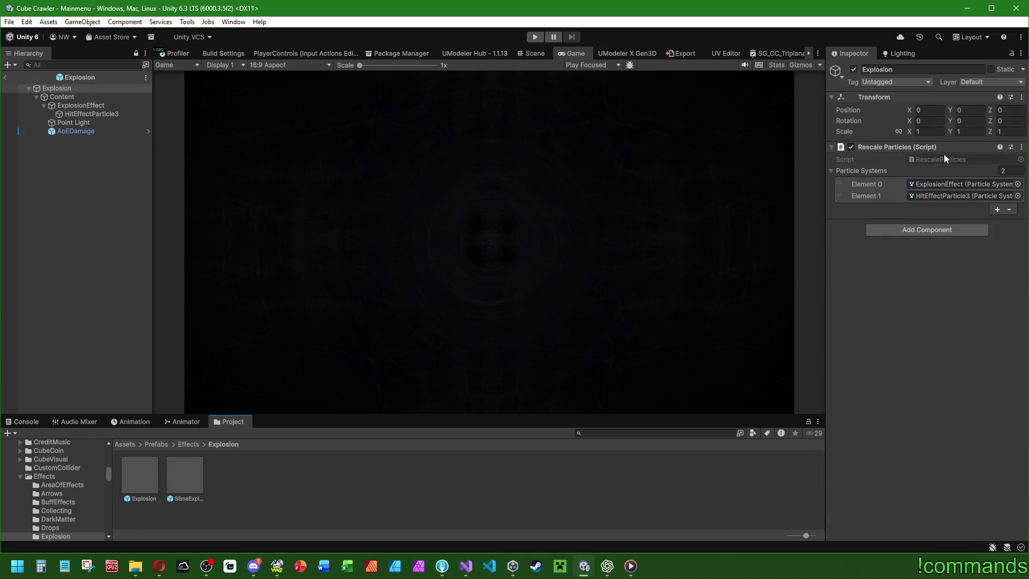
# In the Scene view, inspect the ExplosionEffect particles and RedBarrelExplosion audio source.
pyautogui.click(531, 51)
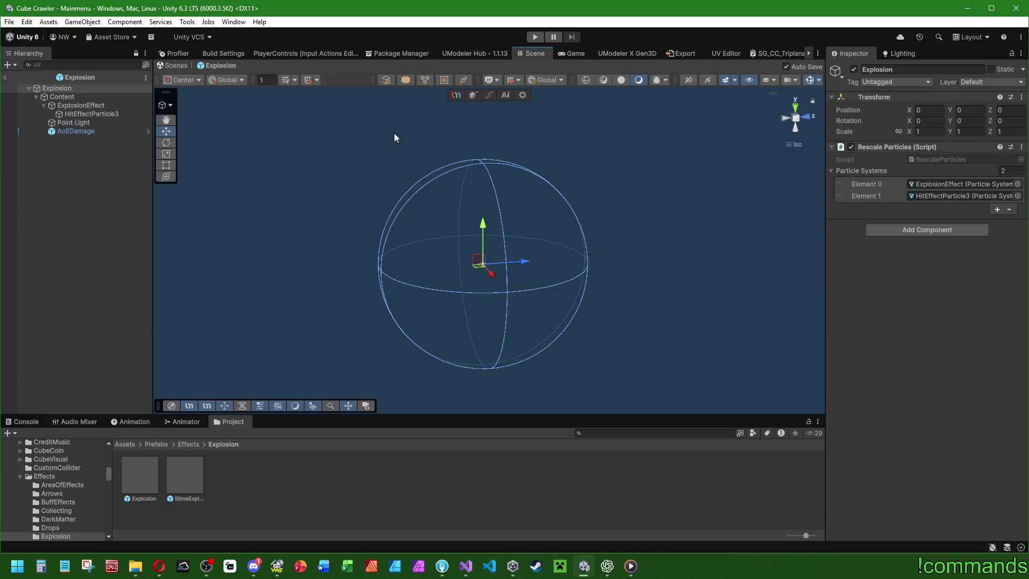
pyautogui.click(75, 108)
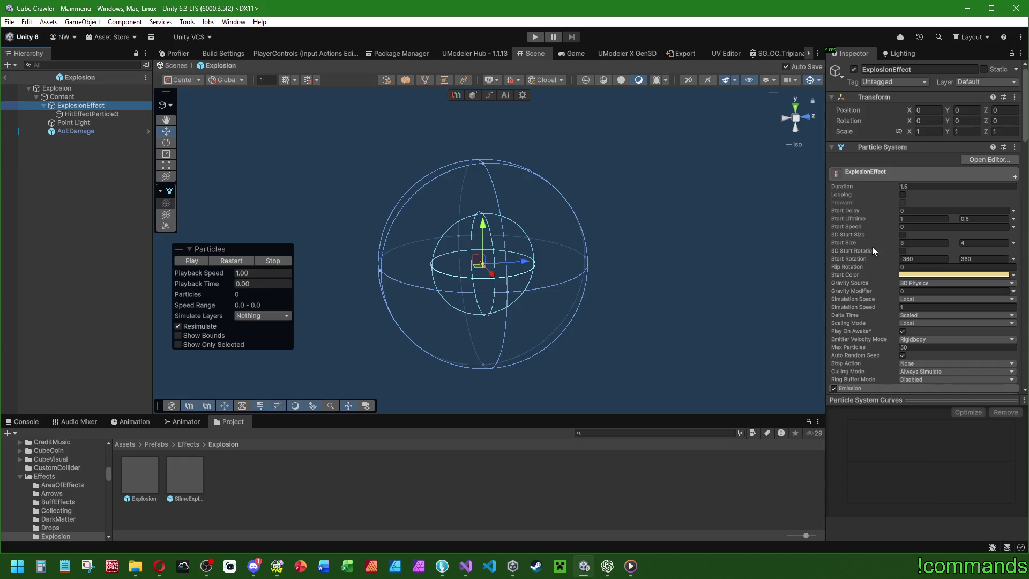
pyautogui.click(831, 147)
pyautogui.click(830, 166)
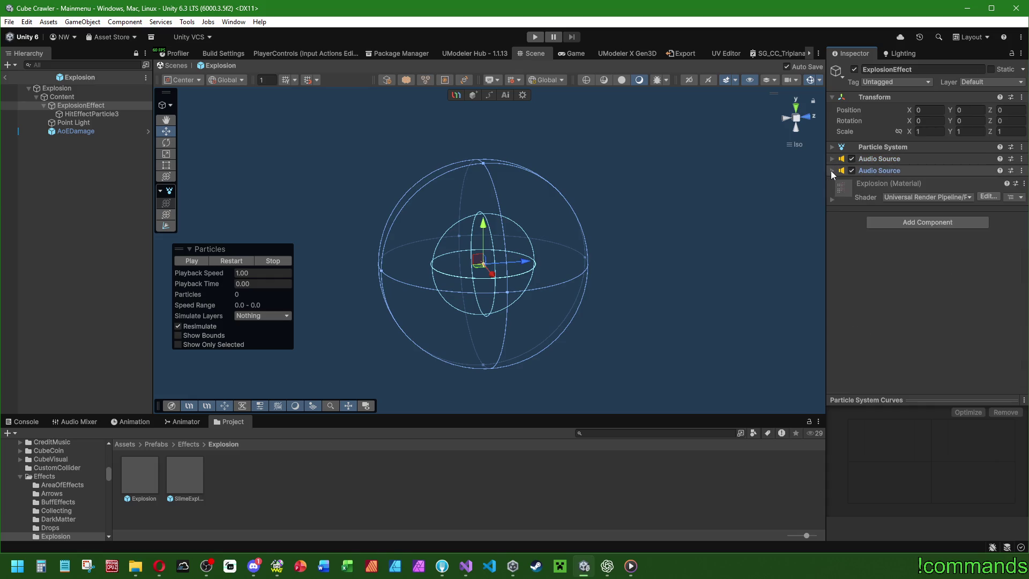
pyautogui.click(831, 171)
pyautogui.click(831, 159)
# Inspect HitEffectParticle3 and the Point Light's range, then show the Audio Mixer.
pyautogui.click(89, 114)
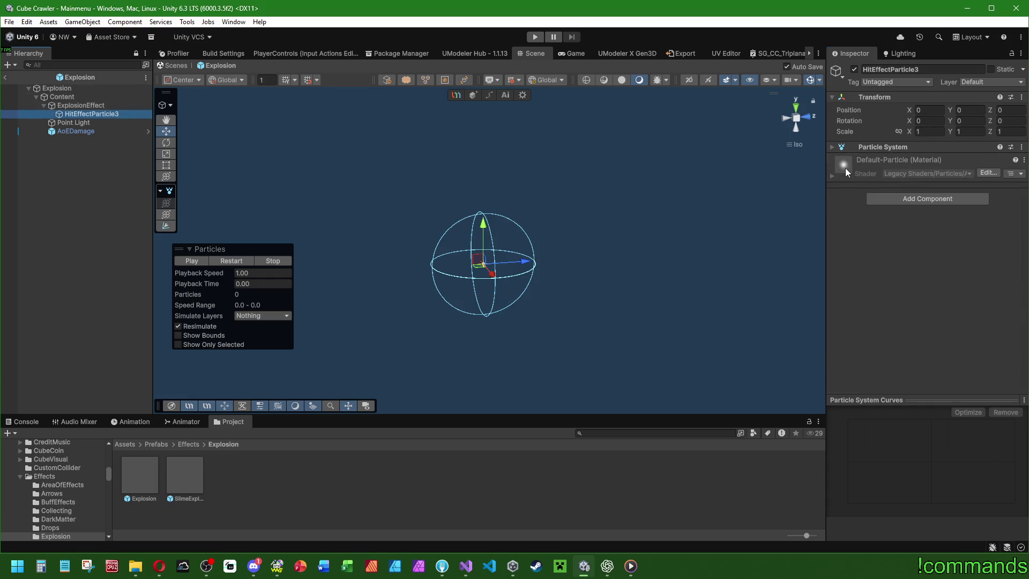
pyautogui.click(75, 123)
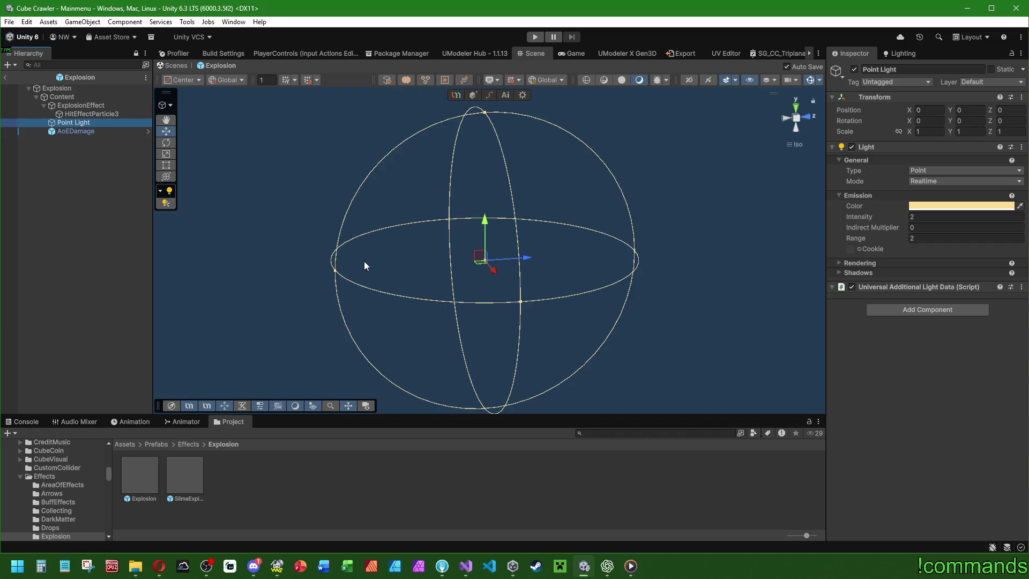
pyautogui.moveTo(365, 265)
pyautogui.mouseDown()
pyautogui.moveTo(468, 292)
pyautogui.moveTo(468, 313)
pyautogui.moveTo(483, 316)
pyautogui.mouseUp()
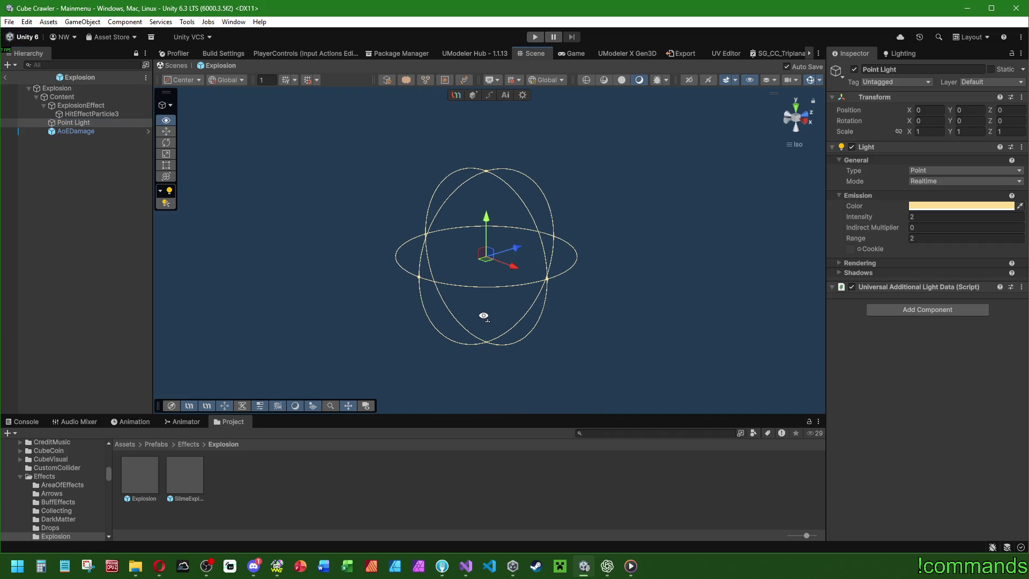
pyautogui.click(77, 89)
pyautogui.click(78, 421)
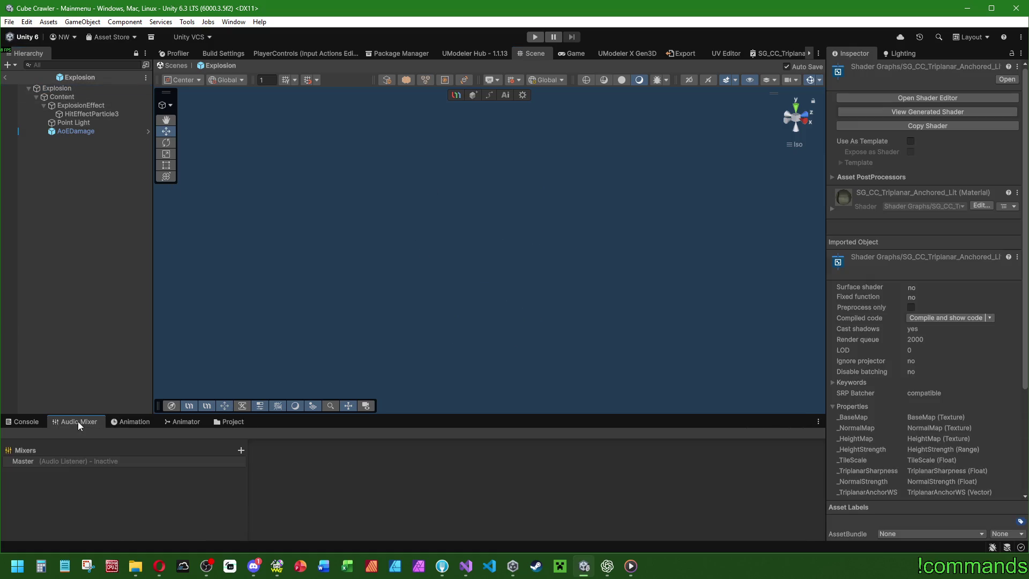
# Review Content's Explosion animator graph, then show the Explosion clip's keyframe timeline.
pyautogui.click(184, 422)
pyautogui.click(224, 424)
pyautogui.click(191, 422)
pyautogui.click(62, 97)
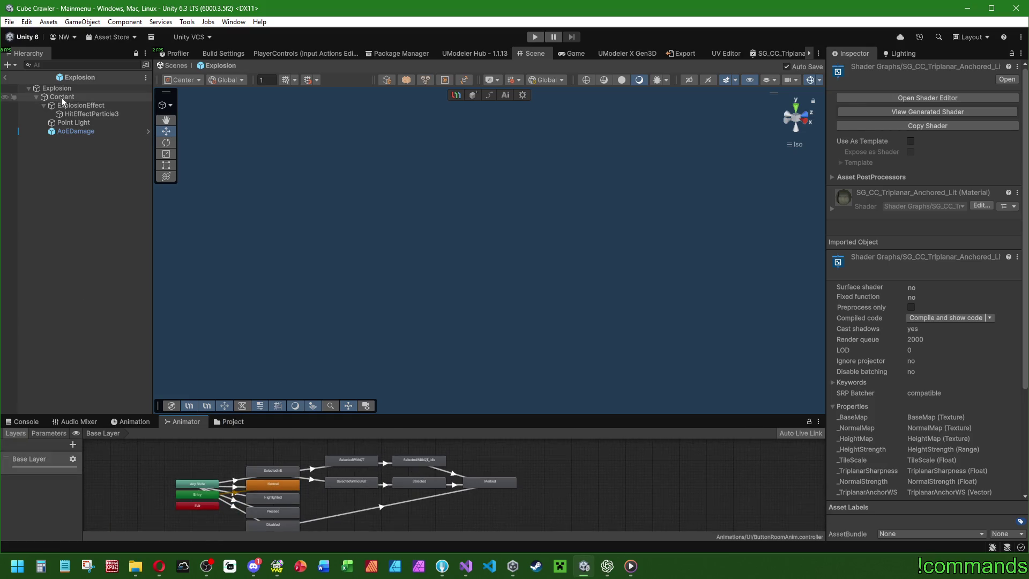
pyautogui.click(64, 88)
pyautogui.press('Down')
pyautogui.click(831, 187)
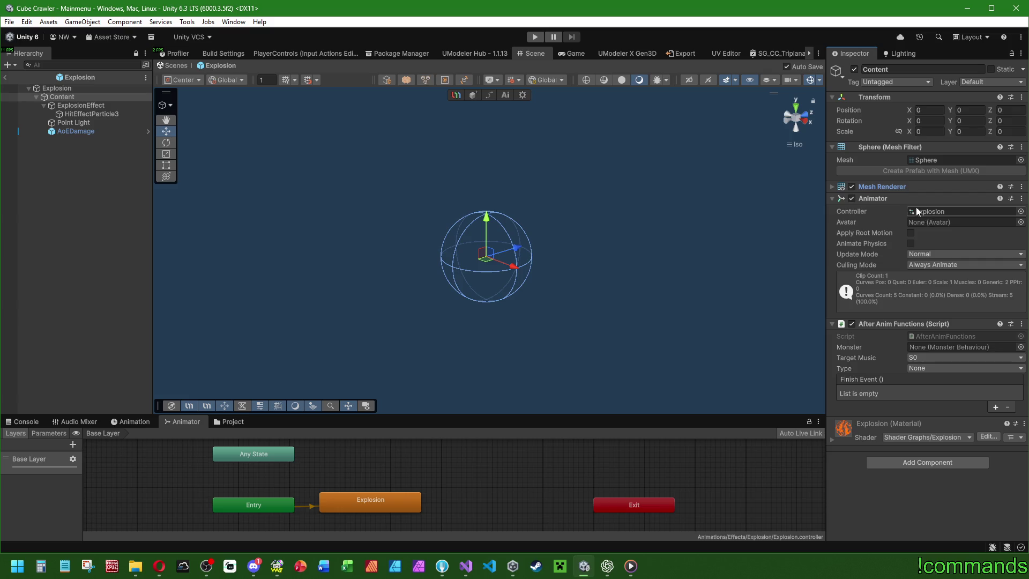
pyautogui.click(166, 426)
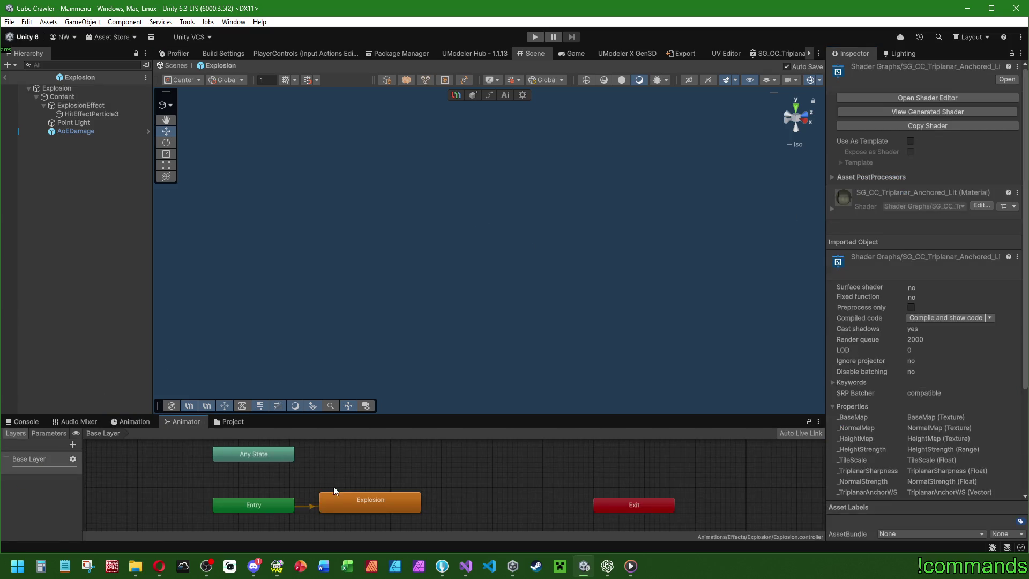
pyautogui.click(138, 420)
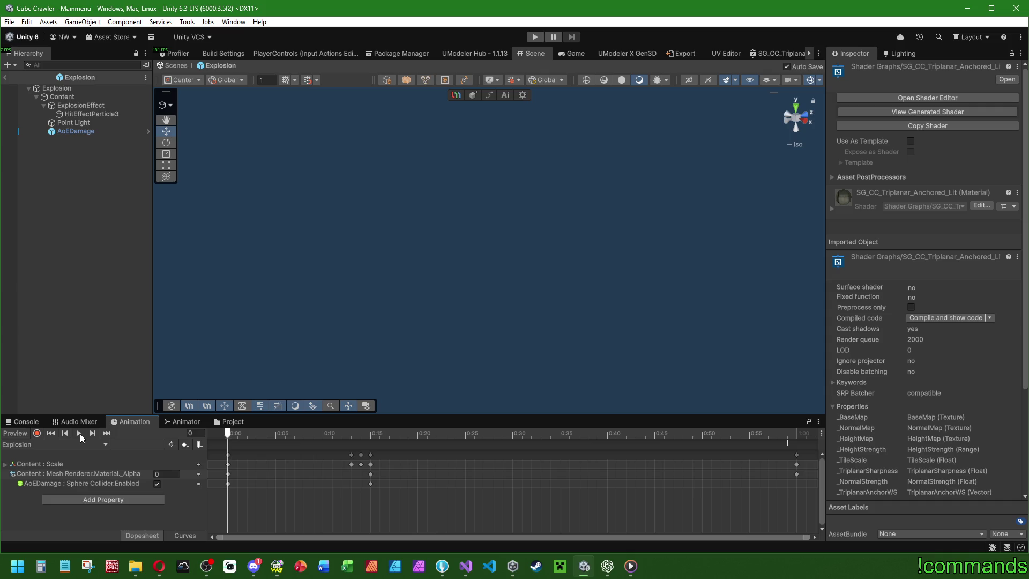
# Preview the Explosion clip and scrub through its opening frames.
pyautogui.click(79, 433)
pyautogui.click(233, 434)
pyautogui.moveTo(300, 431); pyautogui.dragTo(608, 445)
pyautogui.moveTo(776, 450)
pyautogui.mouseDown()
pyautogui.moveTo(798, 446)
pyautogui.moveTo(157, 416)
pyautogui.mouseUp()
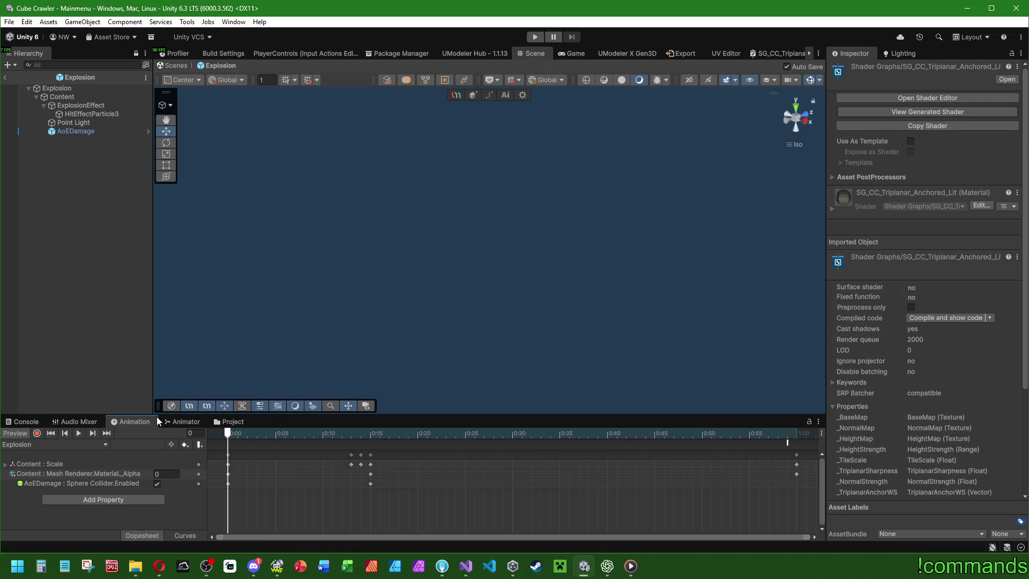
# Enable recording, scrub the fade-out and check the DestroyParentAfterAnim event at frame 57.
pyautogui.click(36, 432)
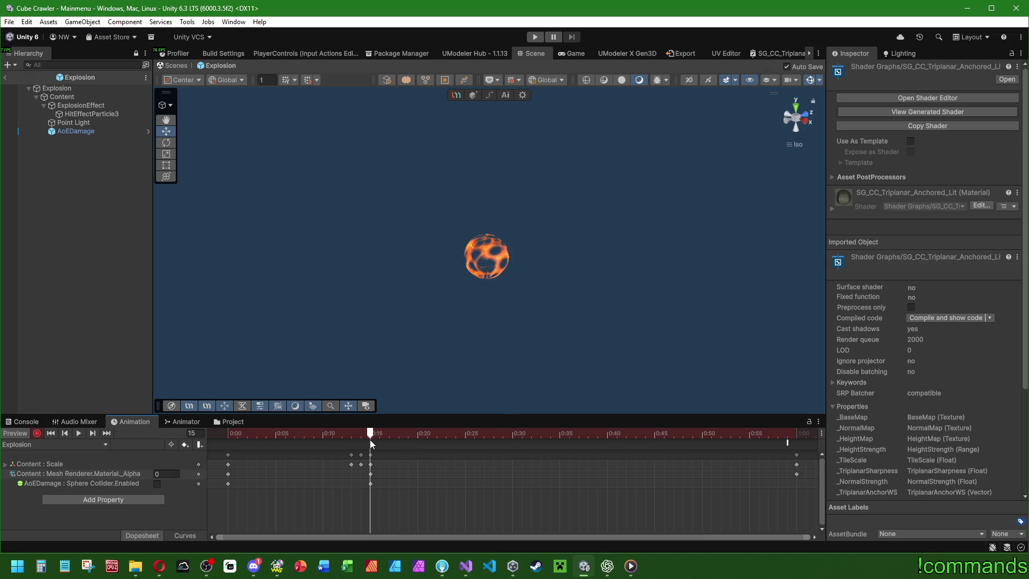
pyautogui.moveTo(372, 444)
pyautogui.mouseDown()
pyautogui.moveTo(313, 448)
pyautogui.moveTo(787, 450)
pyautogui.moveTo(767, 449)
pyautogui.mouseUp()
pyautogui.click(788, 442)
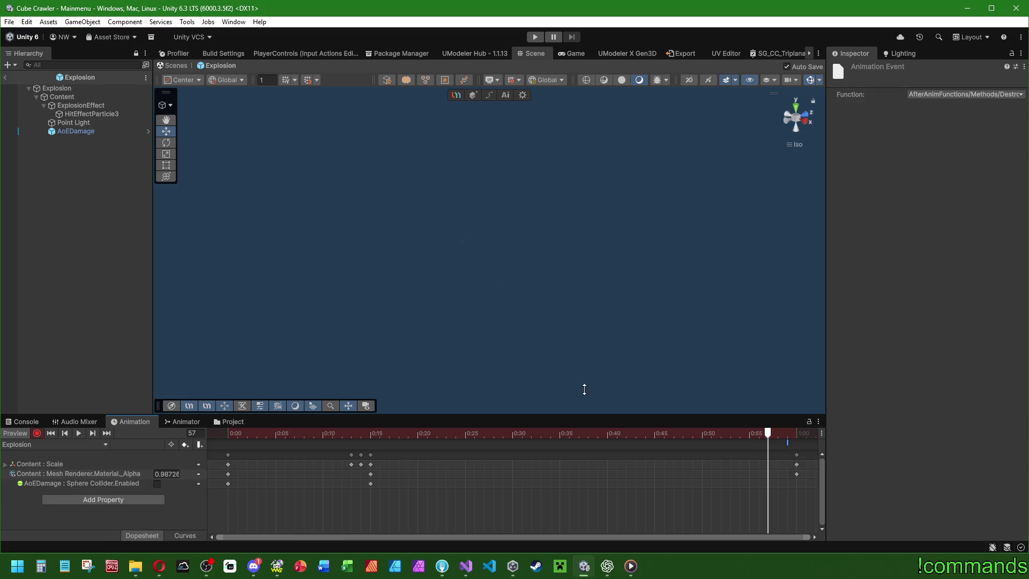
pyautogui.click(73, 89)
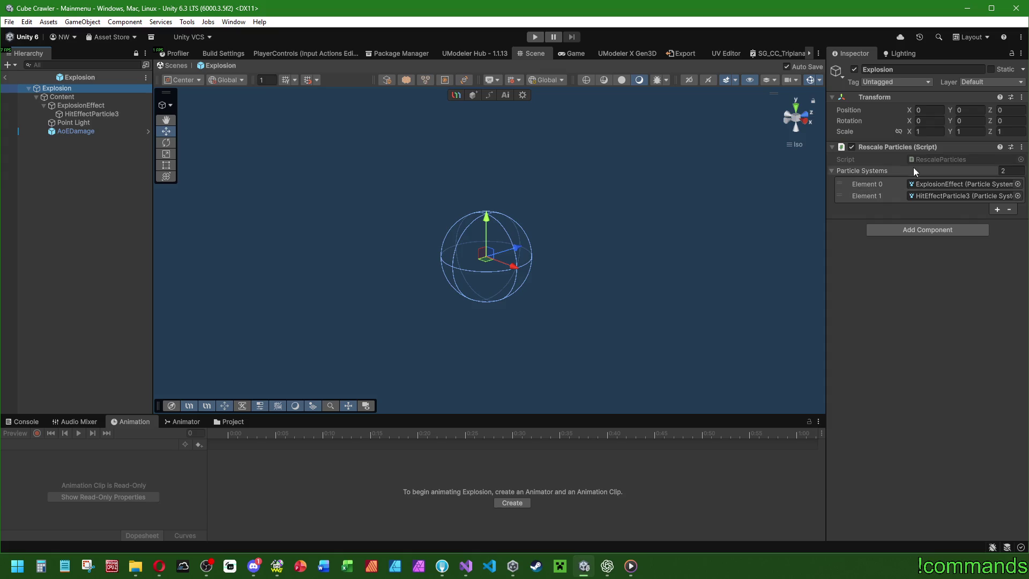
# Read RescaleParticles.cs in Visual Studio, then reselect Content to show its Explosion keyframes.
pyautogui.click(923, 160)
pyautogui.doubleClick(923, 161)
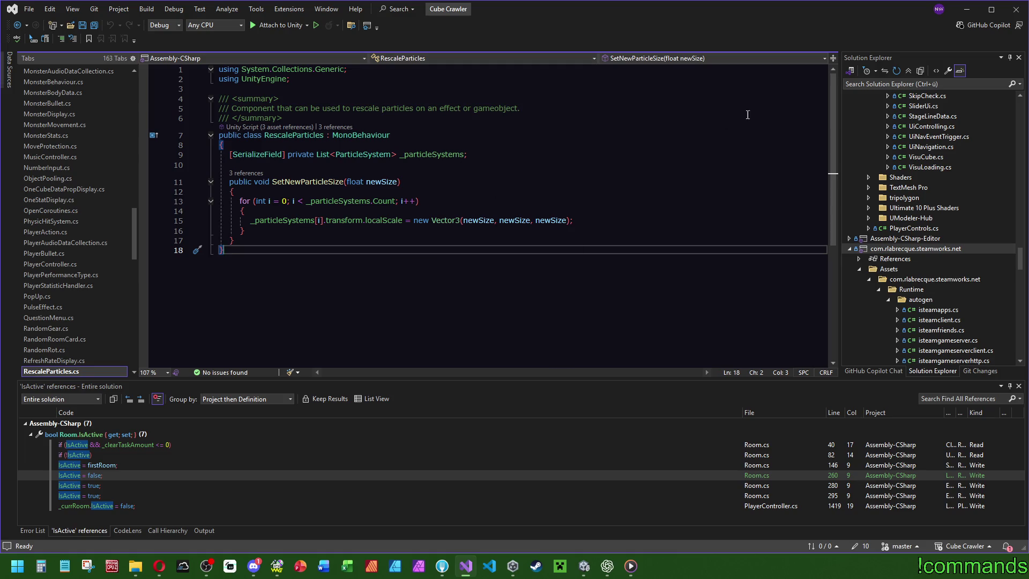
pyautogui.hotkey('alt', 'Tab')
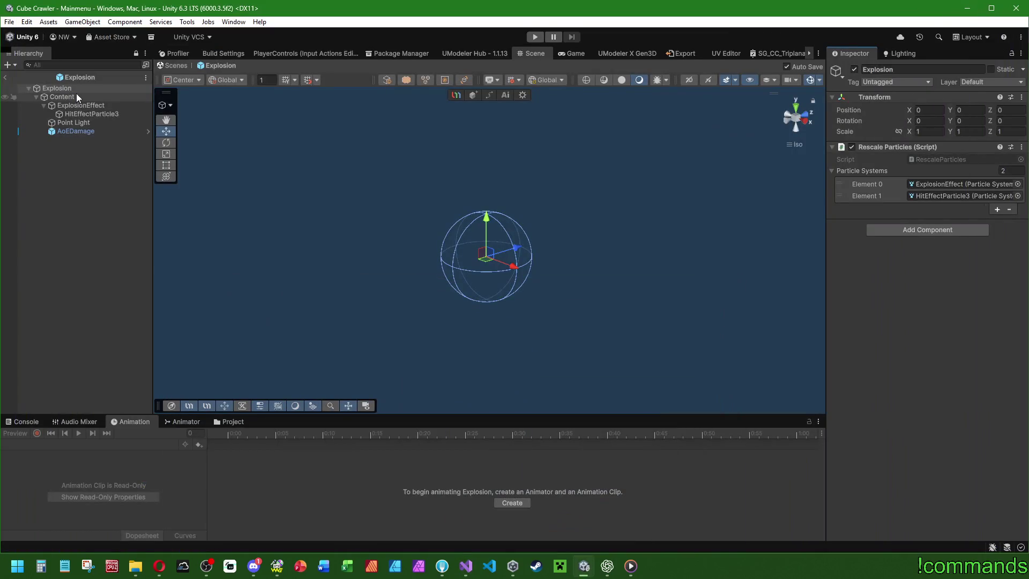
pyautogui.click(76, 95)
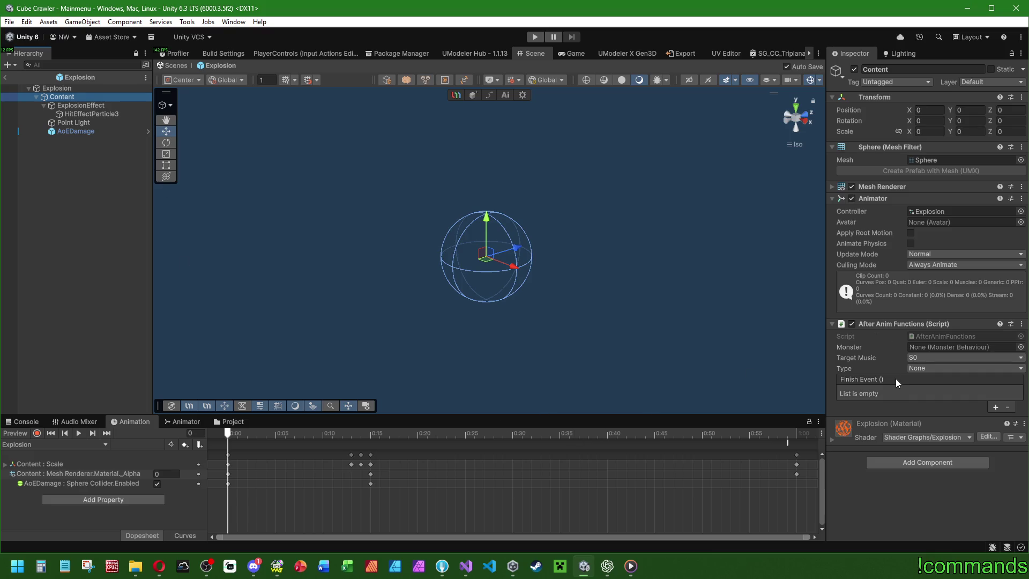
# Move the 0:12–0:15 keys to about 0:08–0:10 and the end keys and finish event to ~0:44, then preview.
pyautogui.moveTo(228, 435)
pyautogui.mouseDown()
pyautogui.moveTo(387, 431)
pyautogui.moveTo(174, 430)
pyautogui.moveTo(607, 435)
pyautogui.moveTo(339, 441)
pyautogui.moveTo(796, 453)
pyautogui.moveTo(152, 426)
pyautogui.mouseUp()
pyautogui.moveTo(371, 448); pyautogui.dragTo(322, 448)
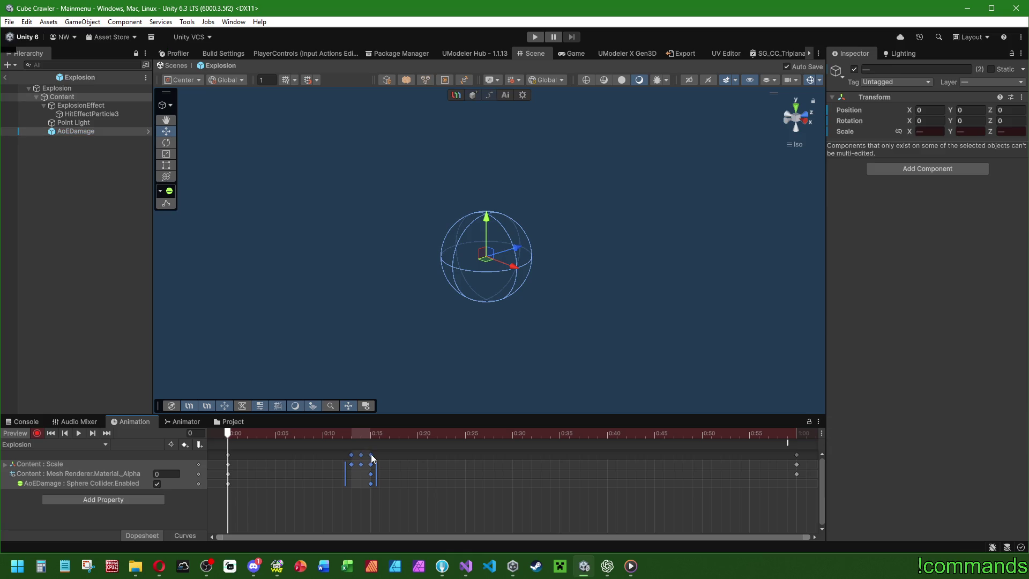
pyautogui.moveTo(370, 454); pyautogui.dragTo(325, 451)
pyautogui.moveTo(798, 455); pyautogui.dragTo(653, 459)
pyautogui.moveTo(788, 443); pyautogui.dragTo(649, 453)
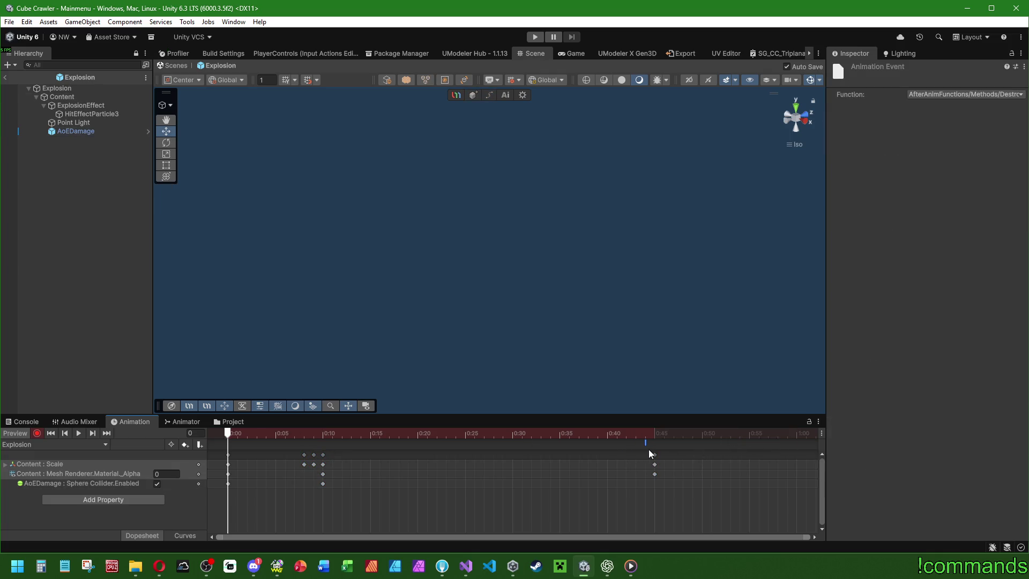
pyautogui.click(79, 434)
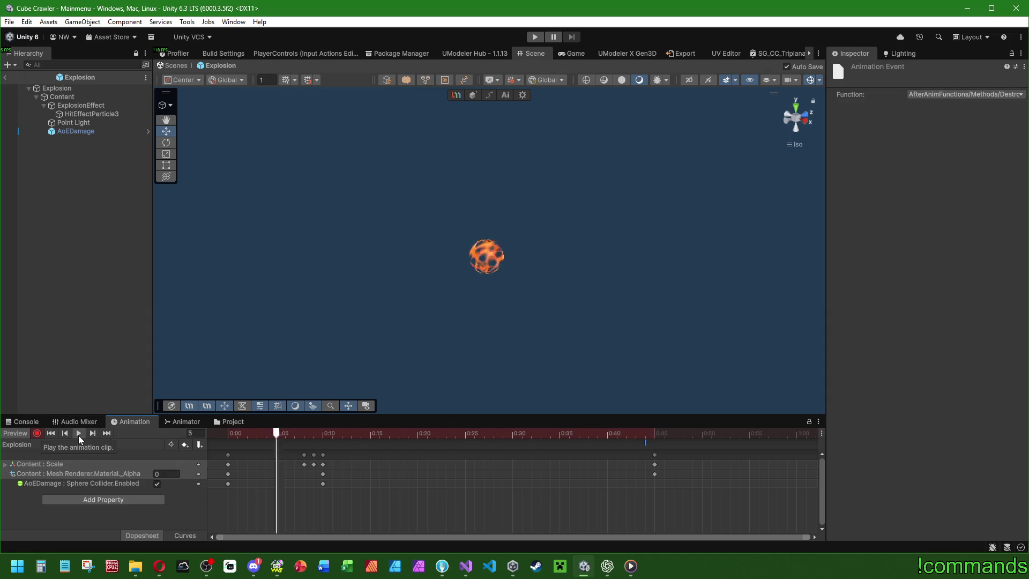
pyautogui.click(78, 435)
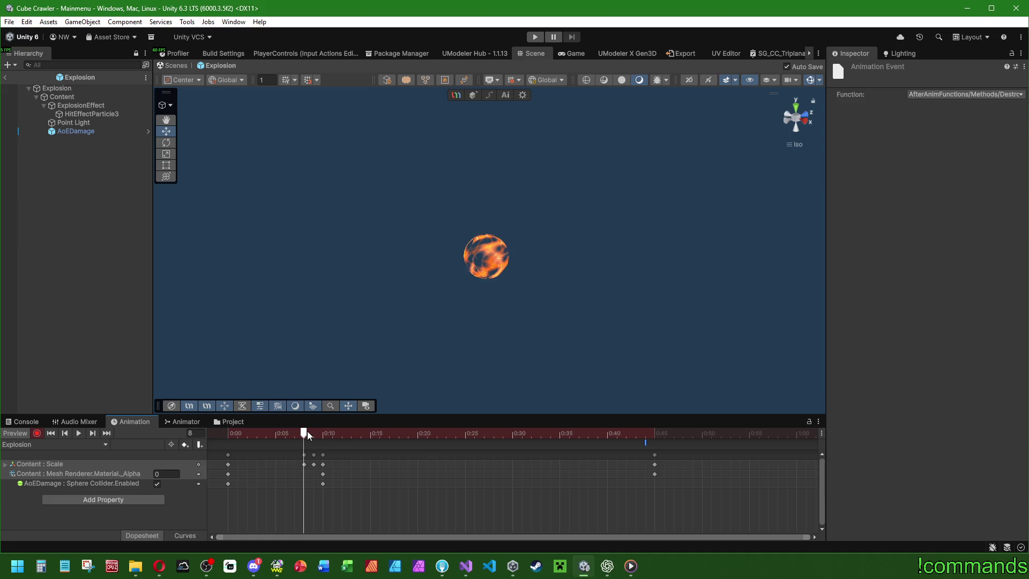
# At frame 10, set the Content scale to 1.1 and scrub to check it.
pyautogui.click(80, 96)
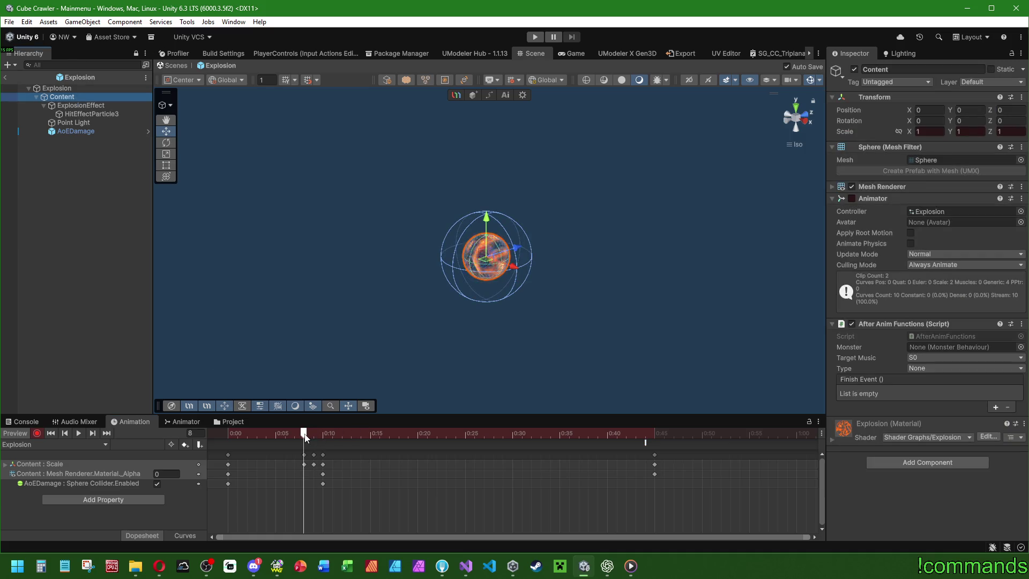
pyautogui.moveTo(305, 437)
pyautogui.mouseDown()
pyautogui.moveTo(323, 435)
pyautogui.moveTo(315, 436)
pyautogui.mouseUp()
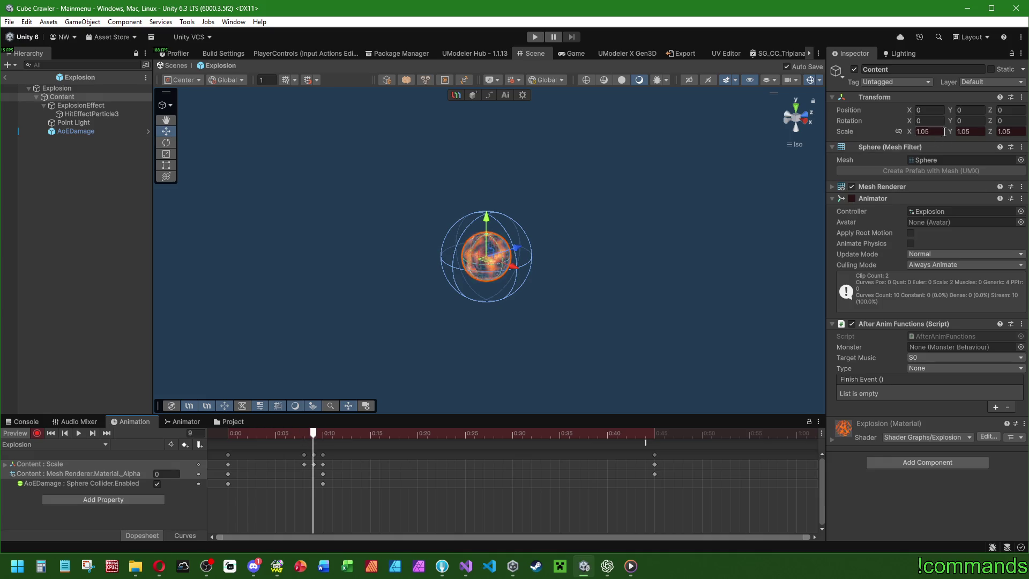
pyautogui.write('.1')
pyautogui.click(1012, 131)
pyautogui.write('1.1')
pyautogui.moveTo(222, 430); pyautogui.dragTo(337, 427)
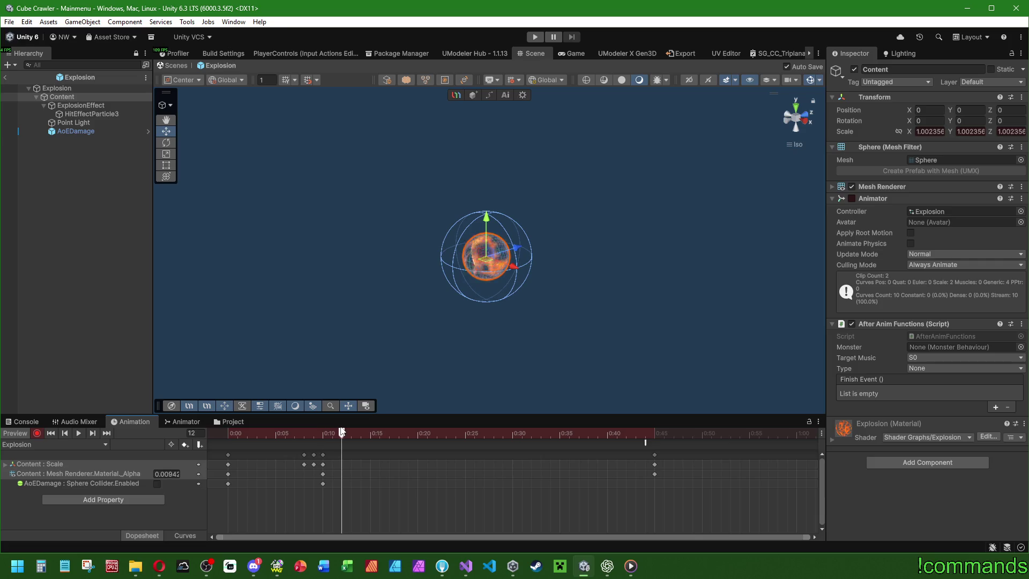
# Shift the 0:10 keyframe column slightly later and preview the clip.
pyautogui.click(303, 454)
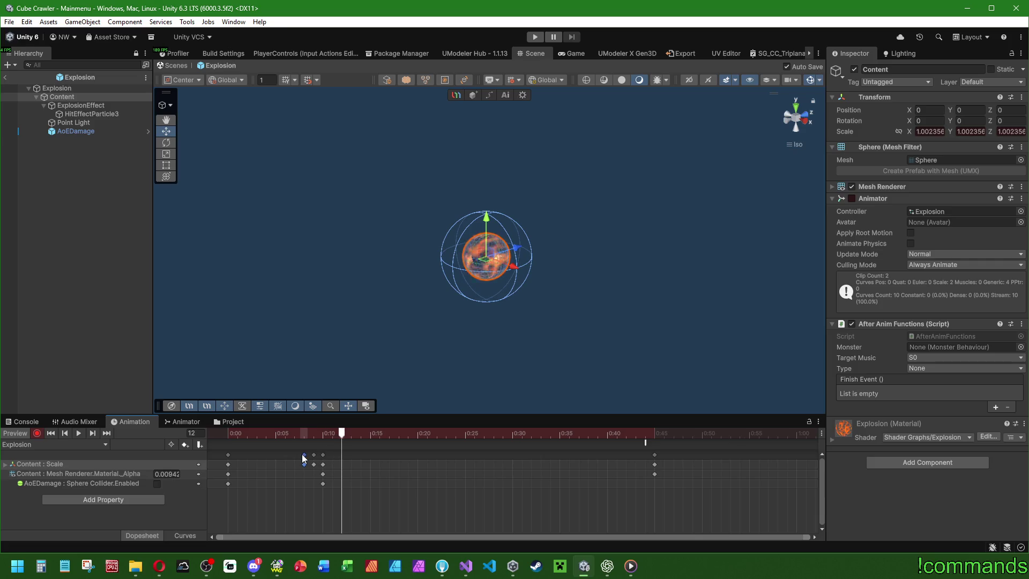
pyautogui.click(322, 455)
pyautogui.moveTo(323, 454)
pyautogui.mouseDown()
pyautogui.moveTo(332, 458)
pyautogui.moveTo(295, 435)
pyautogui.moveTo(331, 435)
pyautogui.moveTo(216, 415)
pyautogui.moveTo(377, 449)
pyautogui.mouseUp()
pyautogui.click(79, 433)
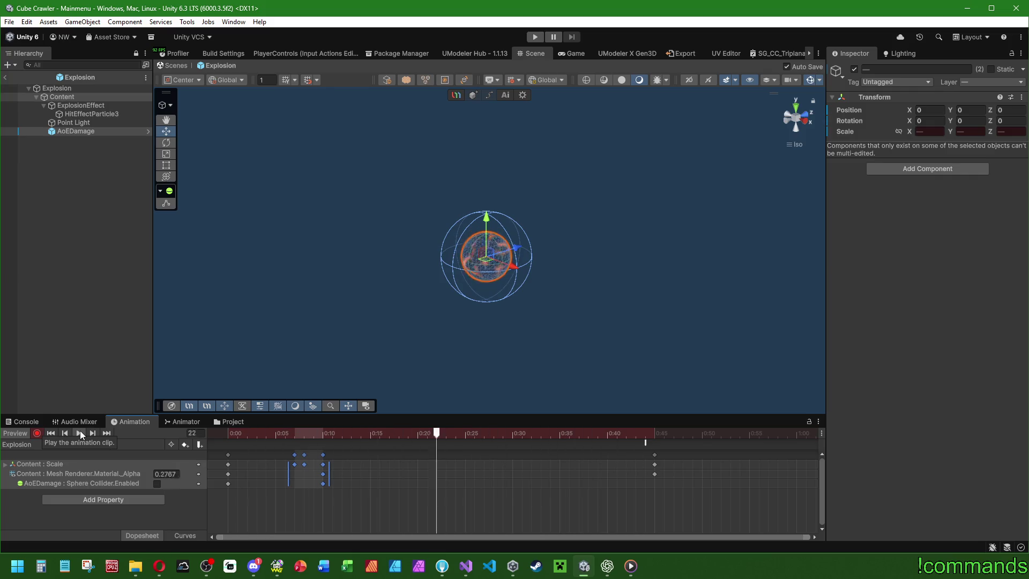
# At frame 45, set the Content end scale to 1.5 on X, Y and Z.
pyautogui.click(654, 434)
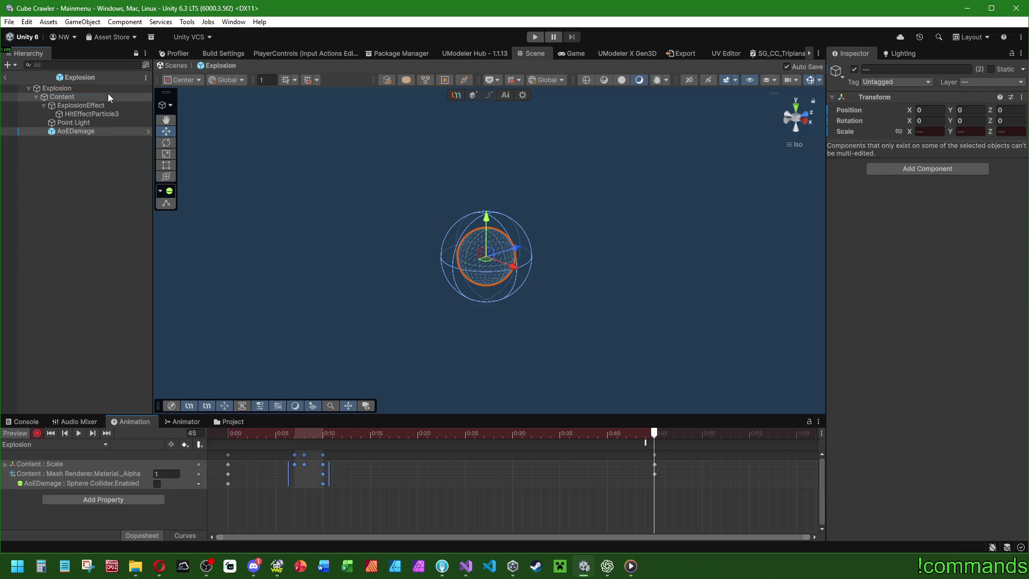
pyautogui.click(109, 97)
pyautogui.click(929, 131)
pyautogui.write('1.5')
pyautogui.click(970, 131)
pyautogui.write('1.5')
pyautogui.click(1011, 132)
pyautogui.write('.5')
# At frame 46, raise the end scale to 1.8 on all axes, preview, and deselect Content.
pyautogui.click(78, 432)
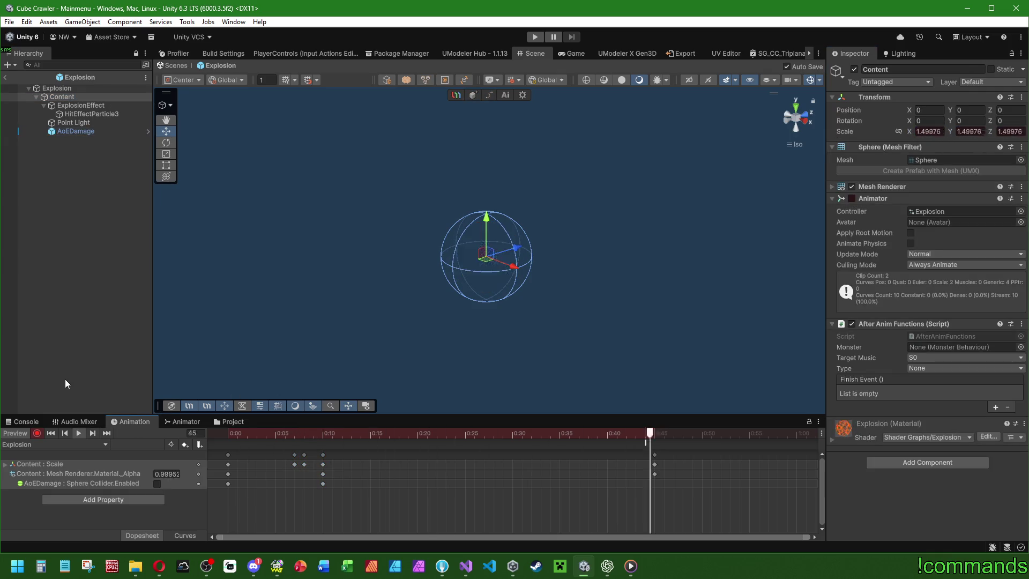
pyautogui.click(661, 434)
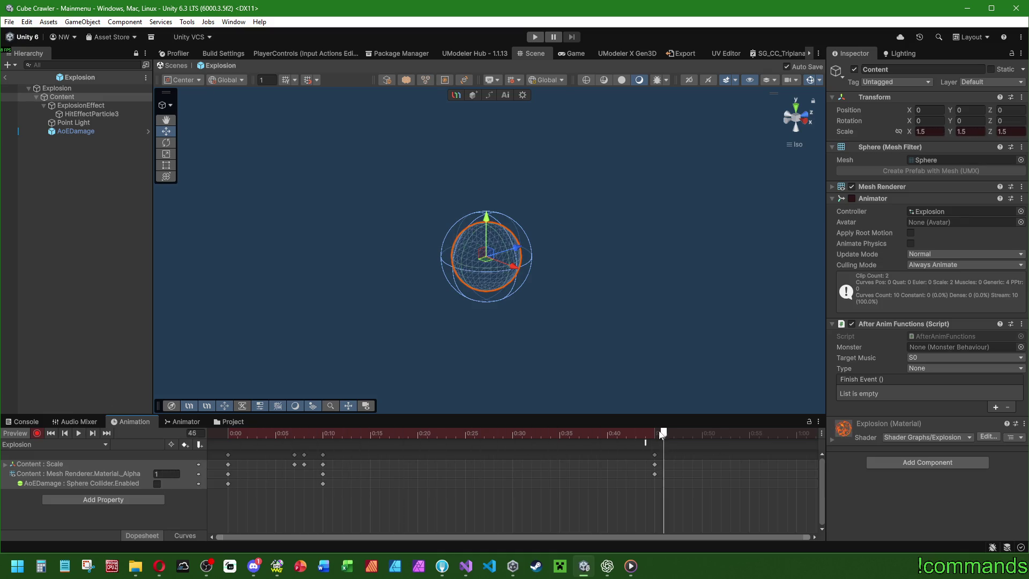
pyautogui.write('1.8')
pyautogui.press('Tab')
pyautogui.write('1.8')
pyautogui.press('Tab')
pyautogui.write('1.81.8')
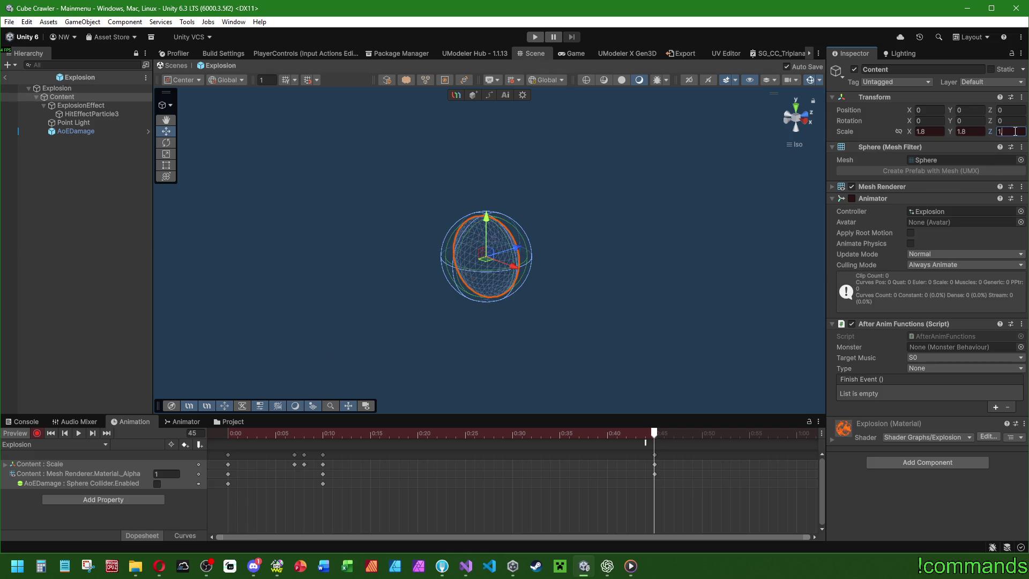
pyautogui.click(81, 432)
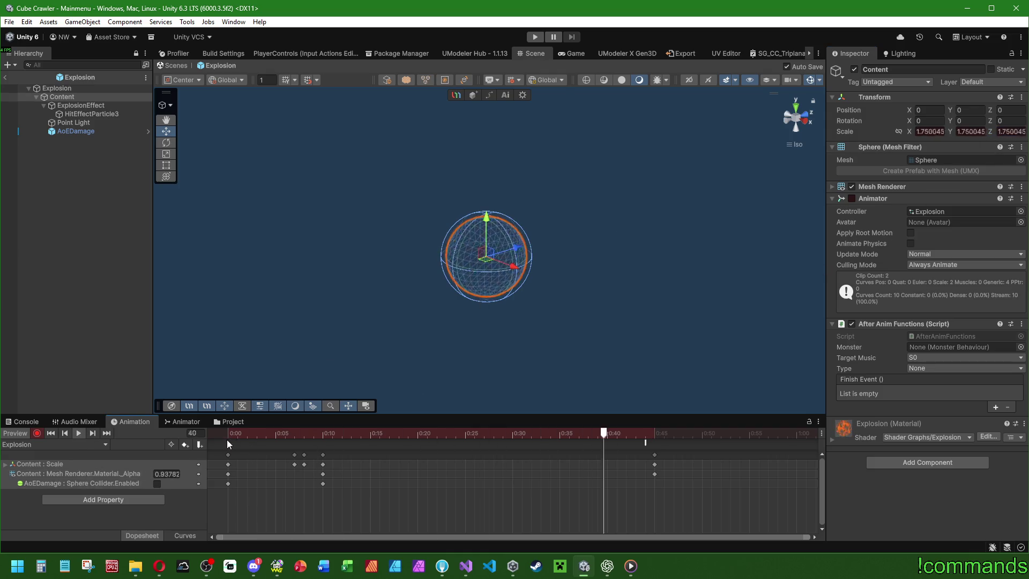
pyautogui.click(247, 346)
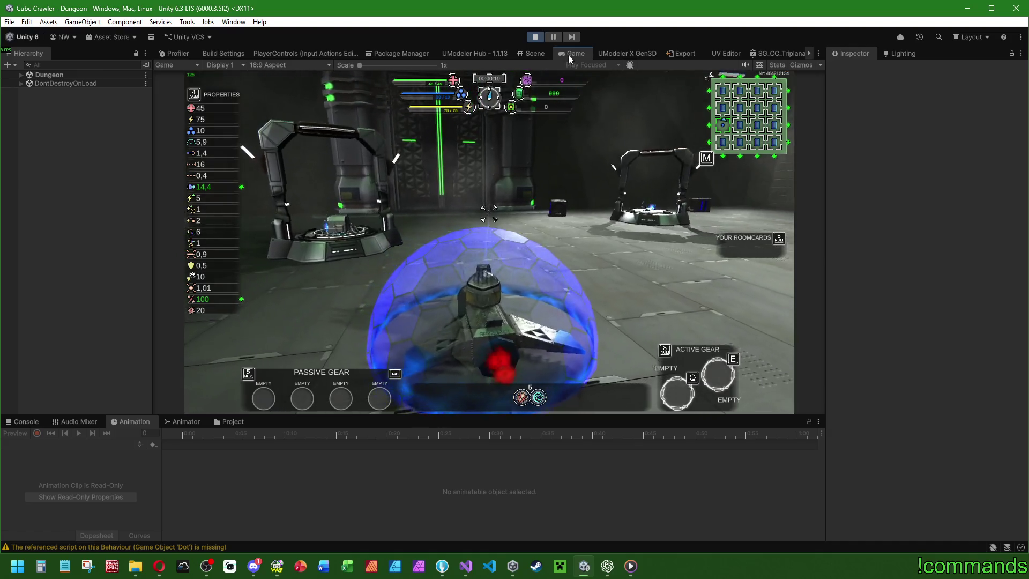
# Fly the ship through the first room, firing at the gate, then down the cargo corridor and through the door.
pyautogui.doubleClick(568, 54)
pyautogui.press('w')
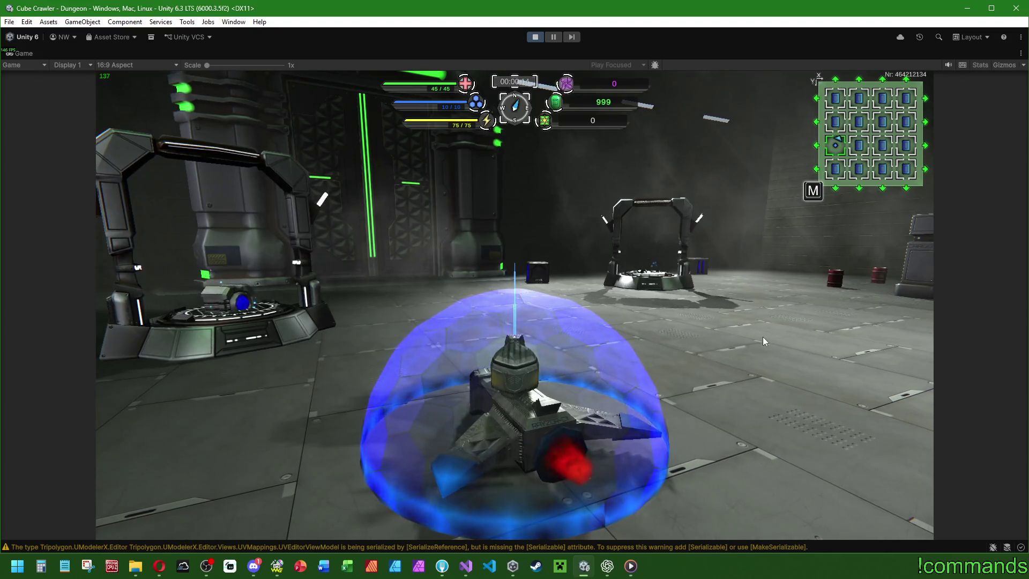
pyautogui.press('d')
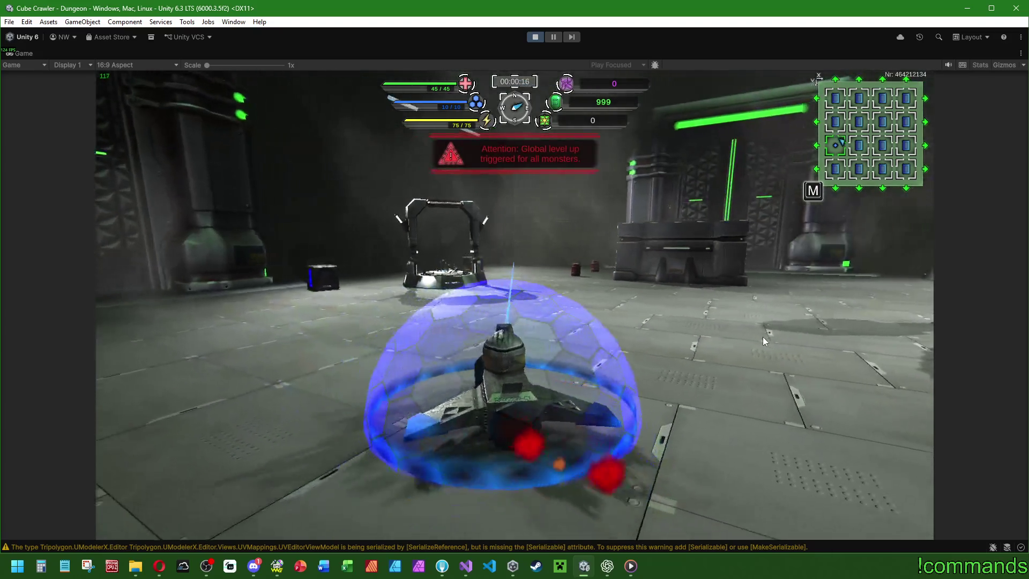
pyautogui.press('w')
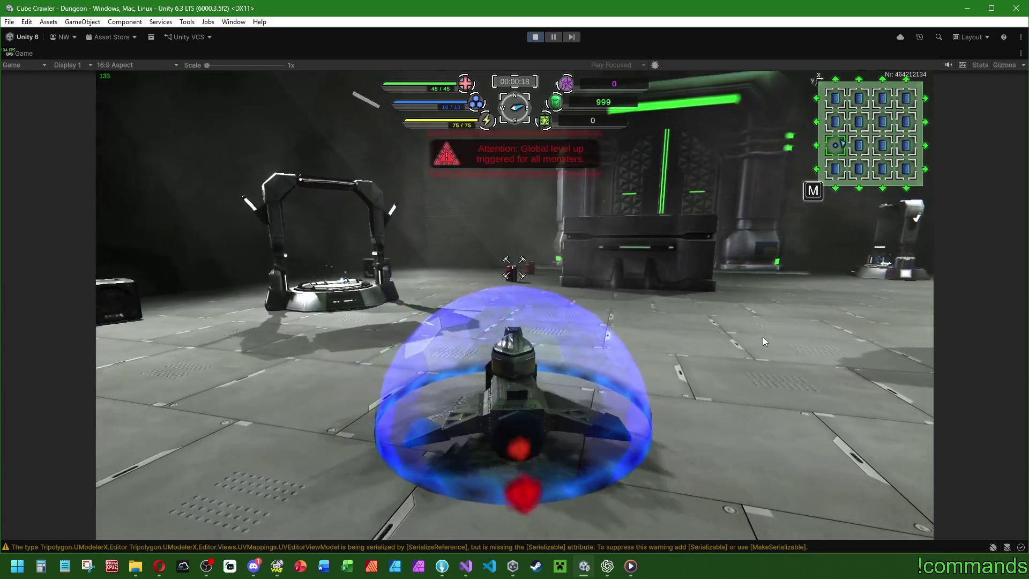
pyautogui.click(763, 336)
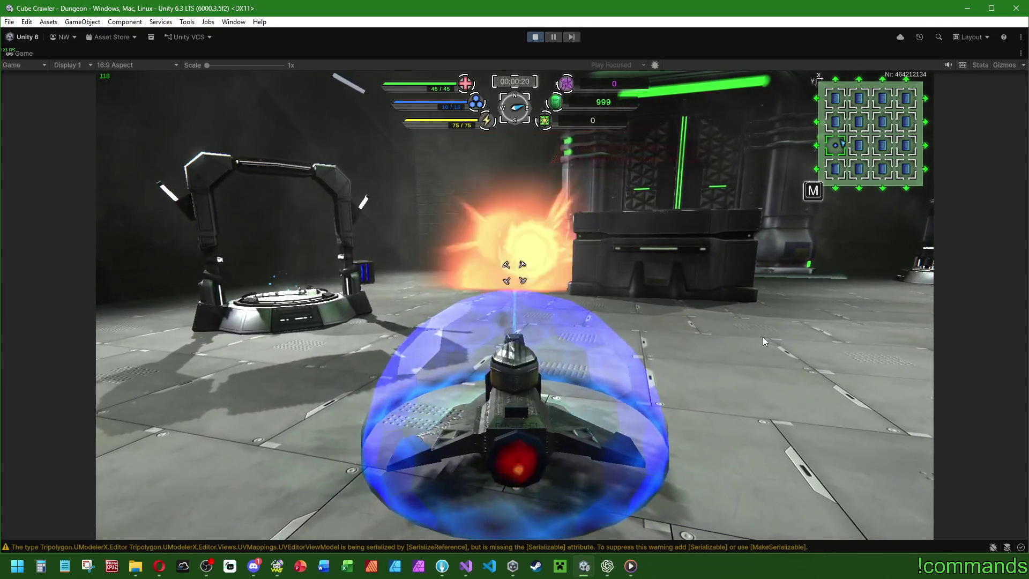
pyautogui.press('d')
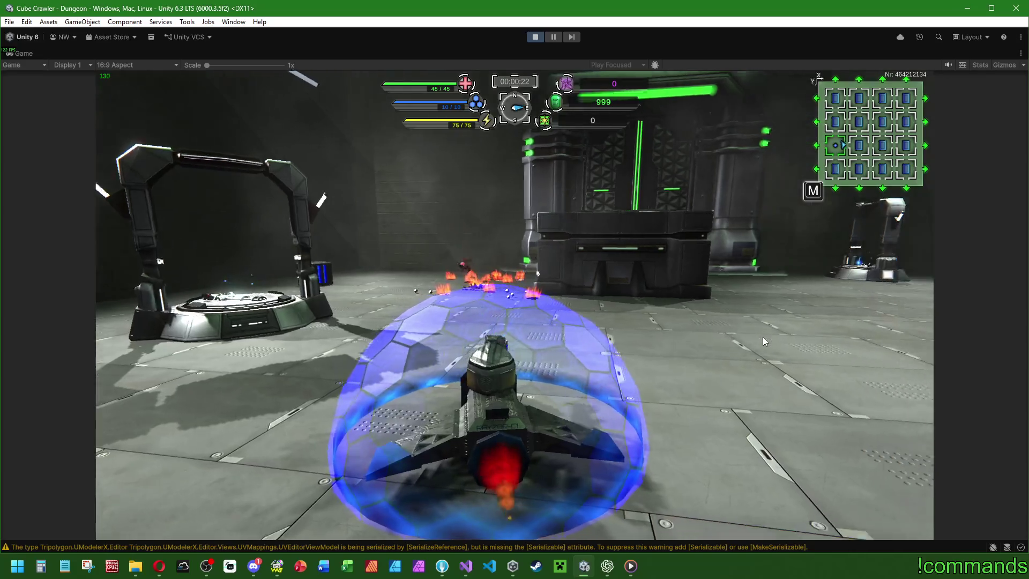
pyautogui.press('a')
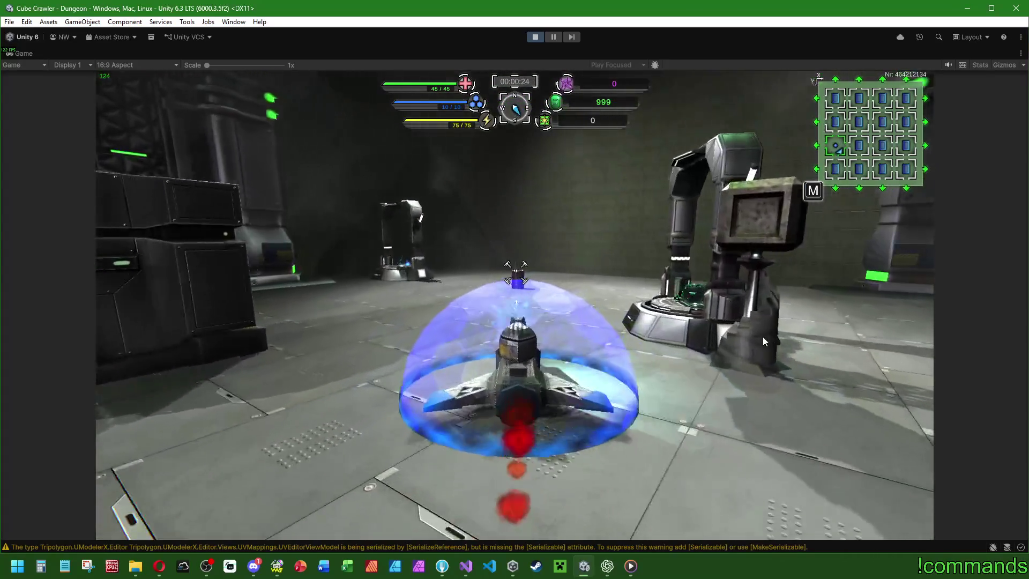
pyautogui.click(762, 336)
pyautogui.press('d')
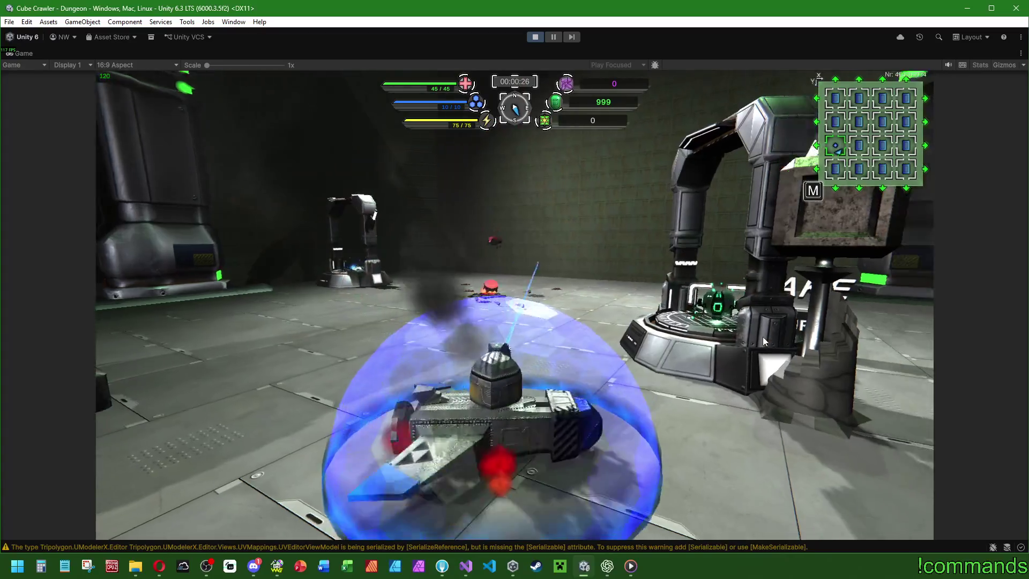
pyautogui.press('d')
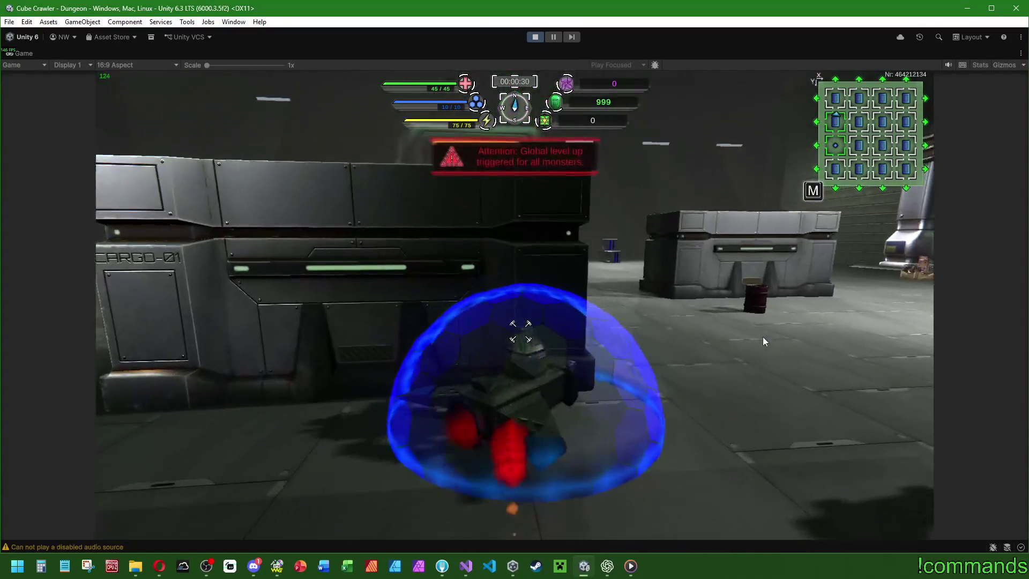
pyautogui.press('w')
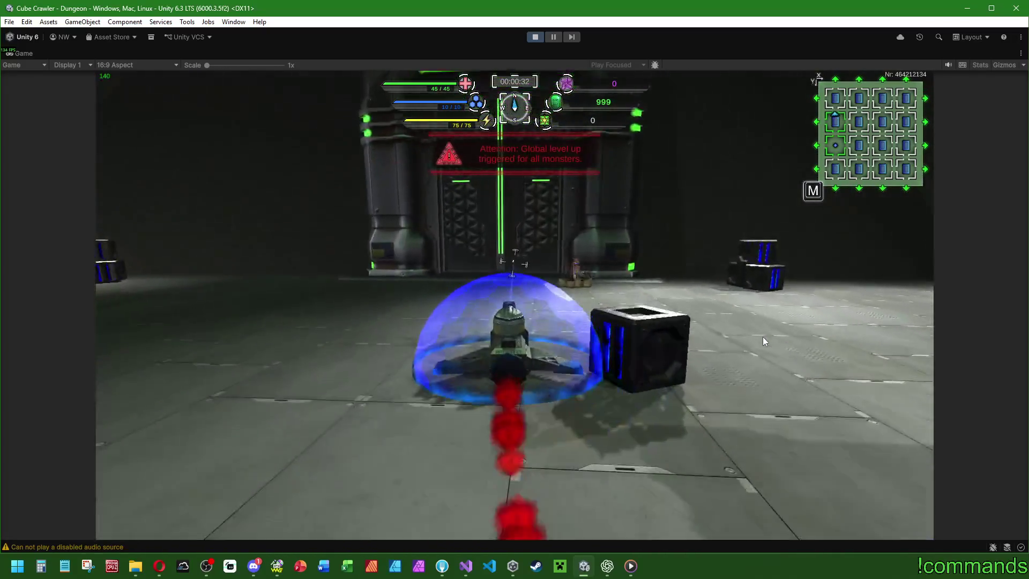
pyautogui.press('w')
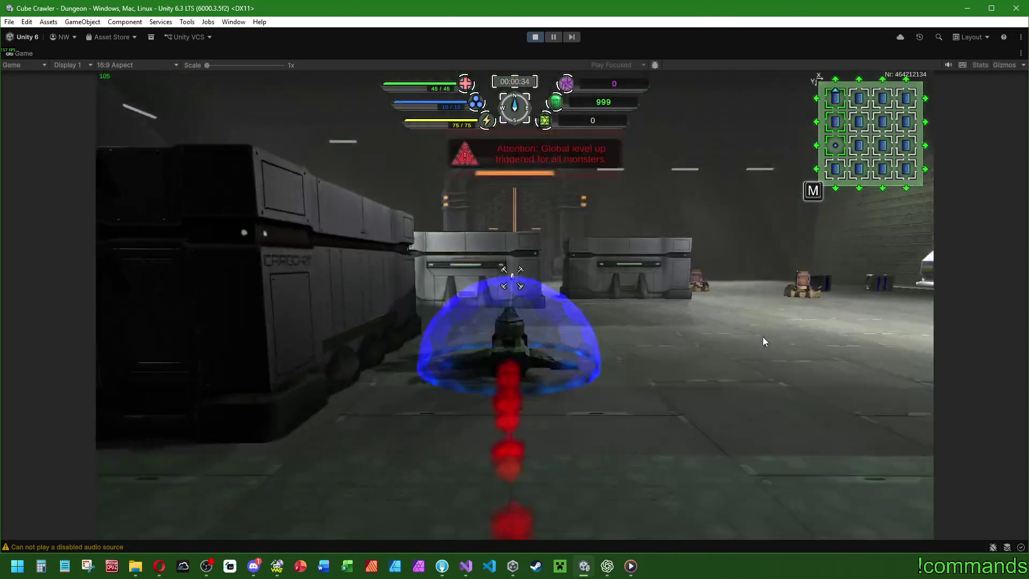
# Continue through the HighArea room and dark areas, past the green portal toward the enemies.
pyautogui.press('w')
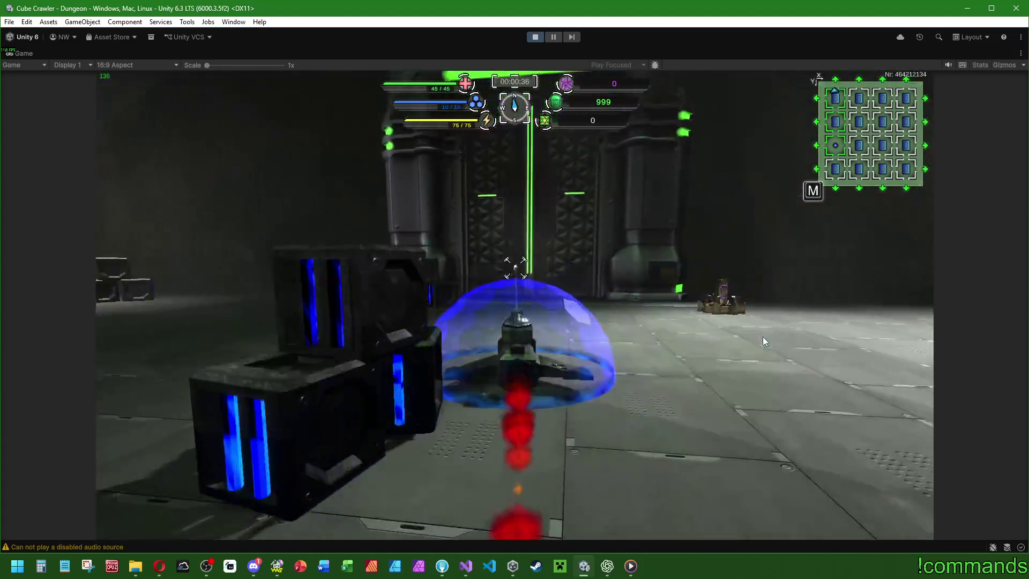
pyautogui.press('w')
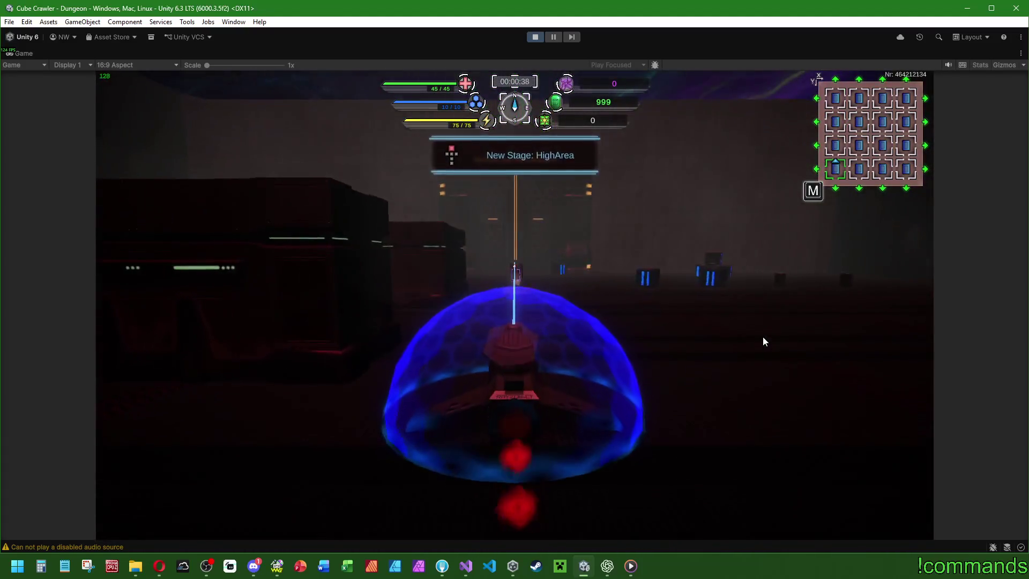
pyautogui.press('w')
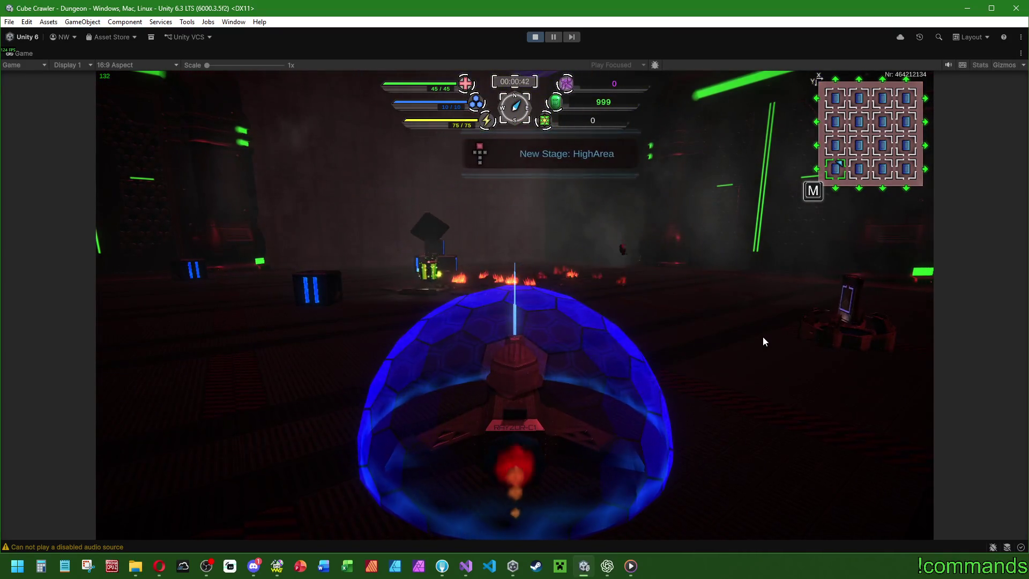
pyautogui.press('a')
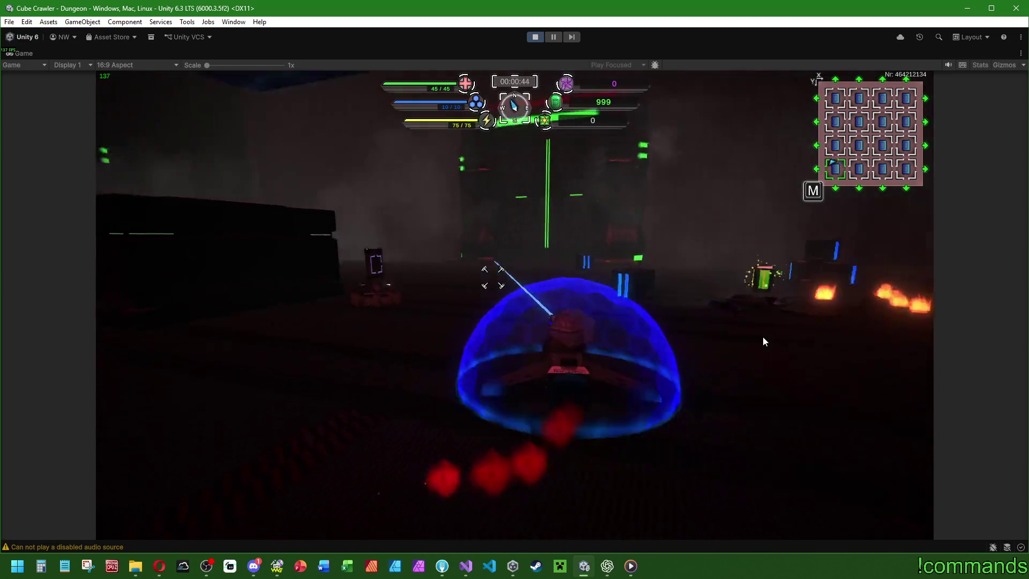
pyautogui.press('d')
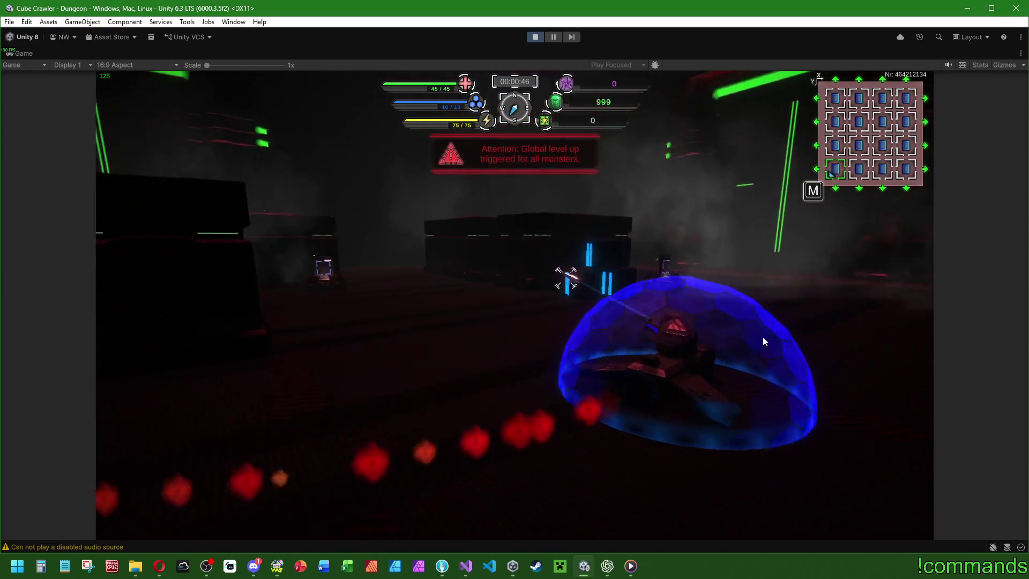
pyautogui.press('d')
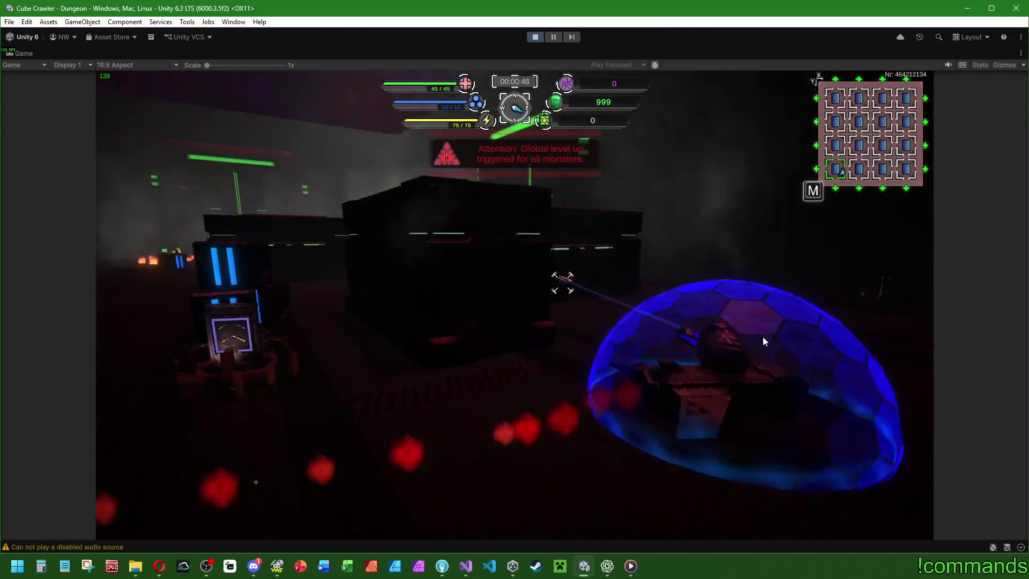
pyautogui.press('a')
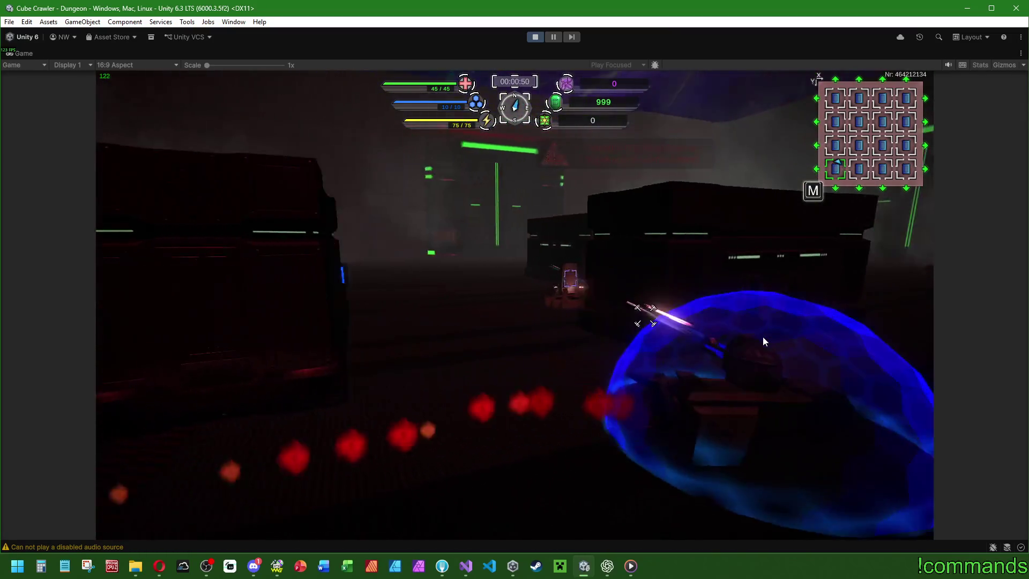
pyautogui.press('d')
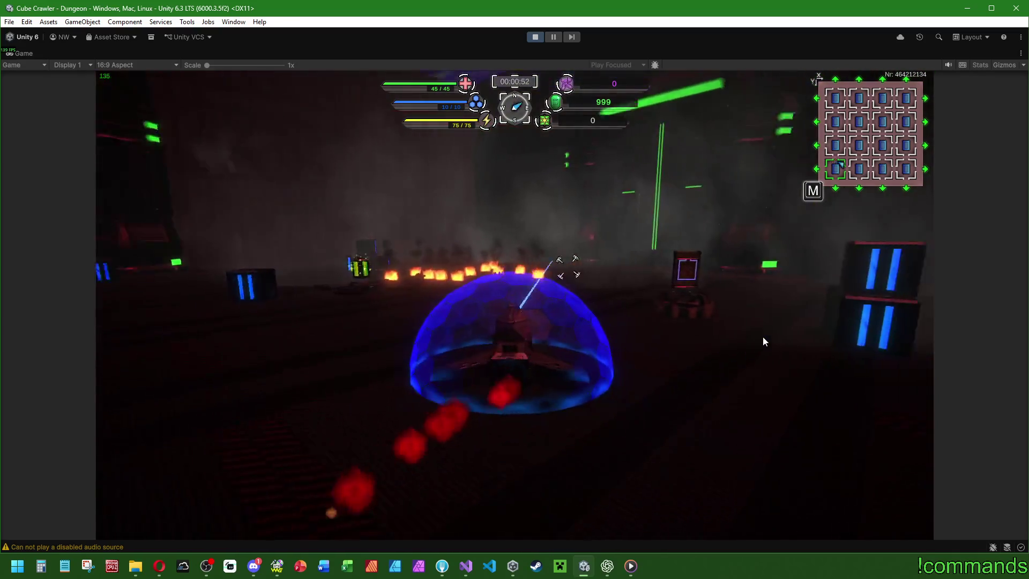
pyautogui.press('w')
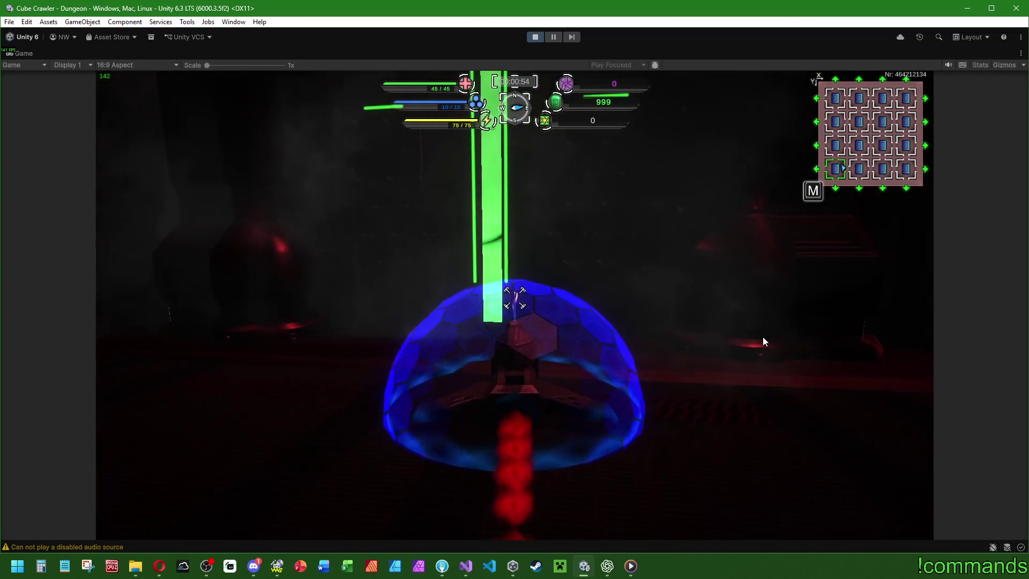
pyautogui.press('w')
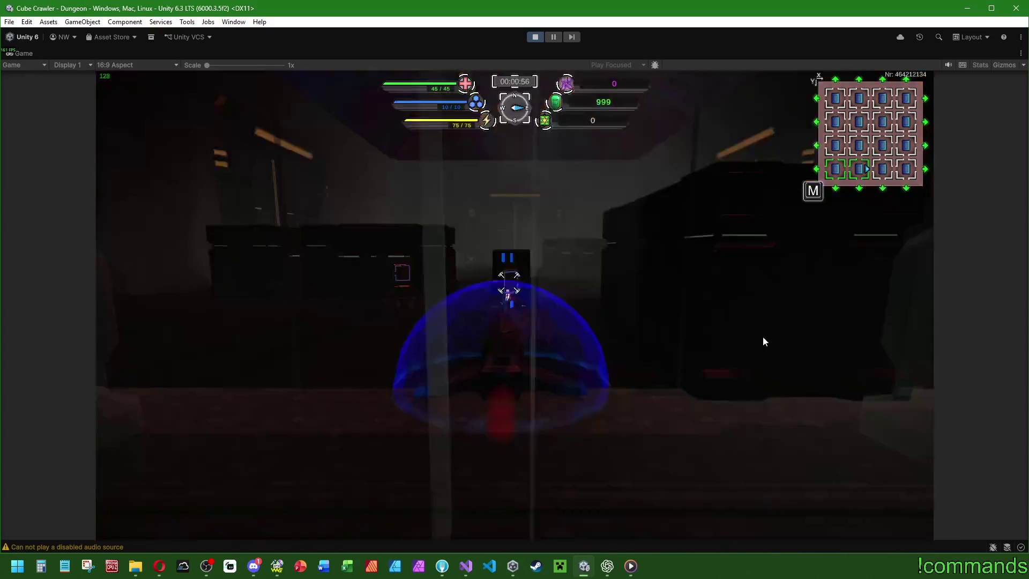
pyautogui.press('w')
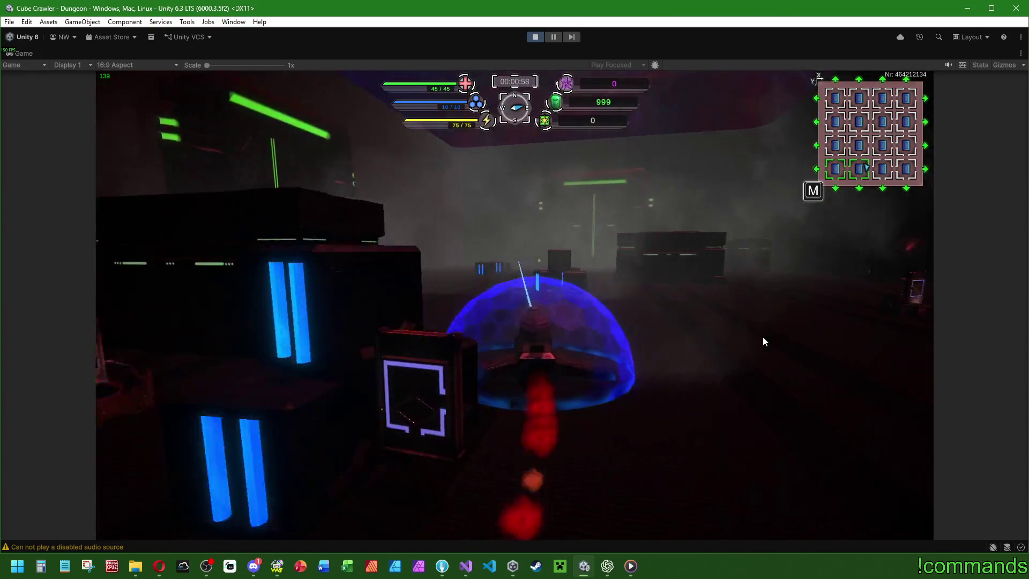
pyautogui.press('w')
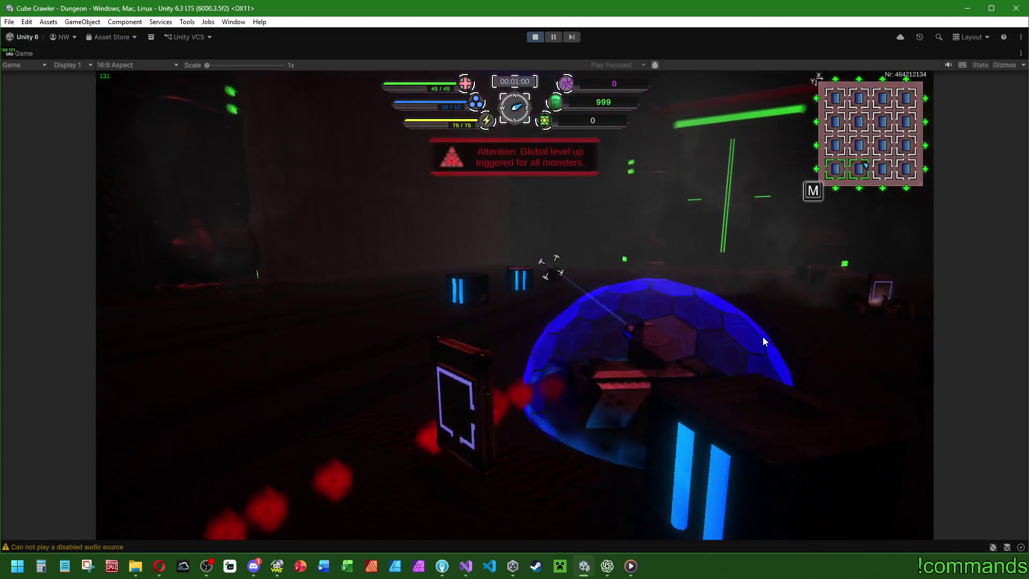
pyautogui.press('w')
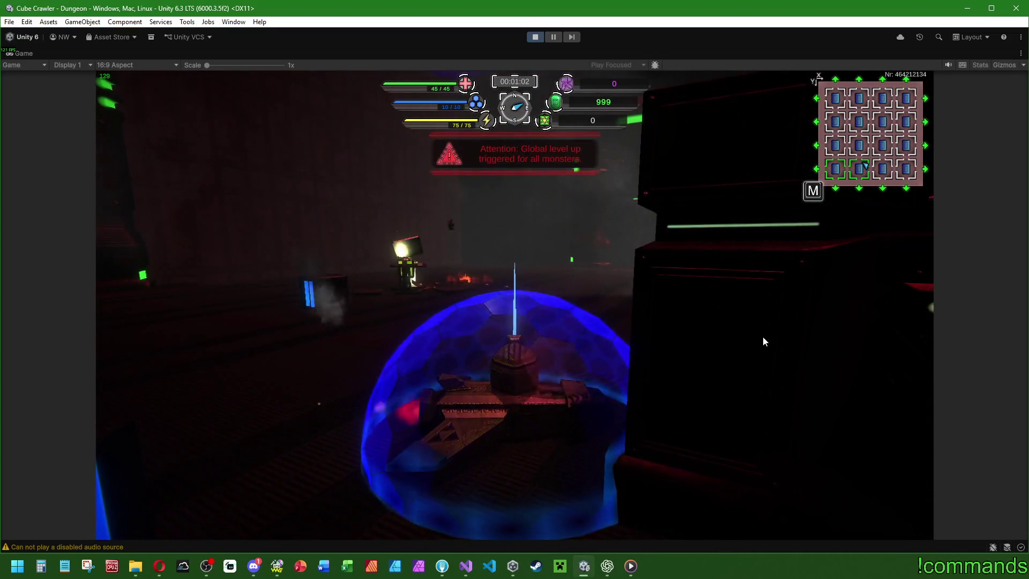
pyautogui.press('w')
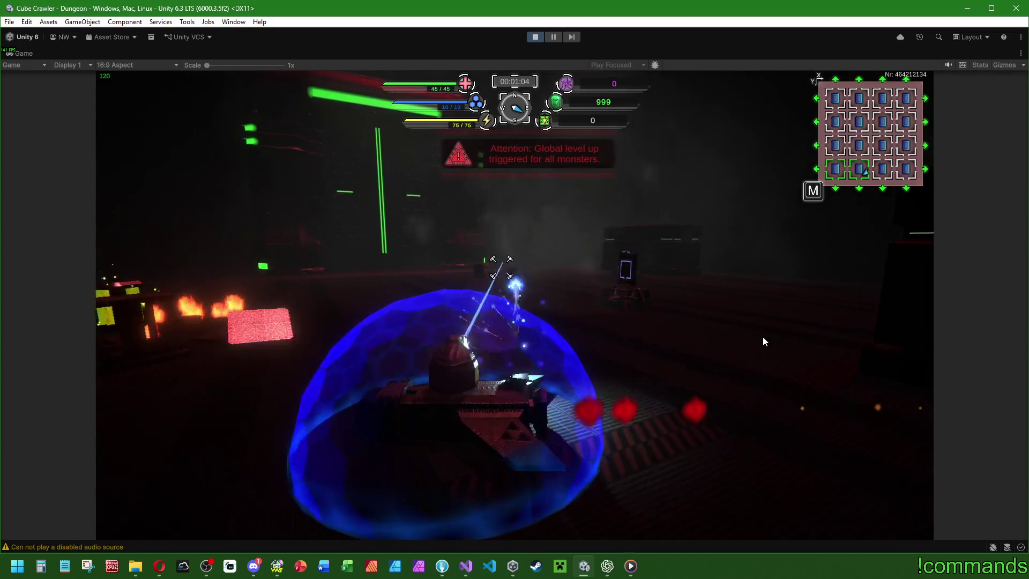
# Exit the game, stop the playtest, and show the empty Console.
pyautogui.press('super')
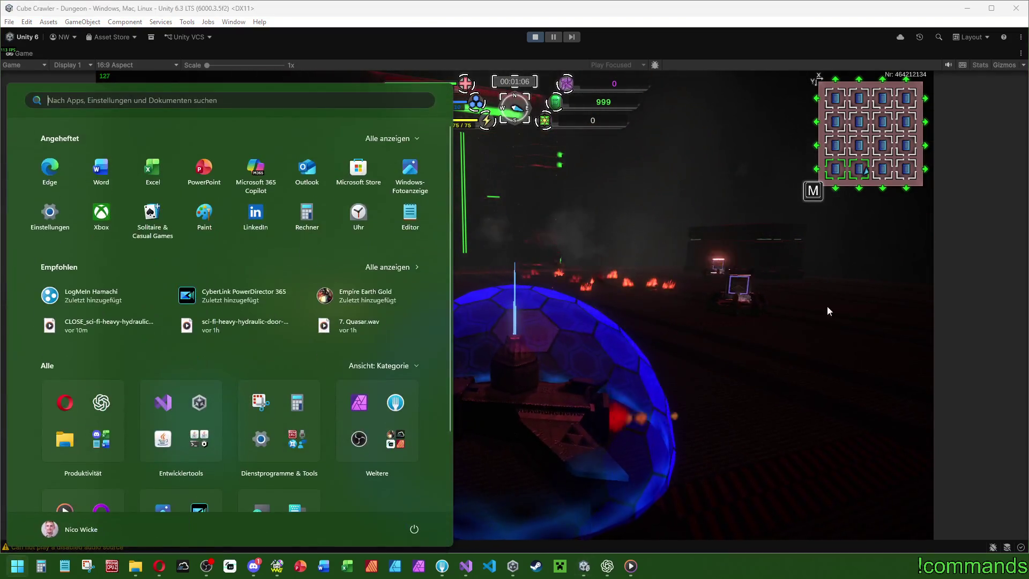
pyautogui.click(529, 40)
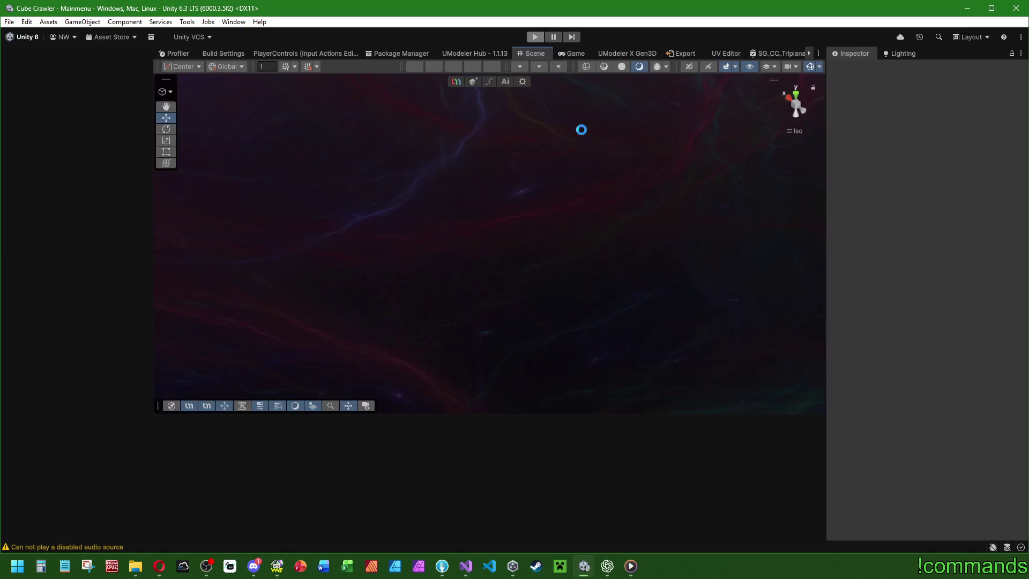
pyautogui.click(22, 421)
pyautogui.click(11, 433)
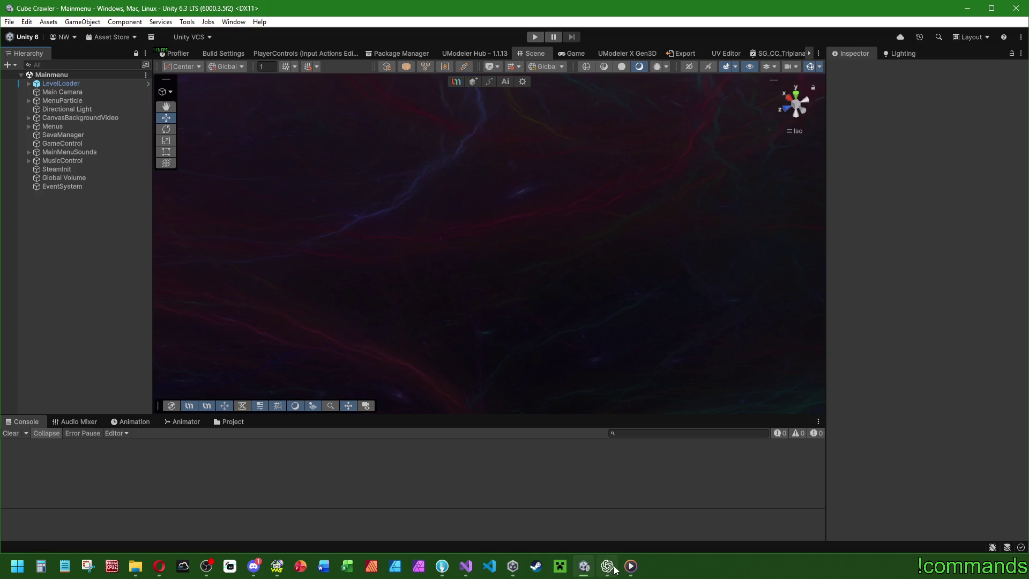
# Save the project with File > Save Project and bring Fork to the front.
pyautogui.moveTo(615, 569)
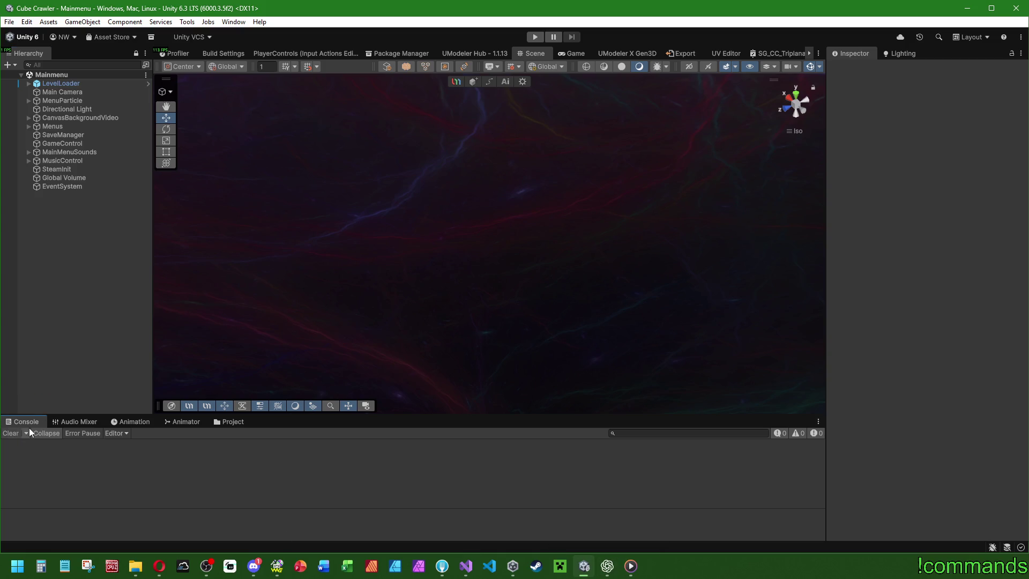
pyautogui.click(9, 22)
pyautogui.click(38, 137)
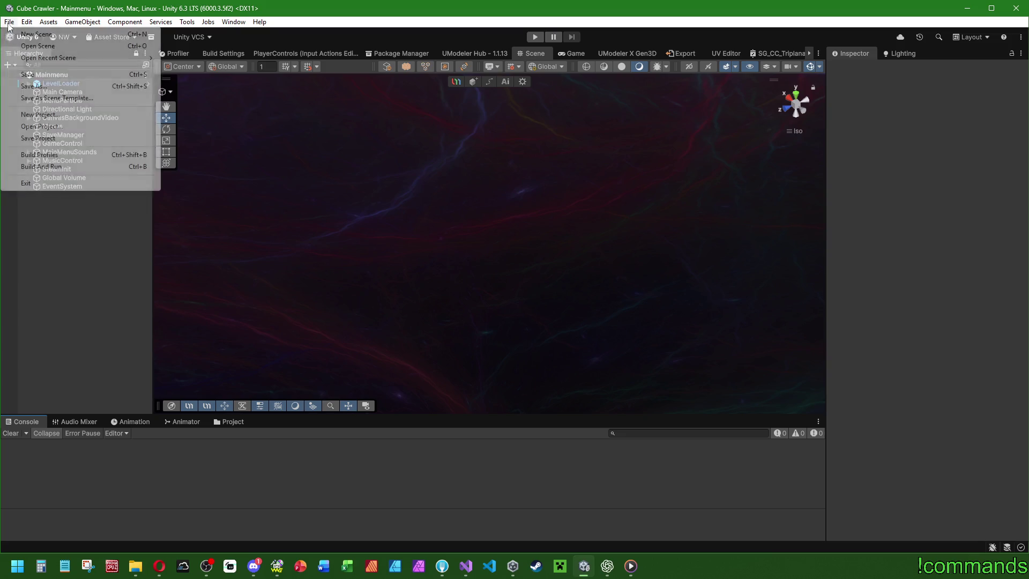
pyautogui.click(442, 566)
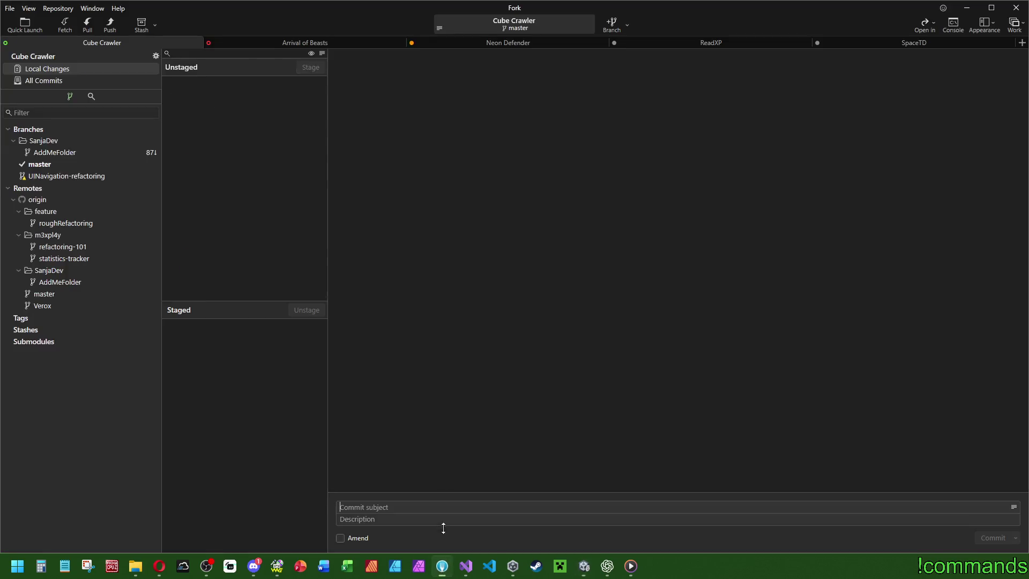
# Stage all 11 files and enter the commit subject 'EA_B007 Added Door Sounds, improved door visuals'.
pyautogui.doubleClick(233, 83)
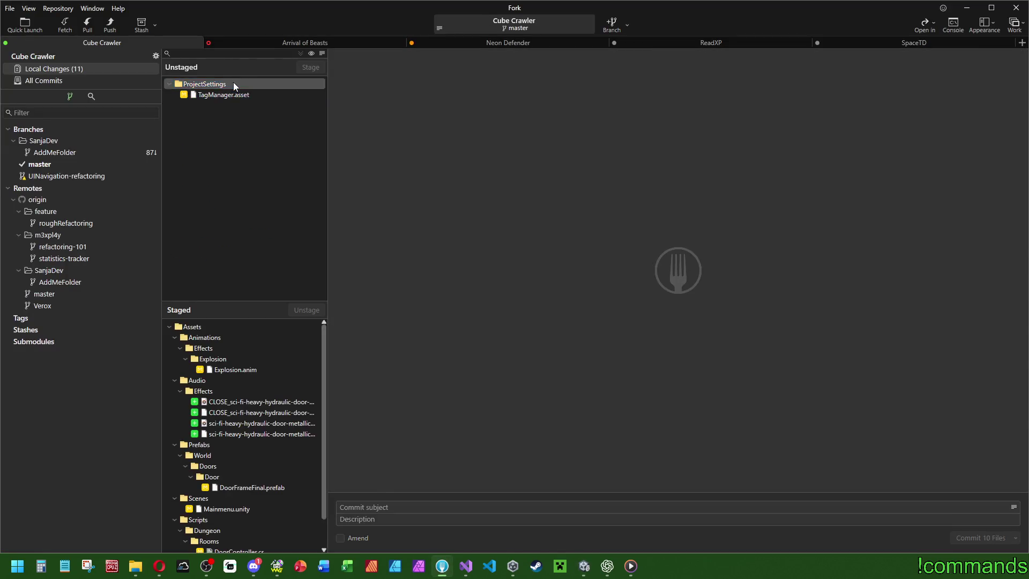
pyautogui.write('EA_B007')
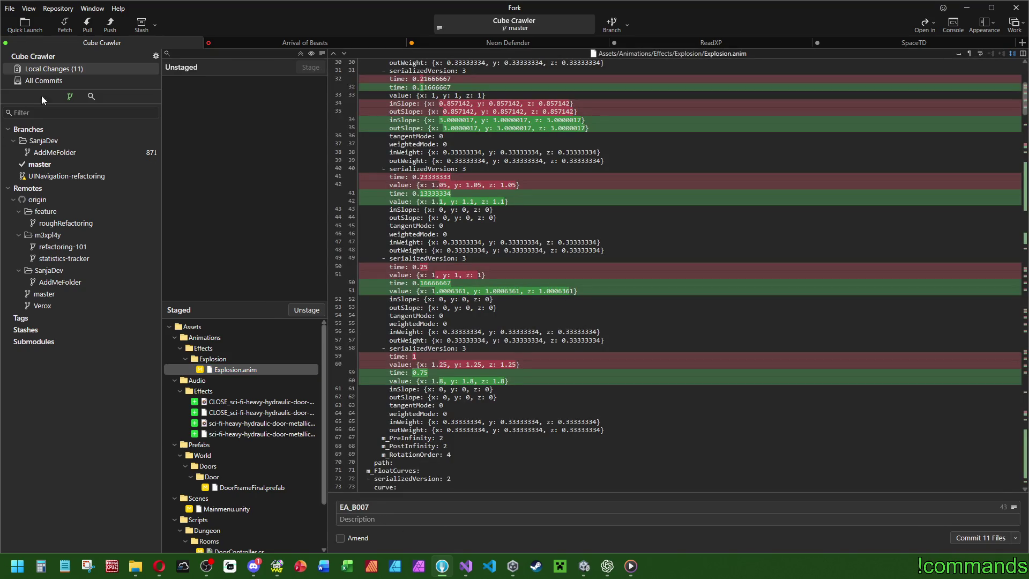
pyautogui.click(51, 80)
pyautogui.click(67, 69)
pyautogui.click(384, 505)
pyautogui.scroll(-2, 258, 448)
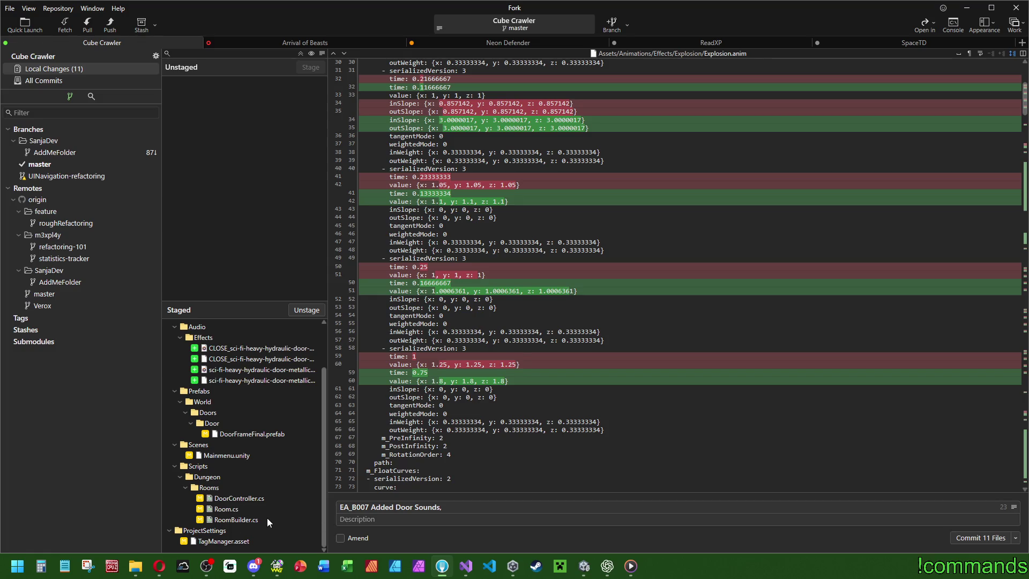
pyautogui.write('improv')
pyautogui.press('BackSpace')
pyautogui.press('BackSpace')
pyautogui.press('BackSpace')
pyautogui.write('roved door visu')
pyautogui.write('als')
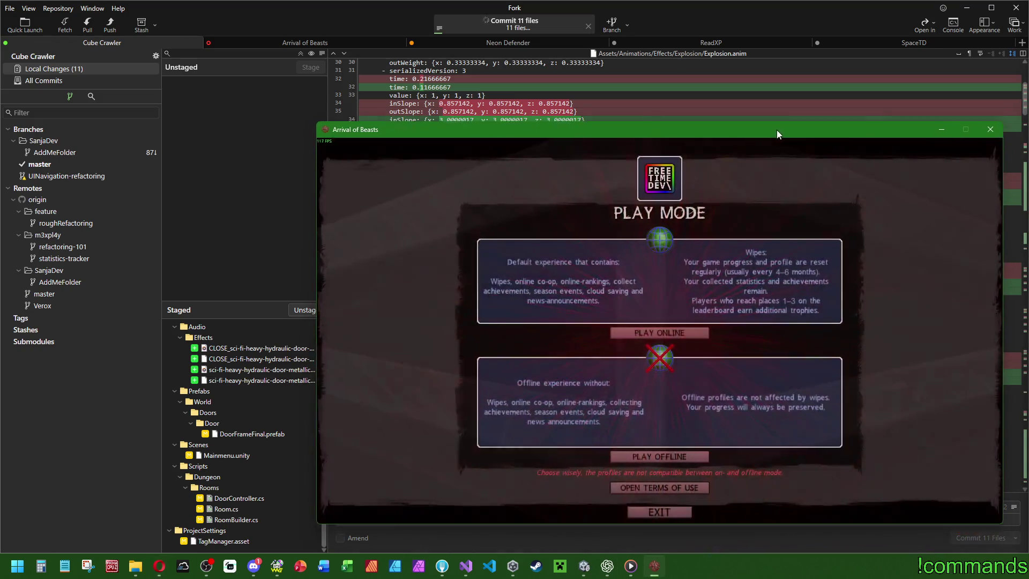
# Move the game window and go online with the first local profile.
pyautogui.moveTo(776, 130); pyautogui.dragTo(798, 157)
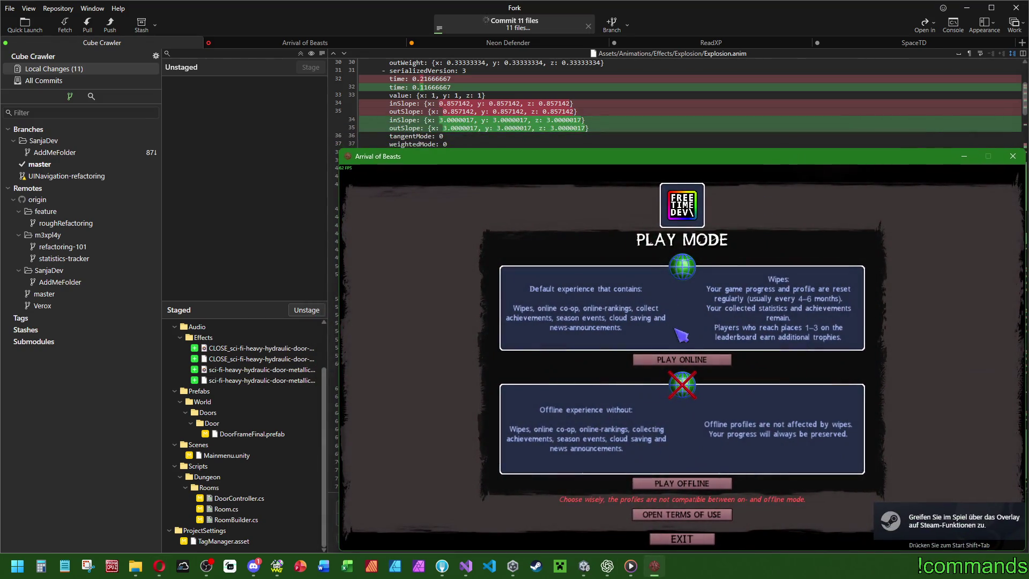
pyautogui.click(686, 362)
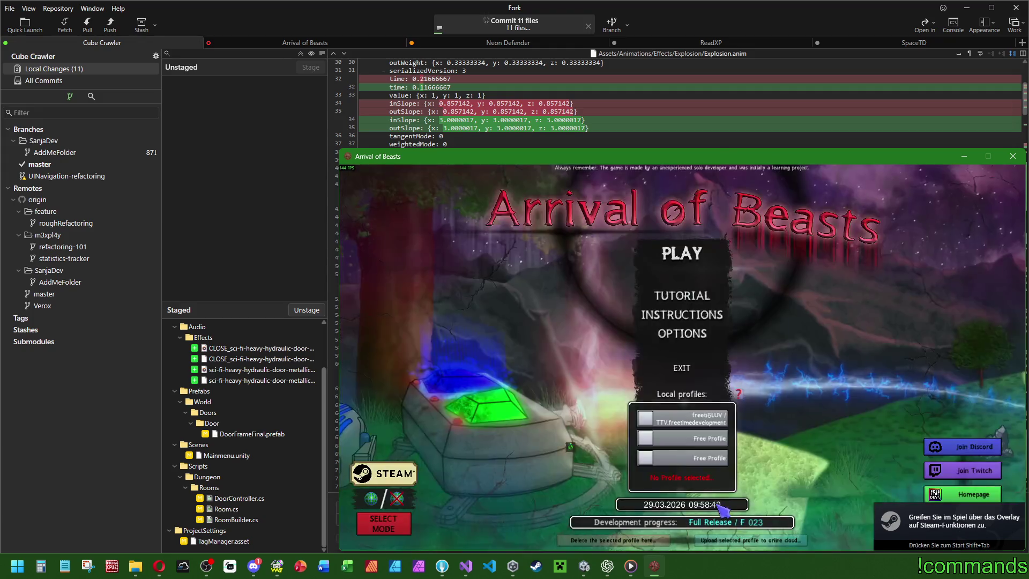
pyautogui.click(680, 421)
pyautogui.click(681, 252)
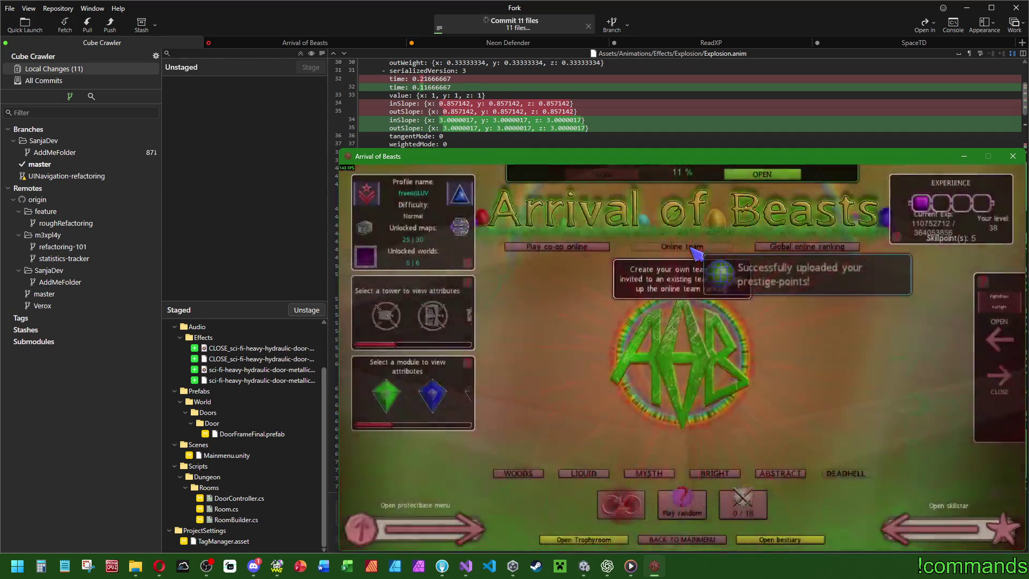
# Dismiss the Daily Challenge popup and start a random map, Random Map #58.
pyautogui.click(750, 504)
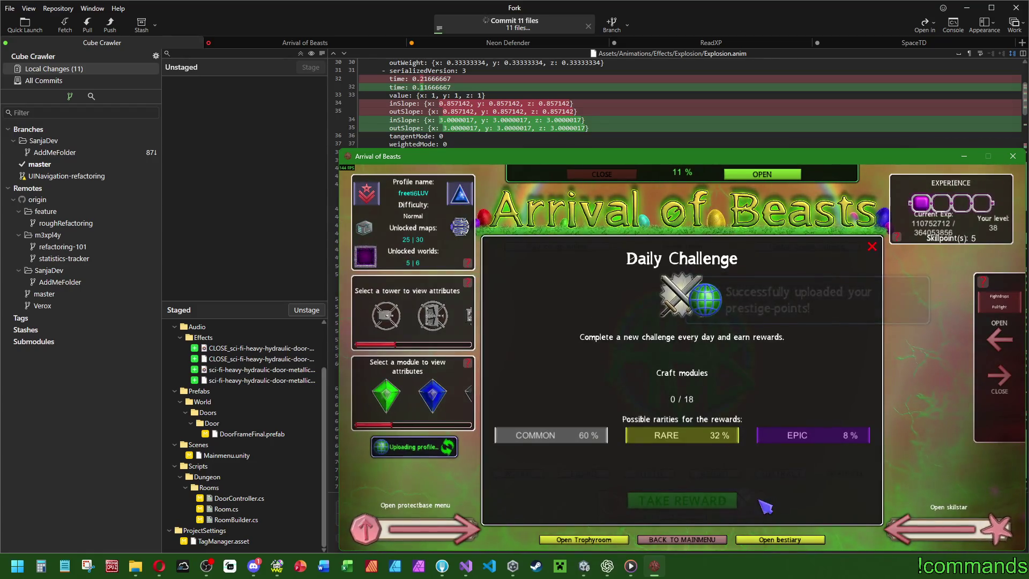
pyautogui.click(871, 246)
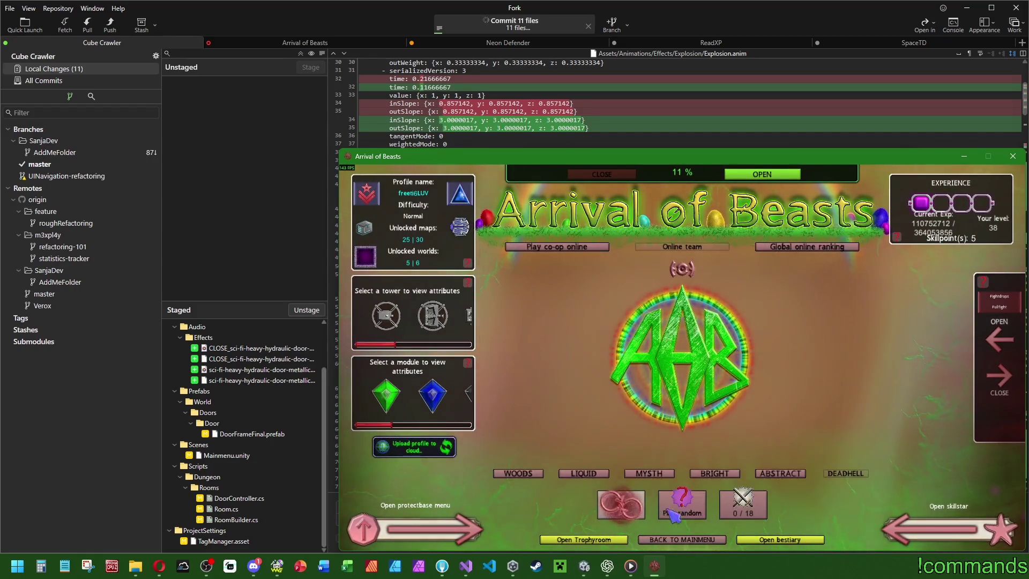
pyautogui.click(691, 504)
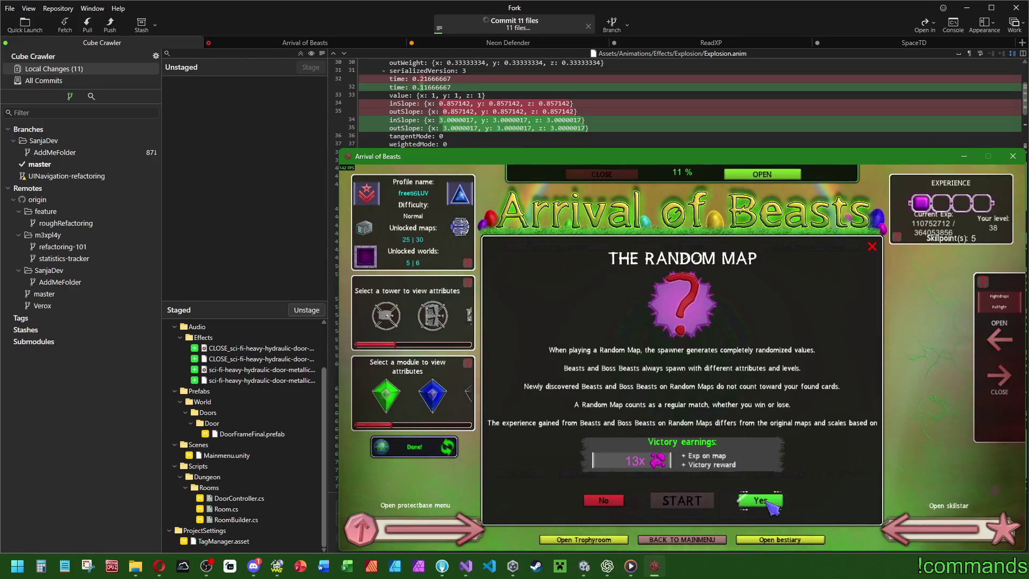
pyautogui.click(759, 500)
pyautogui.click(415, 456)
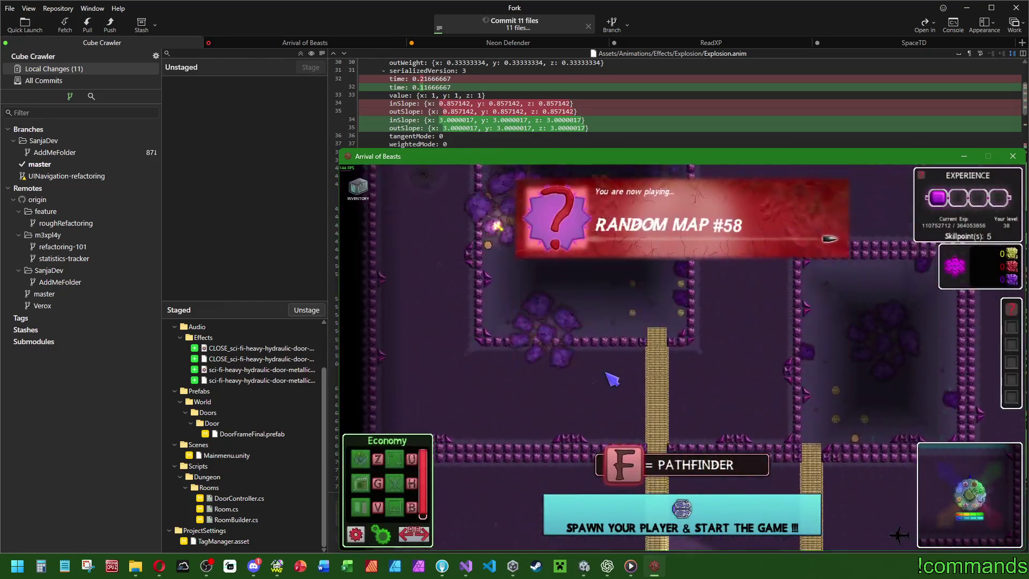
# Spawn the player and inspect the main base and the player character.
pyautogui.click(595, 406)
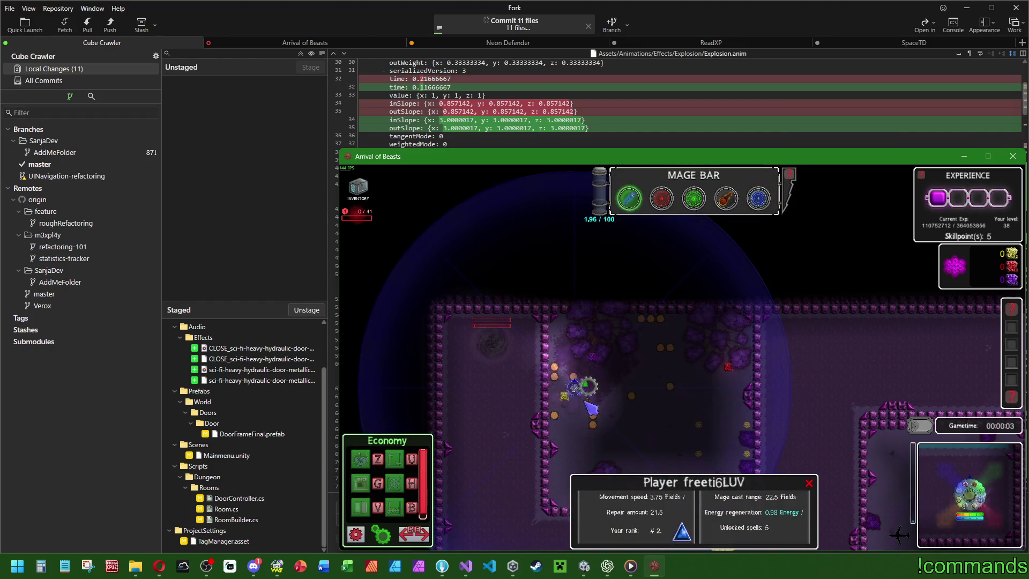
pyautogui.press('Escape')
pyautogui.moveTo(503, 346)
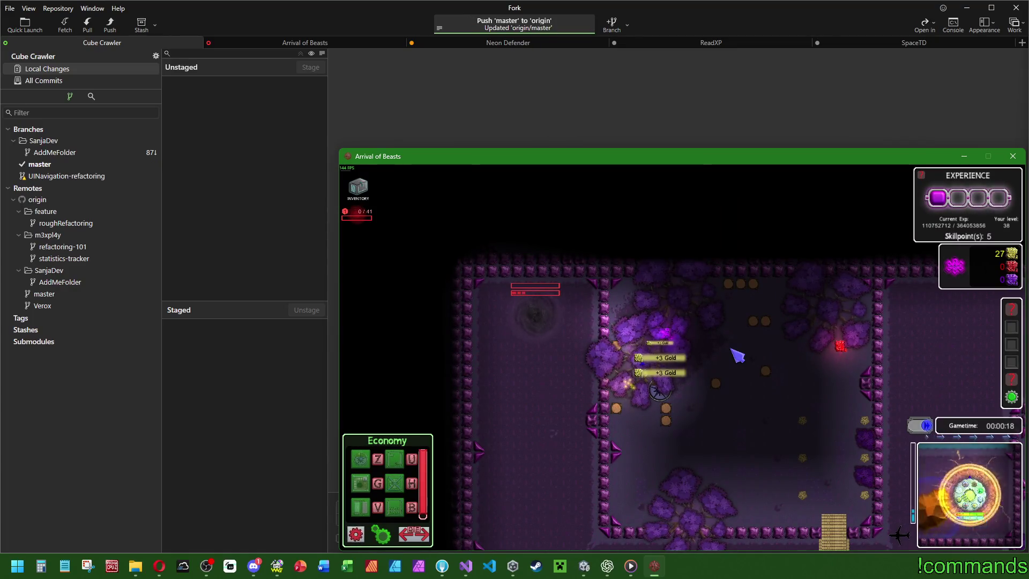
pyautogui.click(654, 383)
pyautogui.press('u')
pyautogui.click(650, 371)
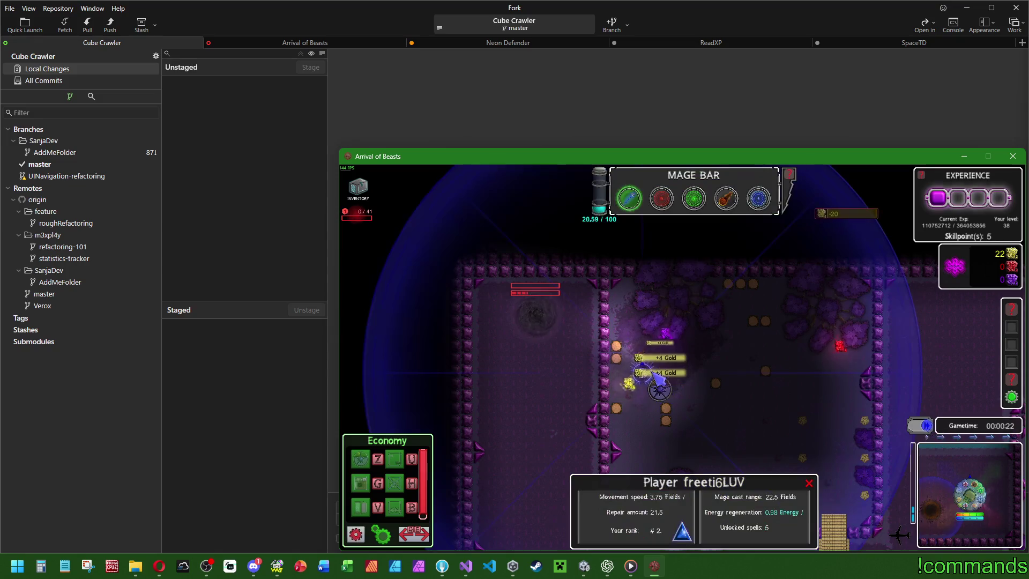
pyautogui.click(662, 387)
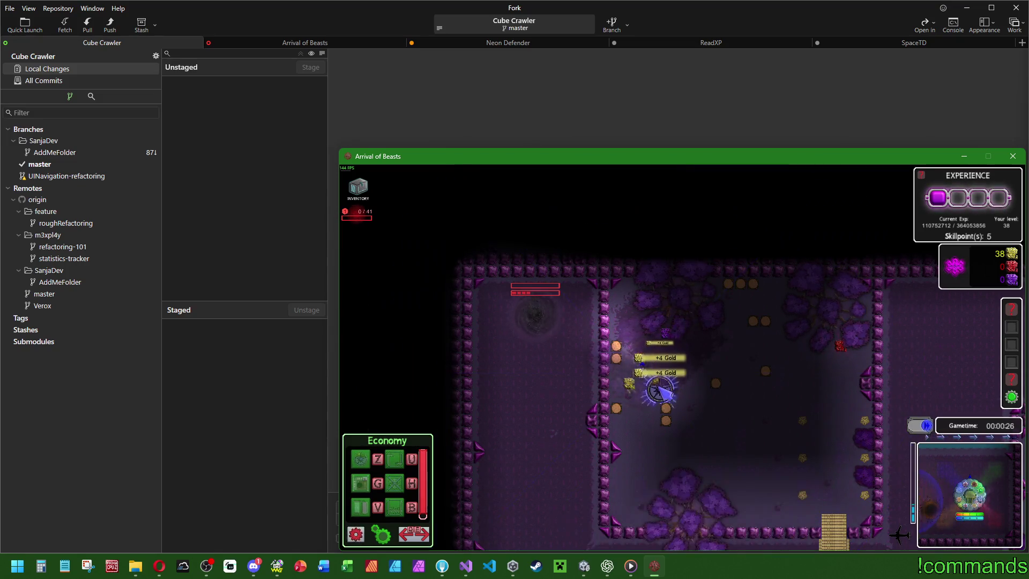
# Place a 40-gold building beside the base and a 100-gold building in the room.
pyautogui.click(632, 396)
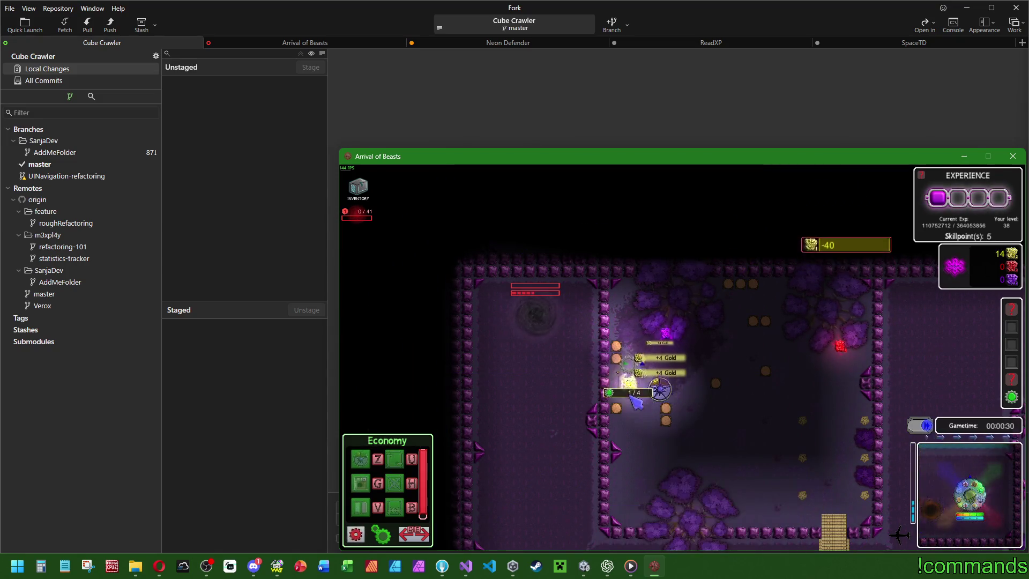
pyautogui.click(666, 382)
pyautogui.click(640, 369)
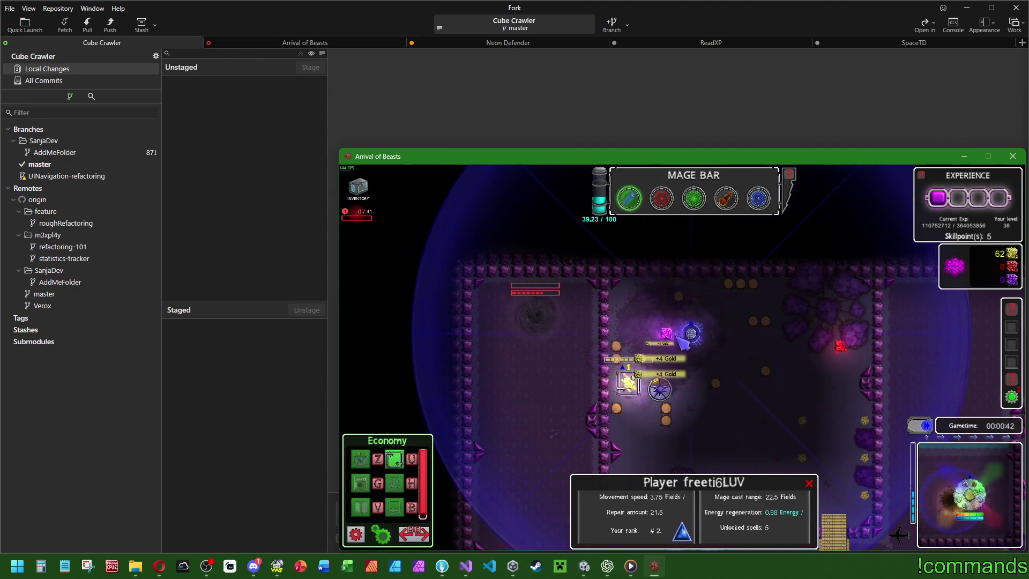
pyautogui.click(676, 328)
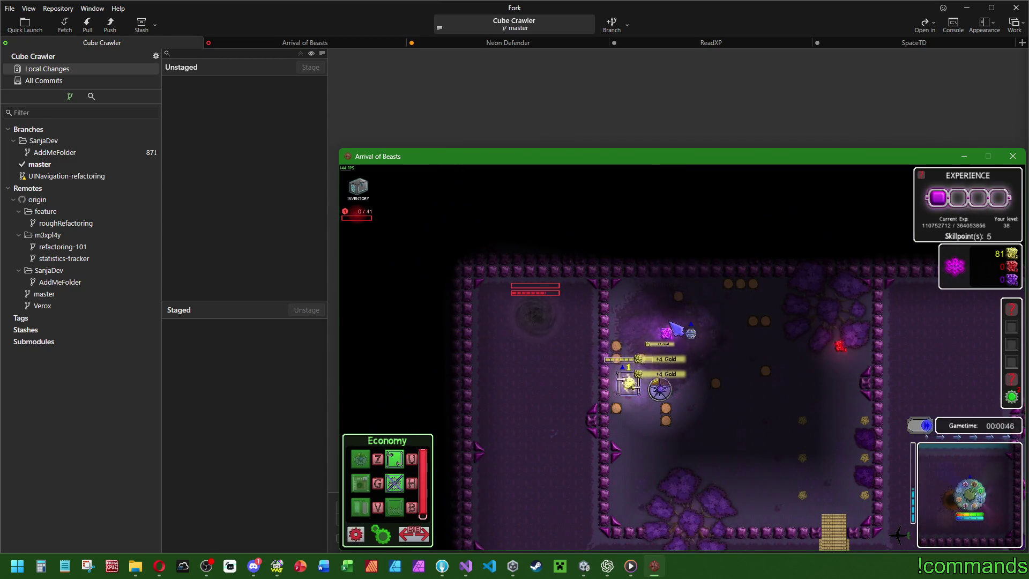
pyautogui.click(676, 323)
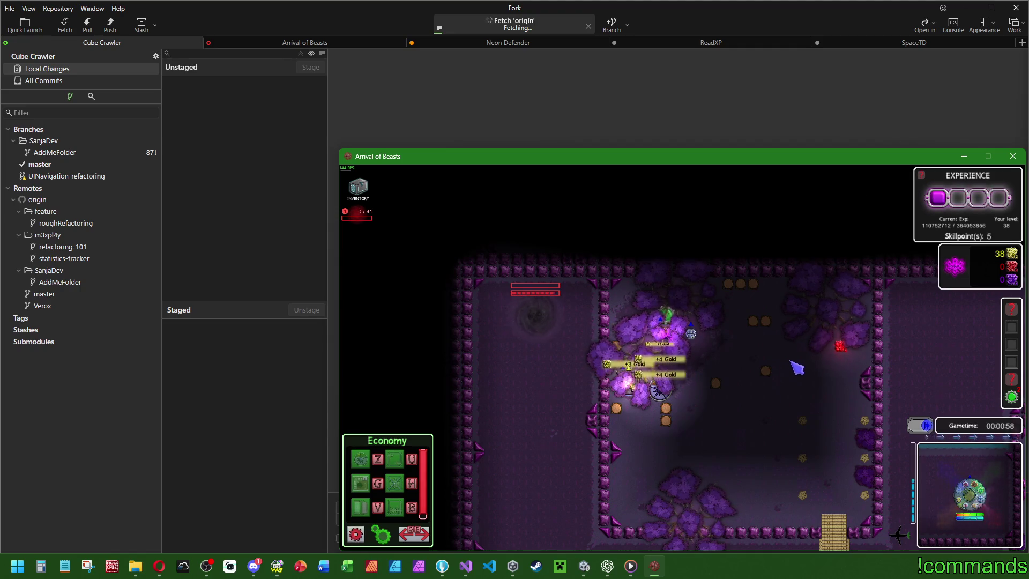
# Walk the player right, inspect the Gold Extractory and starbase, then reposition the player.
pyautogui.click(692, 334)
pyautogui.rightClick(845, 370)
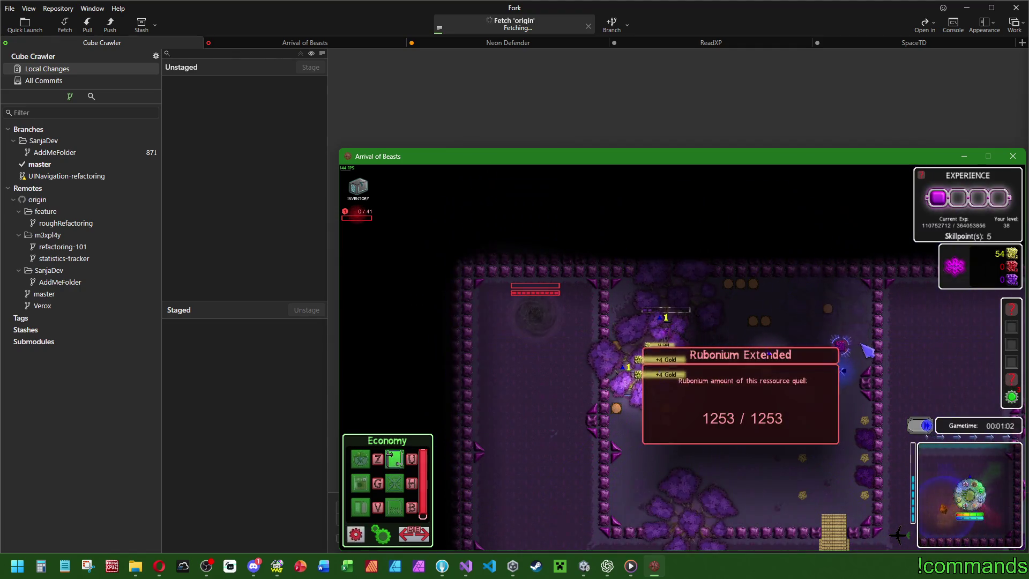
pyautogui.click(633, 383)
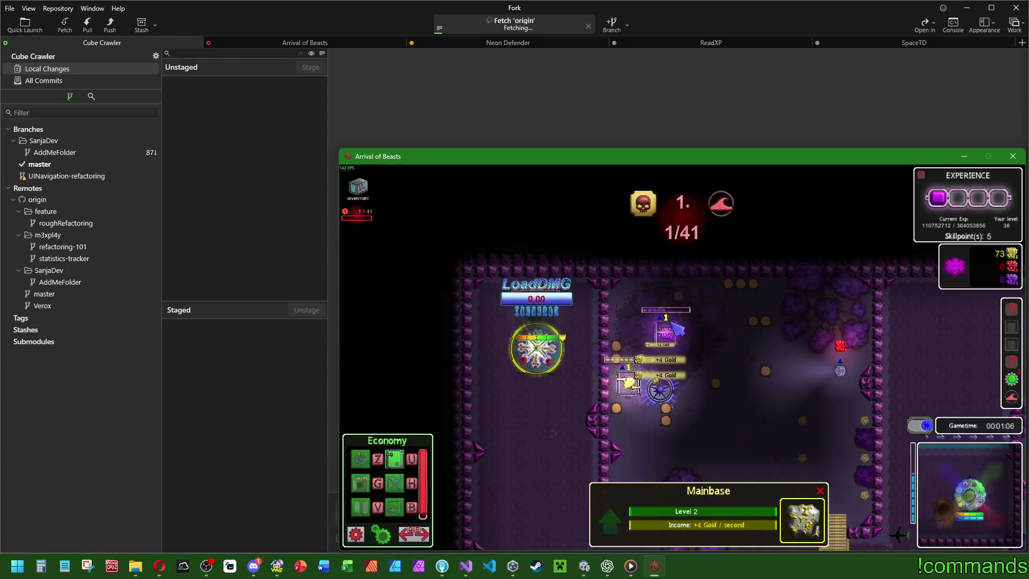
pyautogui.click(537, 364)
pyautogui.click(840, 369)
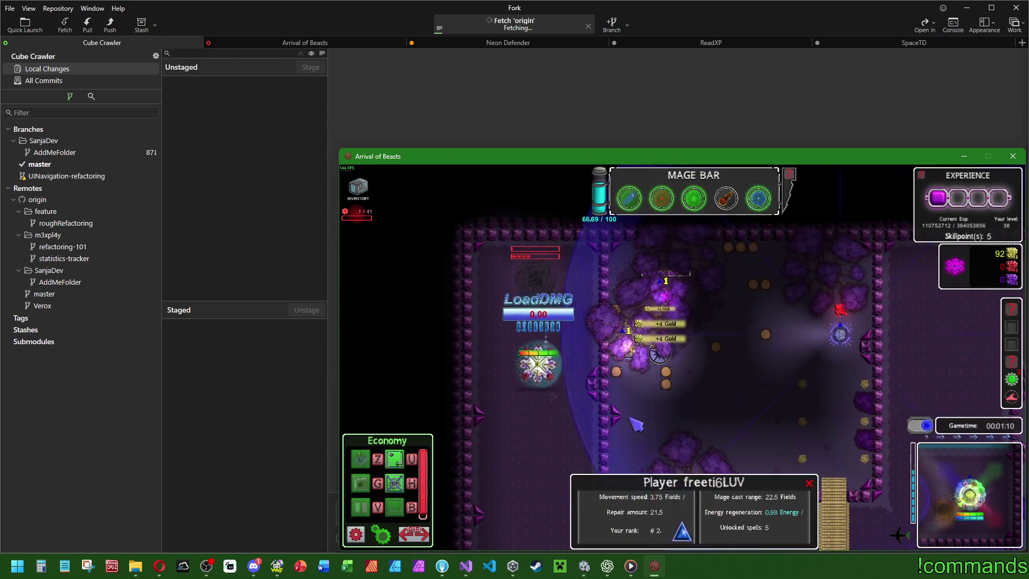
pyautogui.rightClick(616, 433)
pyautogui.click(694, 199)
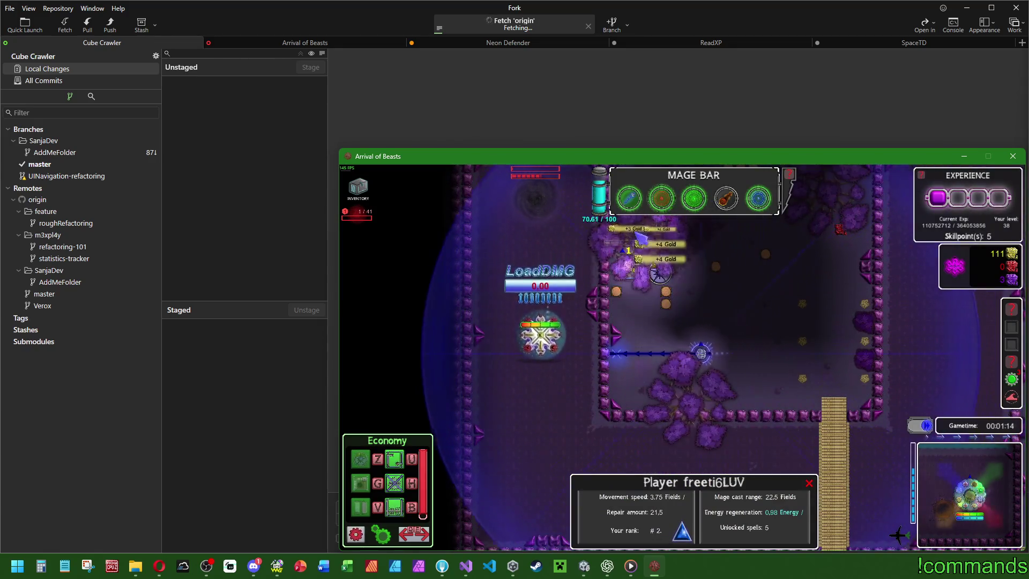
pyautogui.click(643, 233)
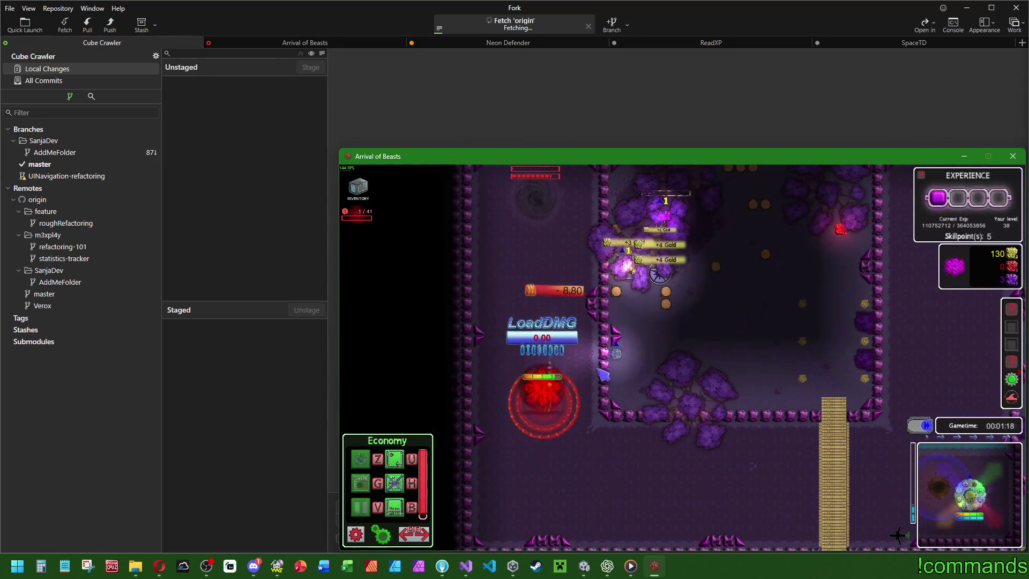
# Spend 75 gold on another building and check the player's Poison spell.
pyautogui.click(658, 274)
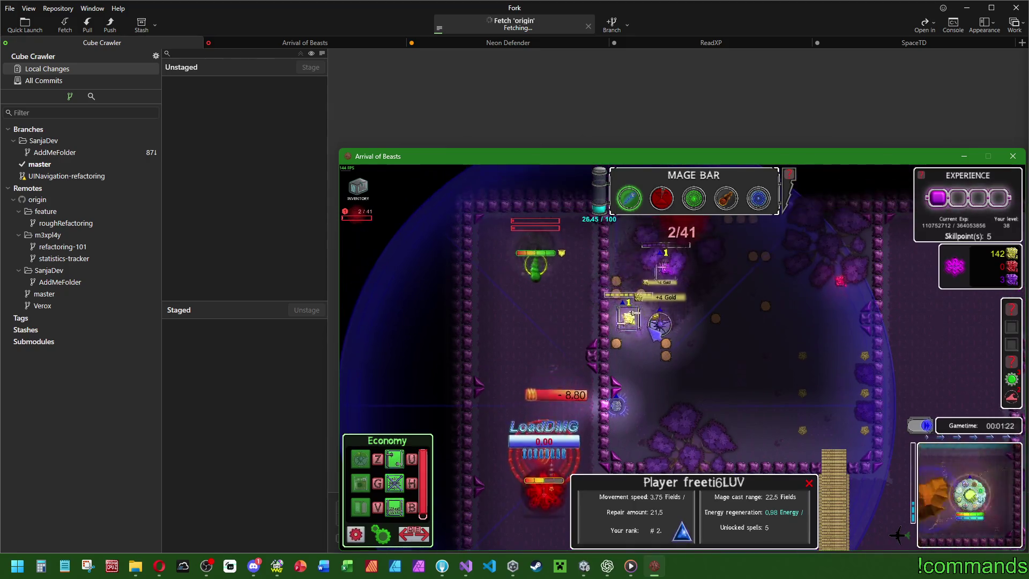
pyautogui.click(654, 334)
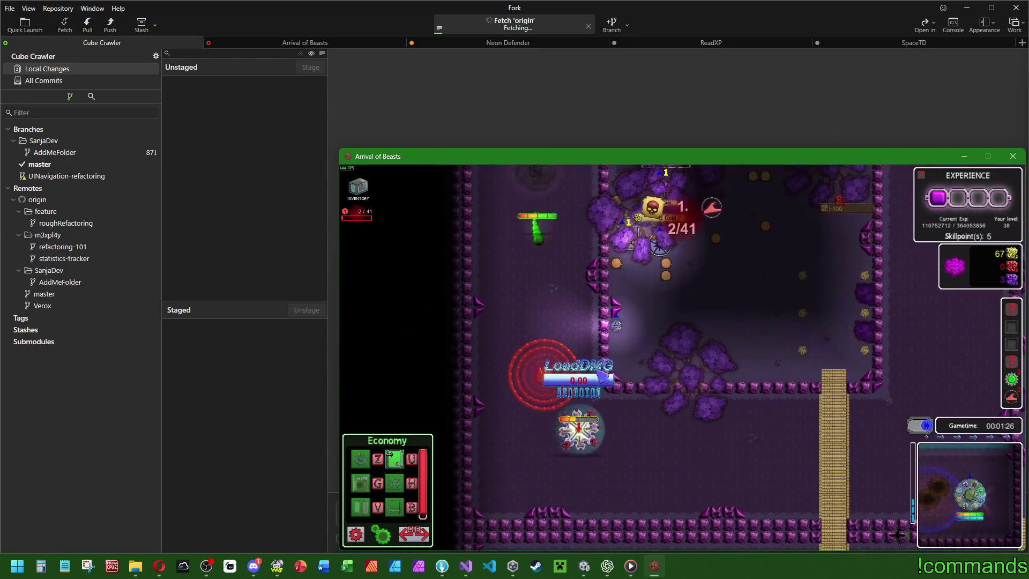
pyautogui.click(589, 429)
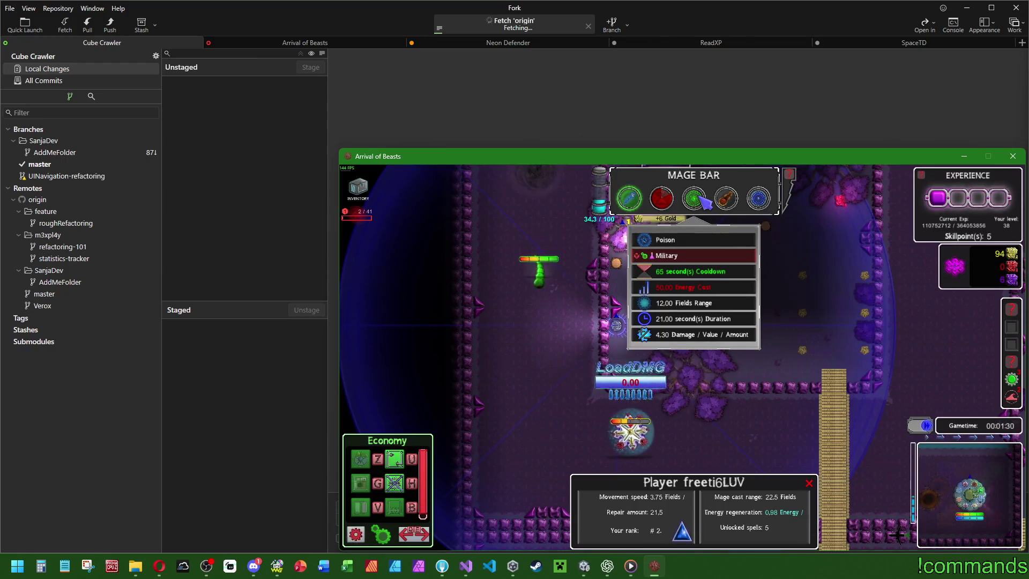
pyautogui.click(696, 199)
# Inspect the main base, move the hero to the right, and cast a spell at a chosen spot.
pyautogui.click(675, 298)
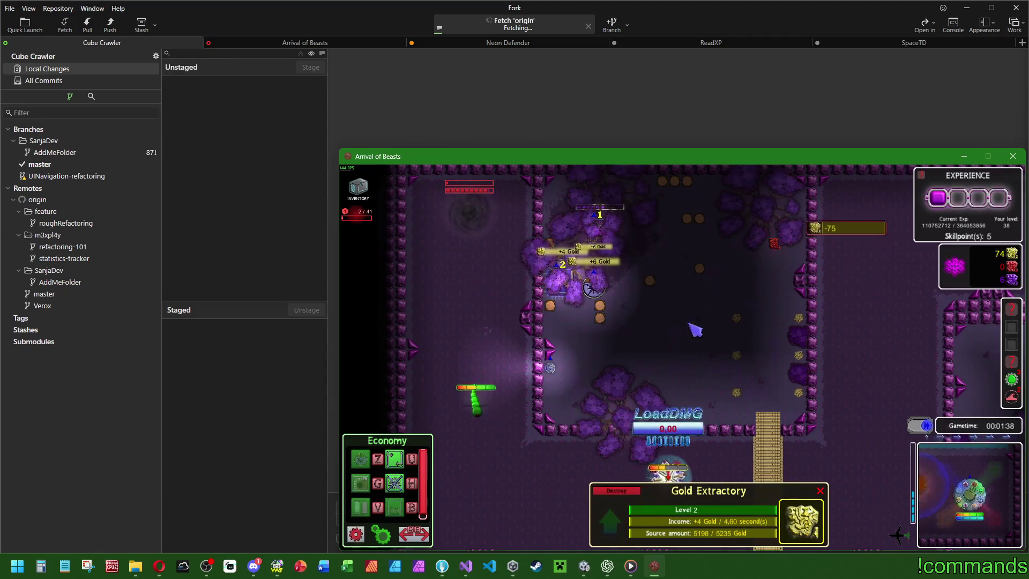
pyautogui.rightClick(774, 268)
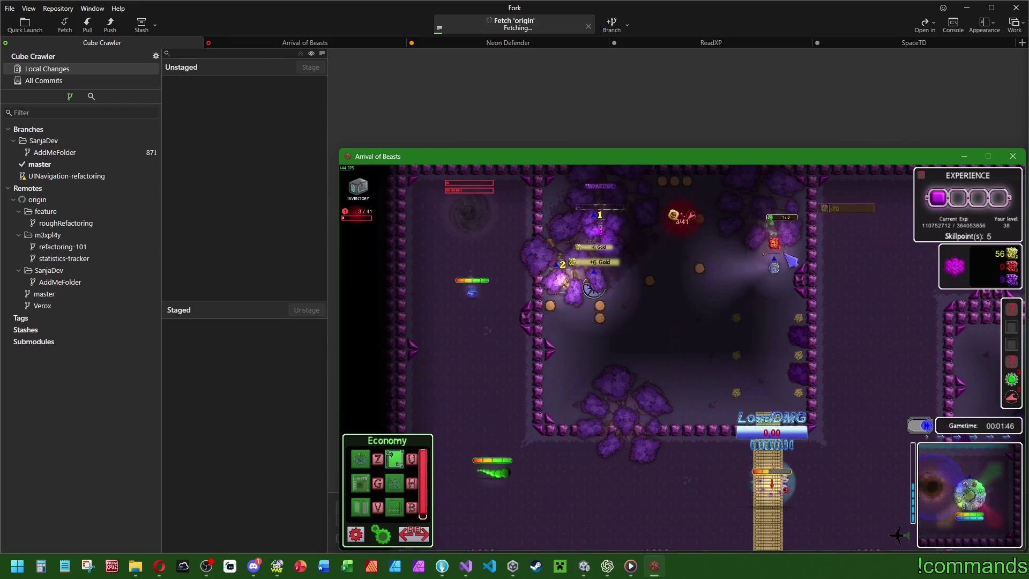
pyautogui.click(777, 252)
pyautogui.click(693, 200)
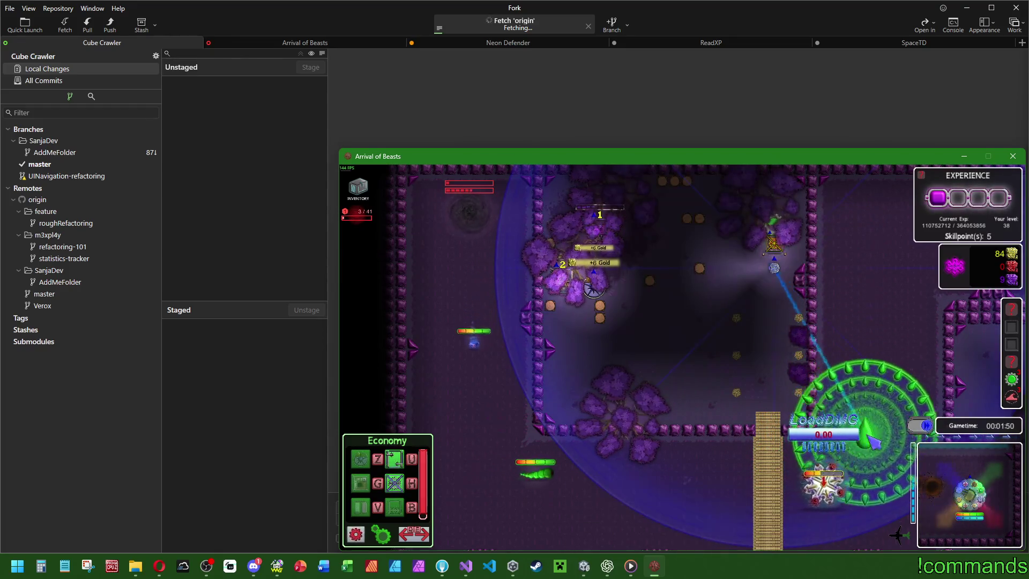
pyautogui.click(869, 437)
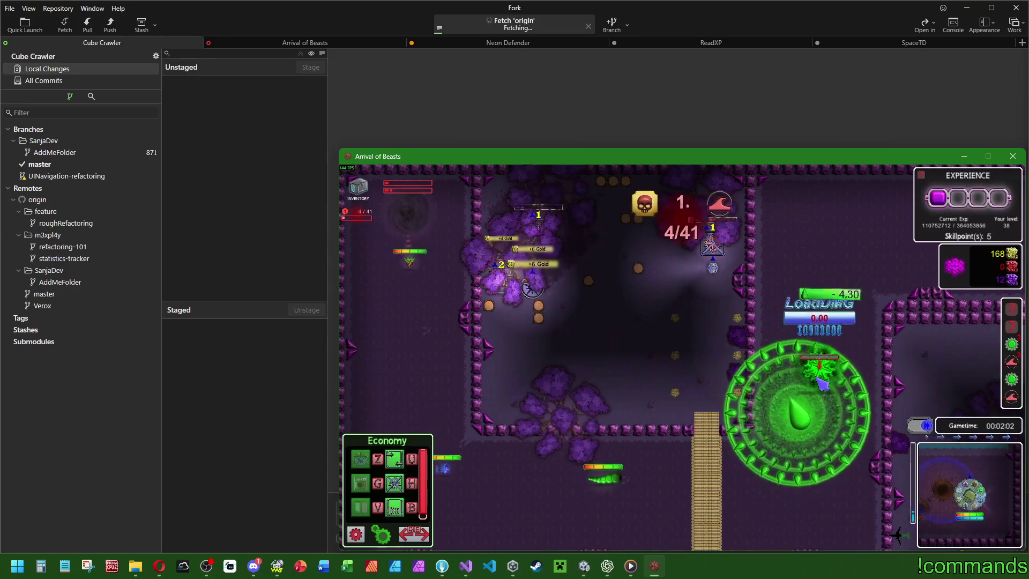
# Upgrade two towers to level 2 and inspect the Rubonium Extractory.
pyautogui.click(769, 308)
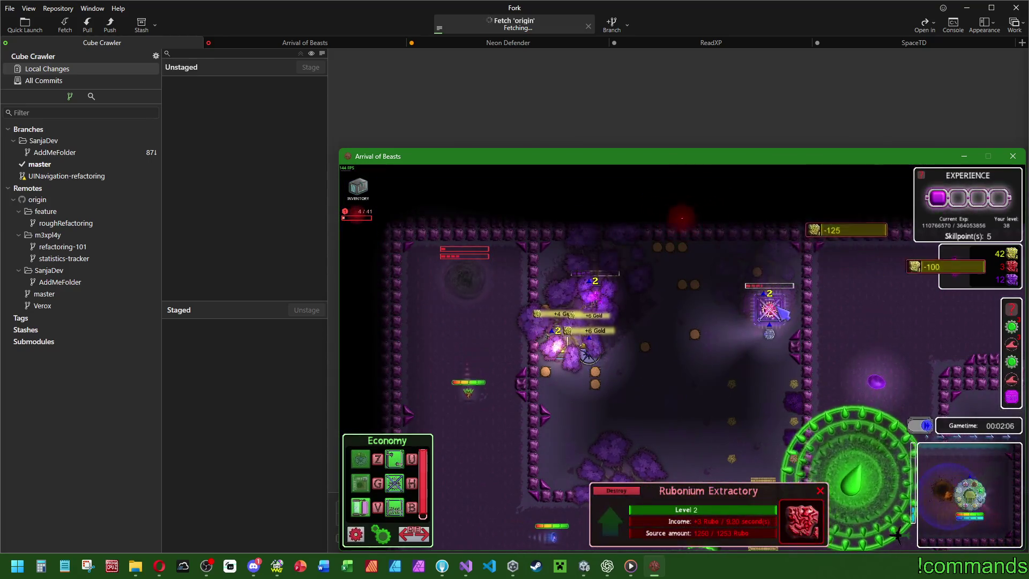
pyautogui.press('s')
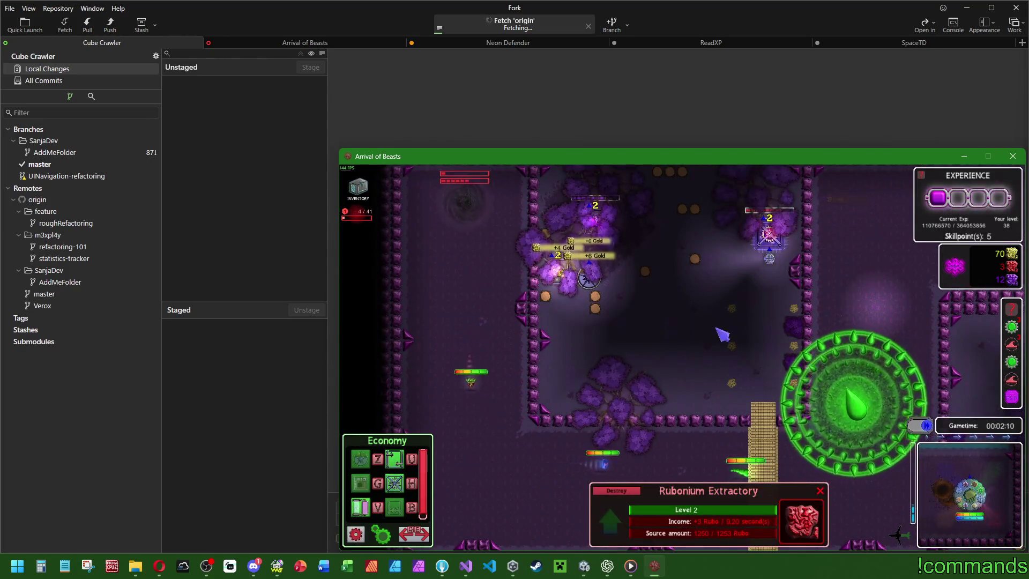
pyautogui.press('e')
pyautogui.press('w')
pyautogui.press('d')
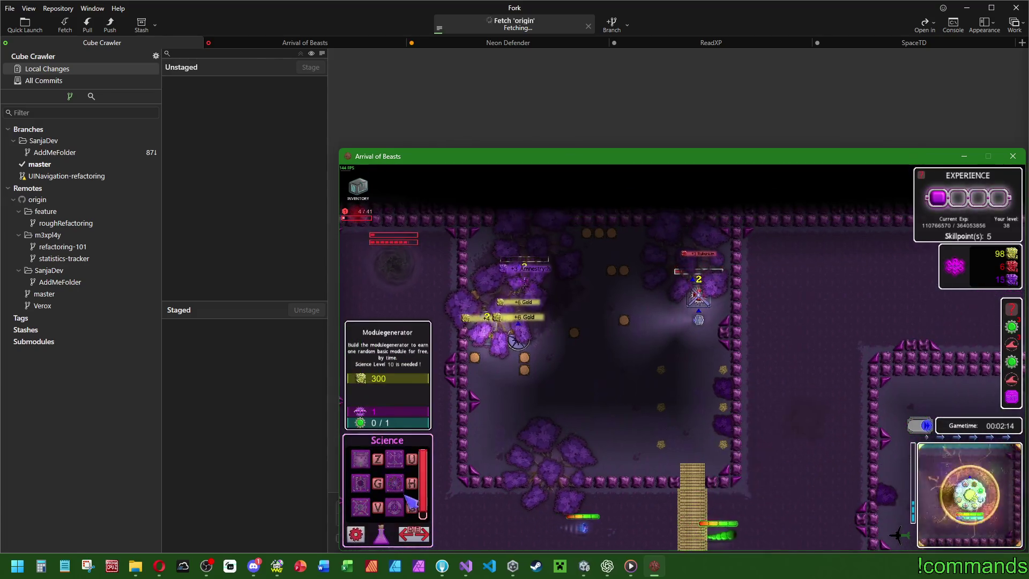
pyautogui.click(699, 298)
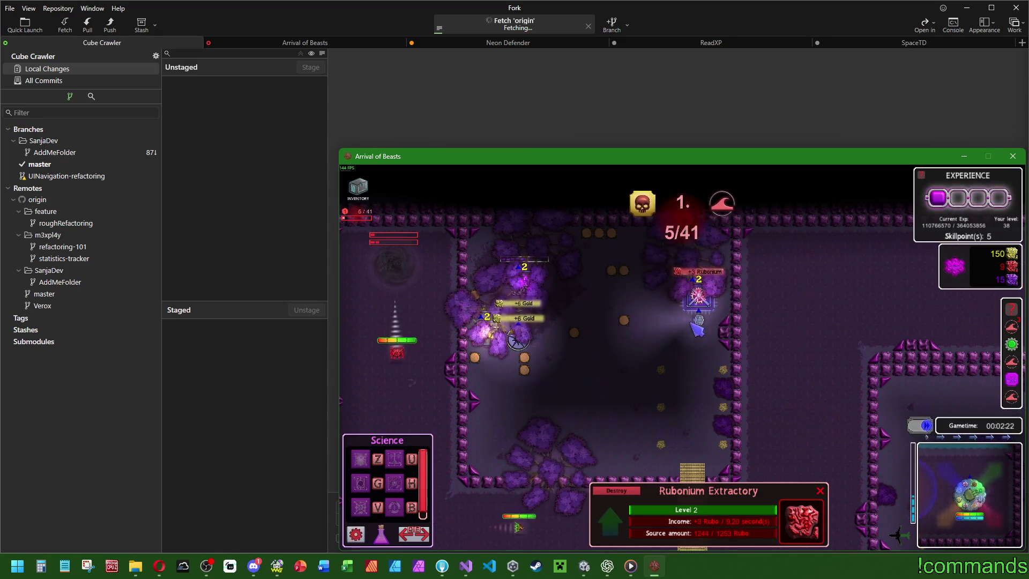
# Teleport the player to a new spot on the map.
pyautogui.press('s')
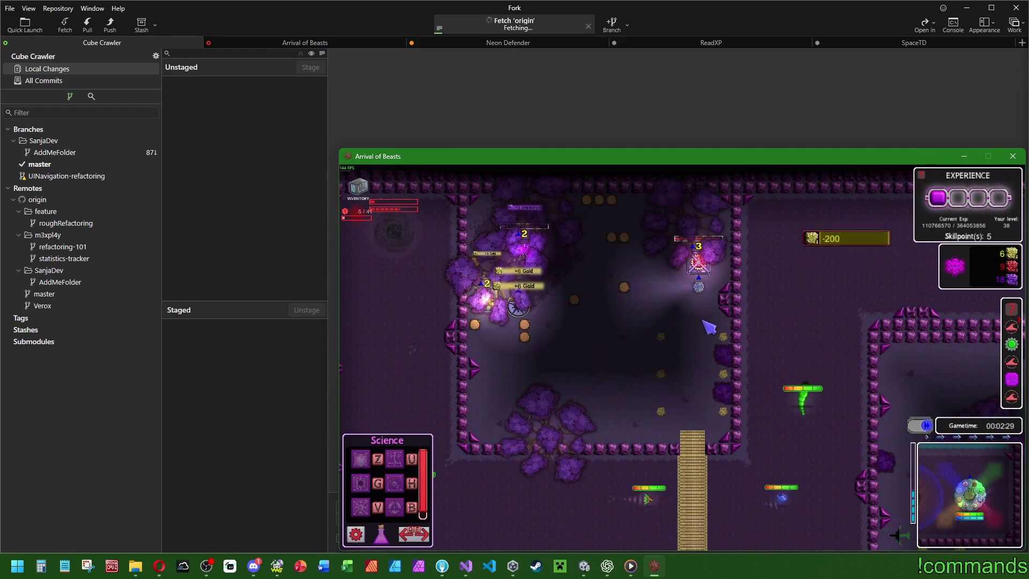
pyautogui.press('space')
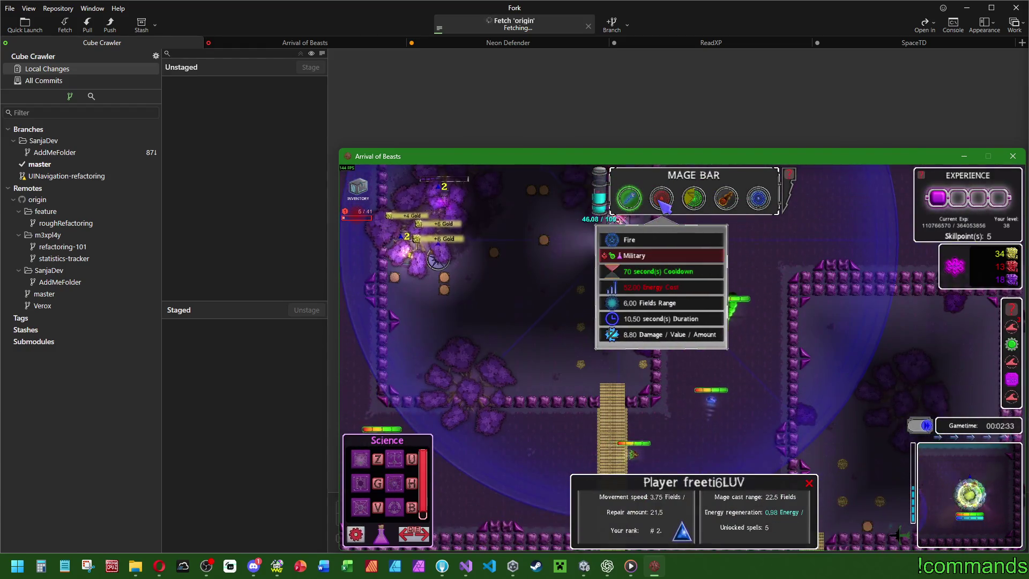
pyautogui.press('w')
pyautogui.press('w')
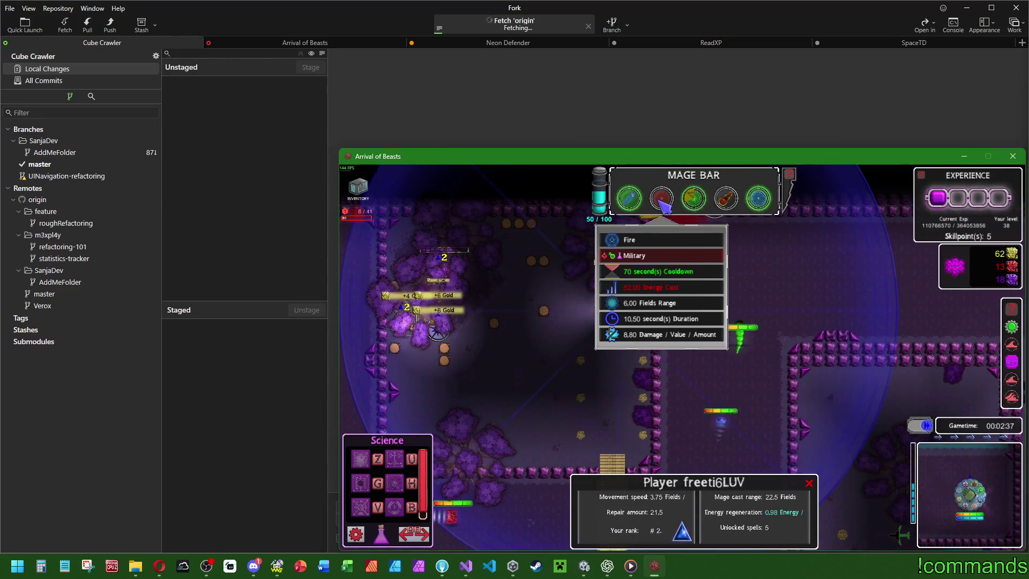
pyautogui.press('d')
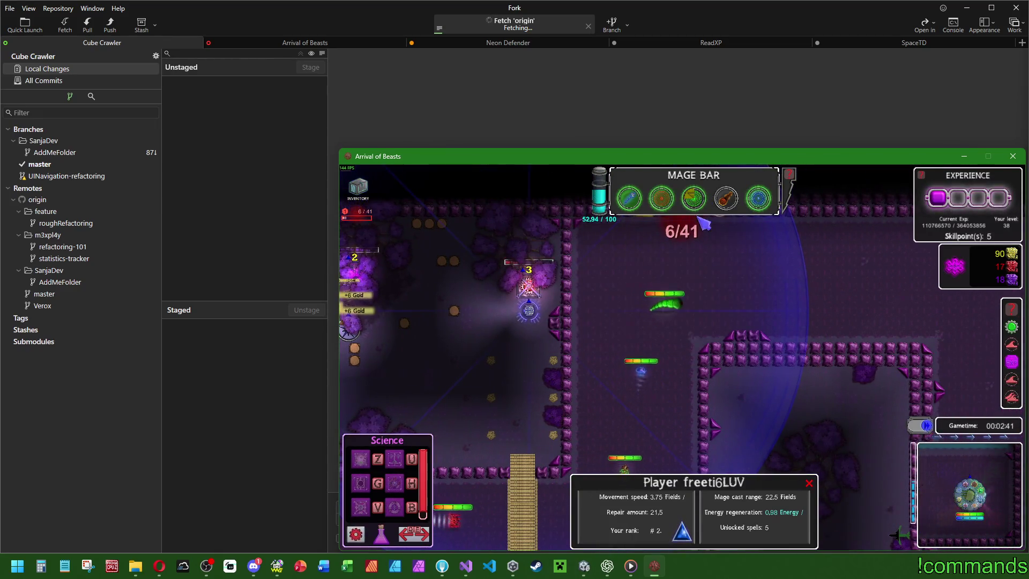
pyautogui.click(817, 367)
pyautogui.click(817, 368)
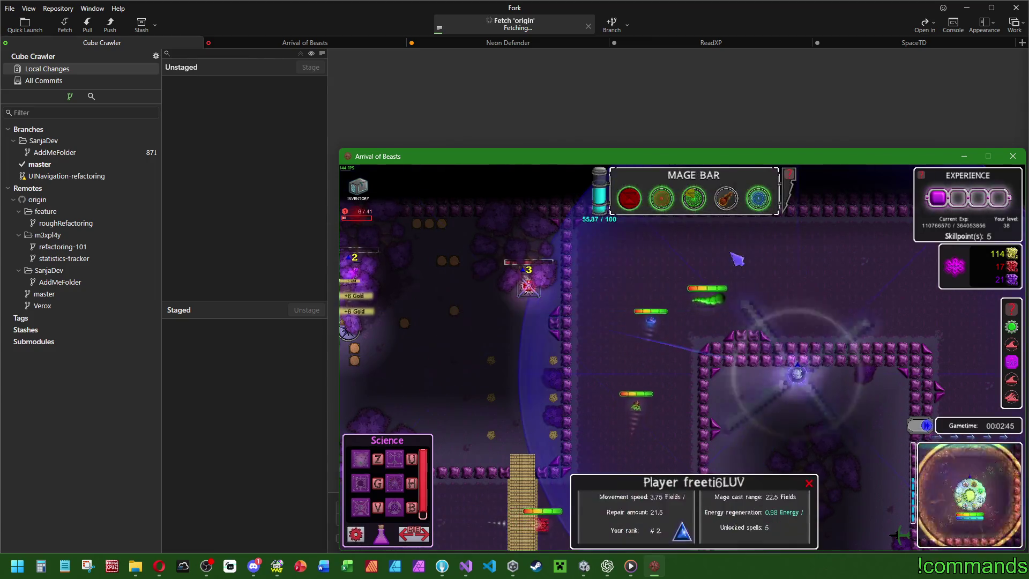
# Cast a Poison field on the enemies and inspect the Ghosil enemy's stats.
pyautogui.press('d')
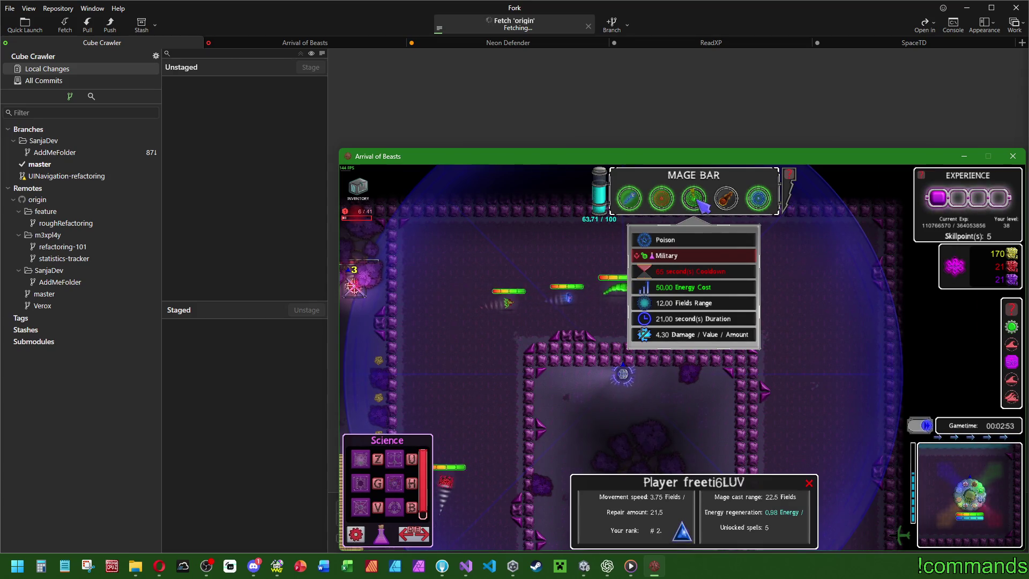
pyautogui.press('d')
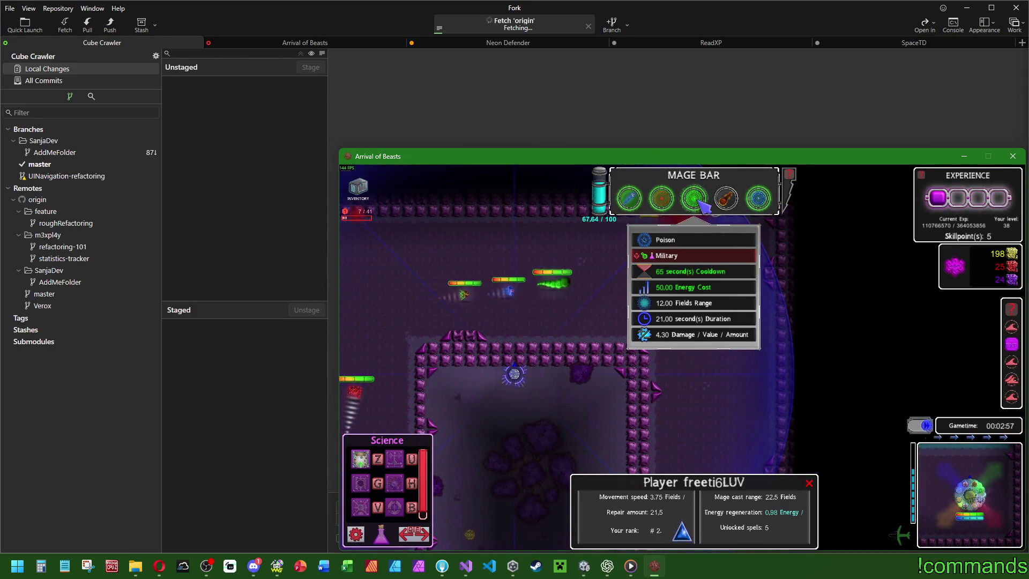
pyautogui.click(698, 204)
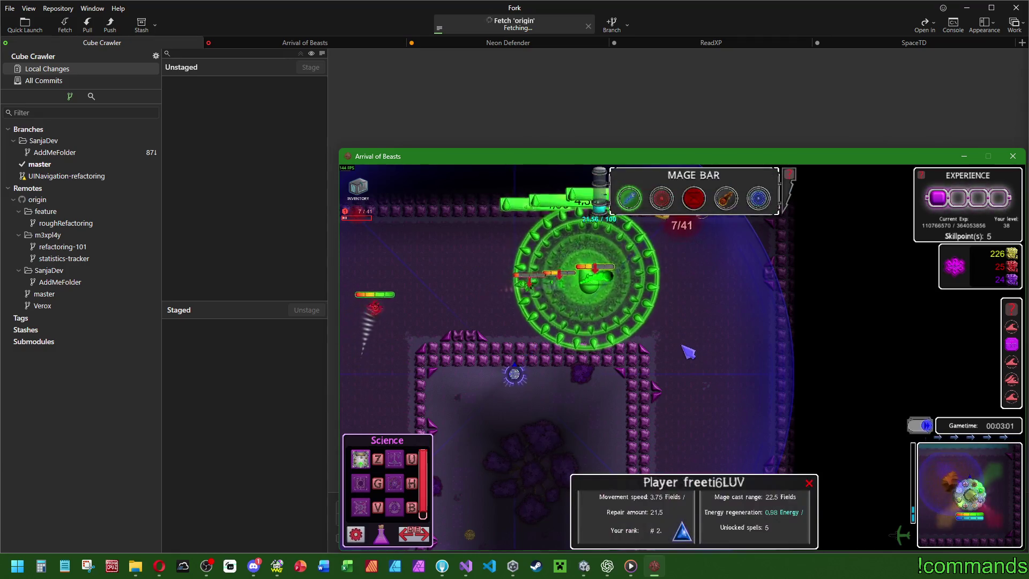
pyautogui.press('a')
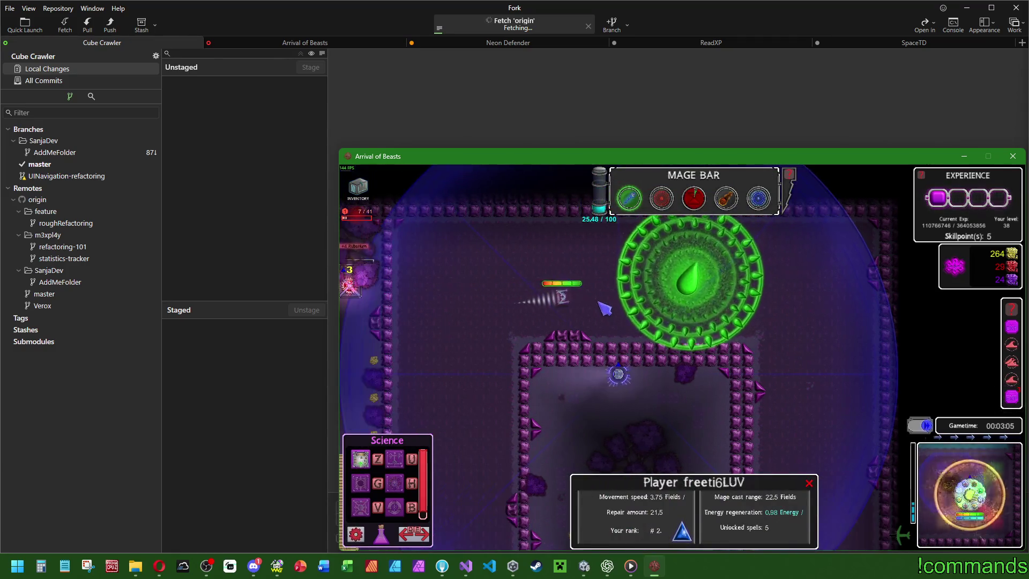
pyautogui.click(588, 302)
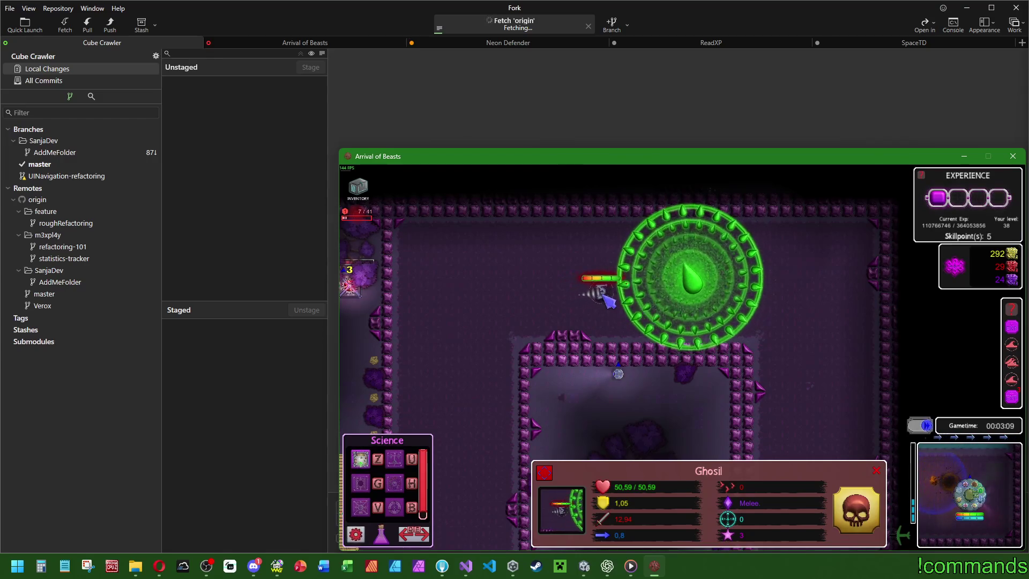
pyautogui.press('d')
pyautogui.click(670, 380)
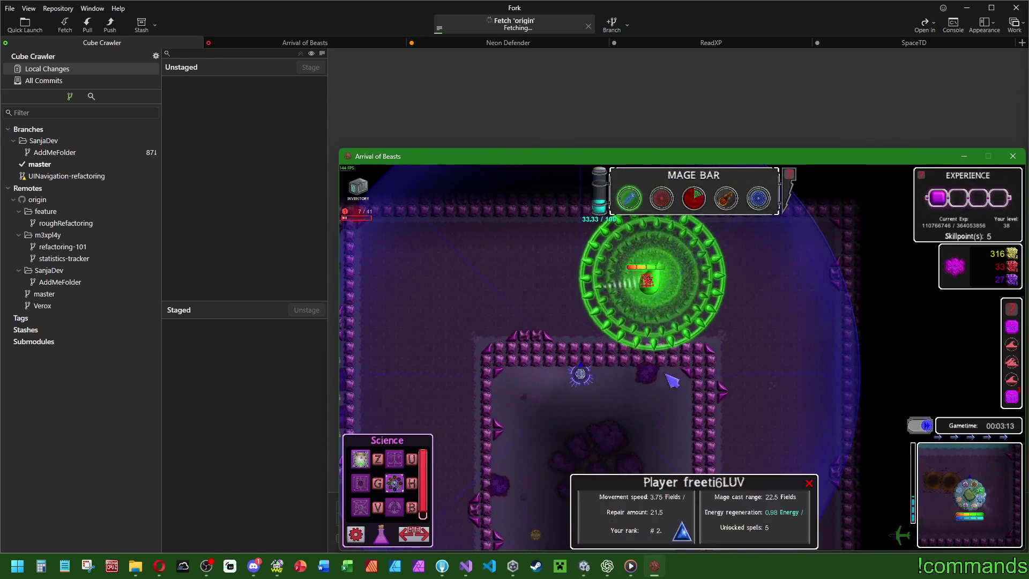
# Inspect the Gold Extractory and check the Mainbase's level and income.
pyautogui.press('s')
pyautogui.press('a')
pyautogui.press('w')
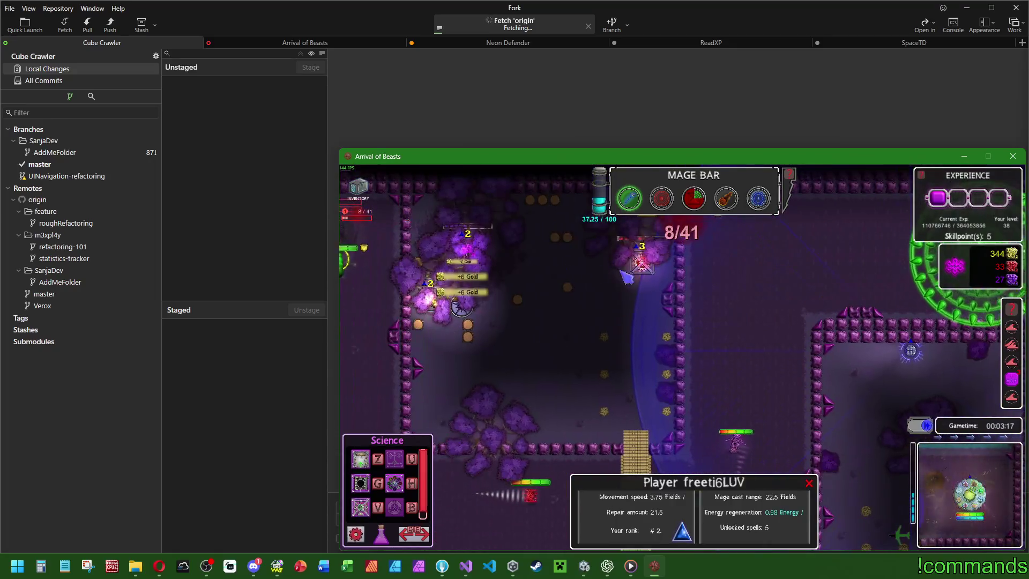
pyautogui.click(436, 301)
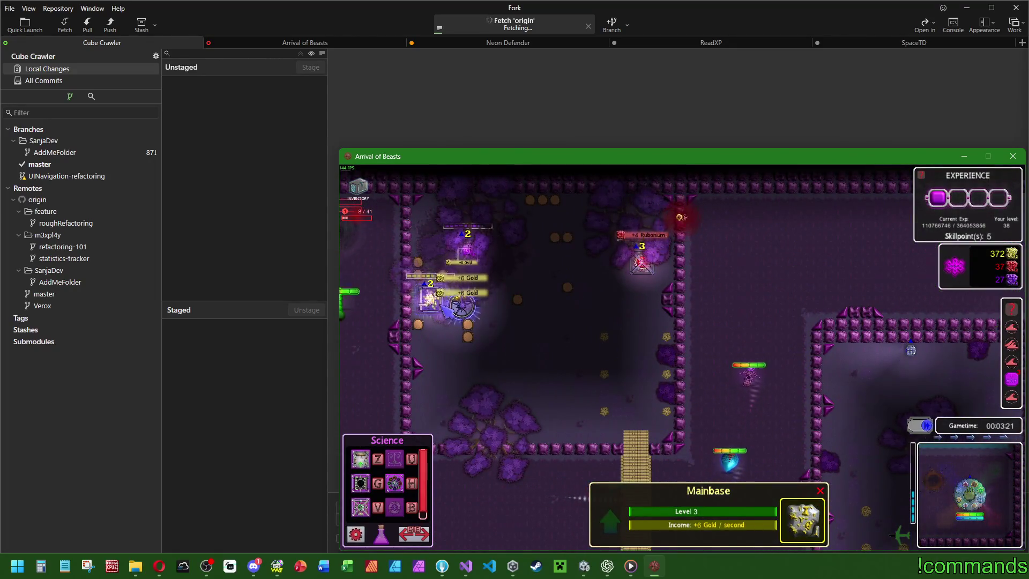
pyautogui.press('space')
pyautogui.press('d')
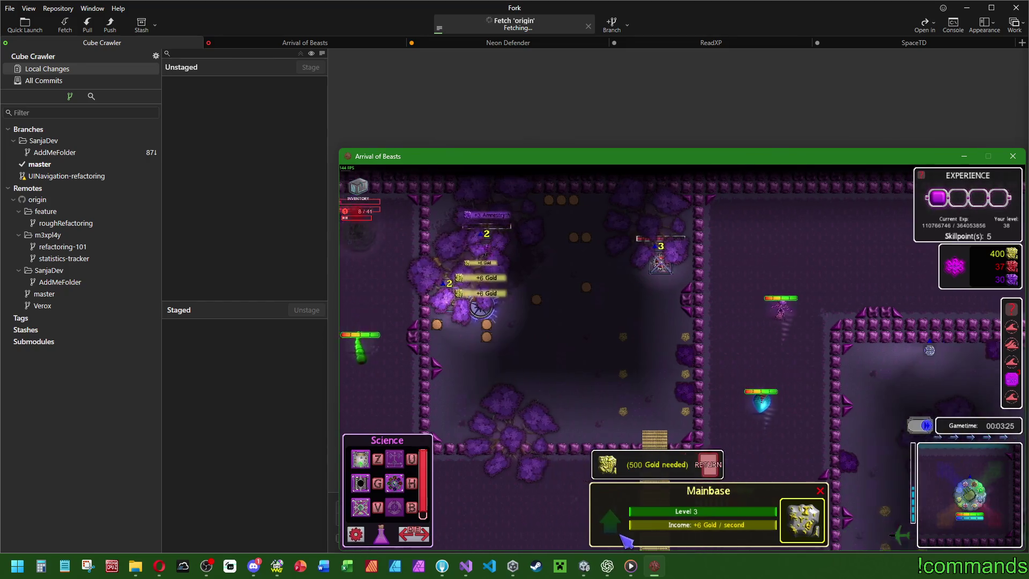
pyautogui.click(694, 350)
# Return to the player's enclosure and cast the second Mage Bar spell on the enemies.
pyautogui.press('a')
pyautogui.press('s')
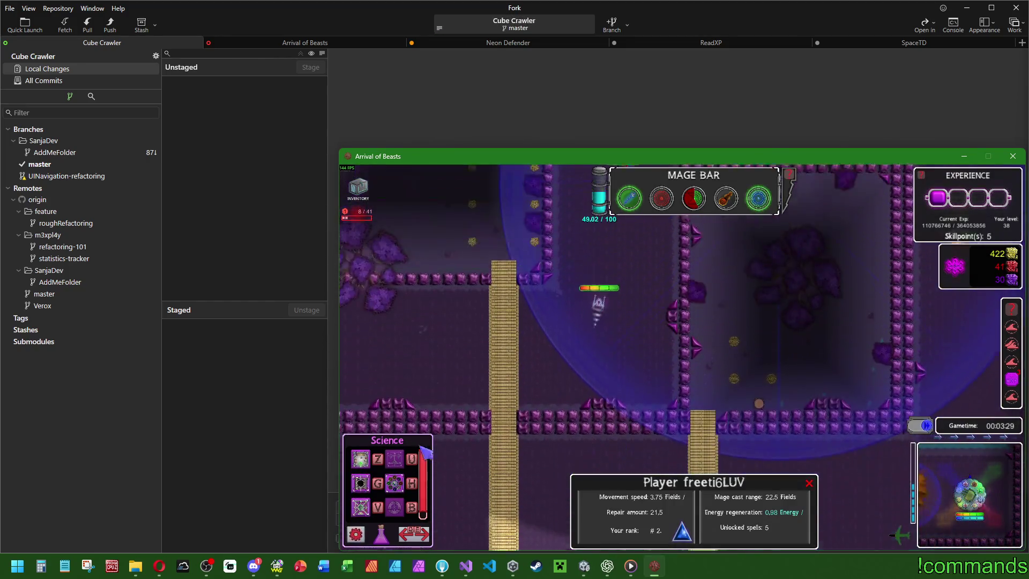
pyautogui.press('d')
pyautogui.press('w')
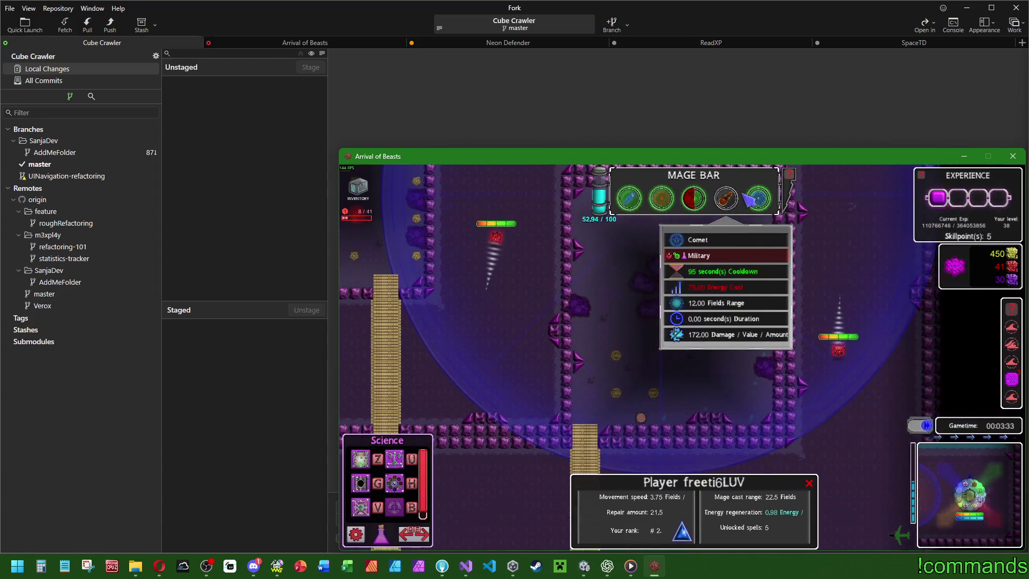
pyautogui.press('s')
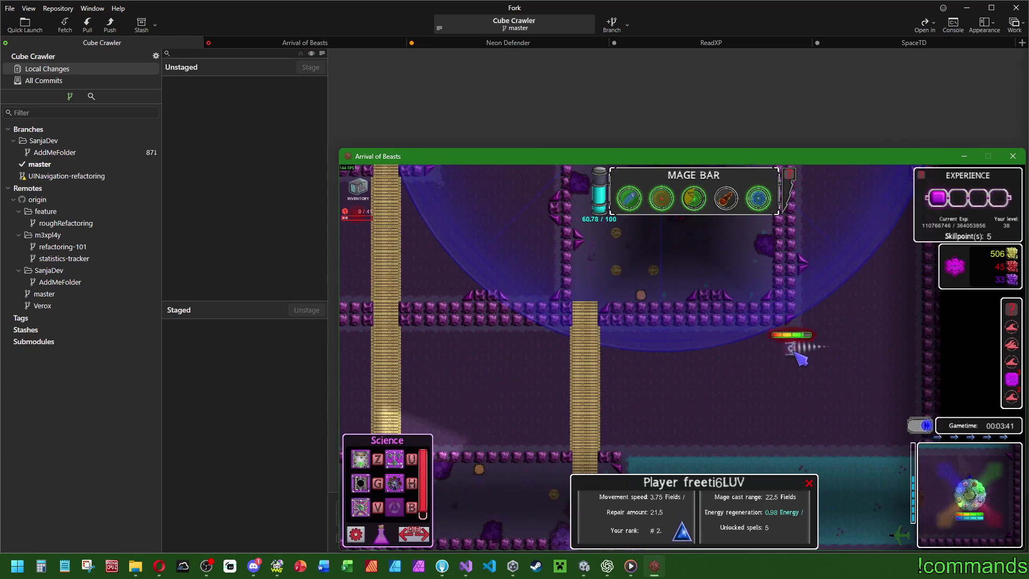
pyautogui.press('s')
pyautogui.press('w')
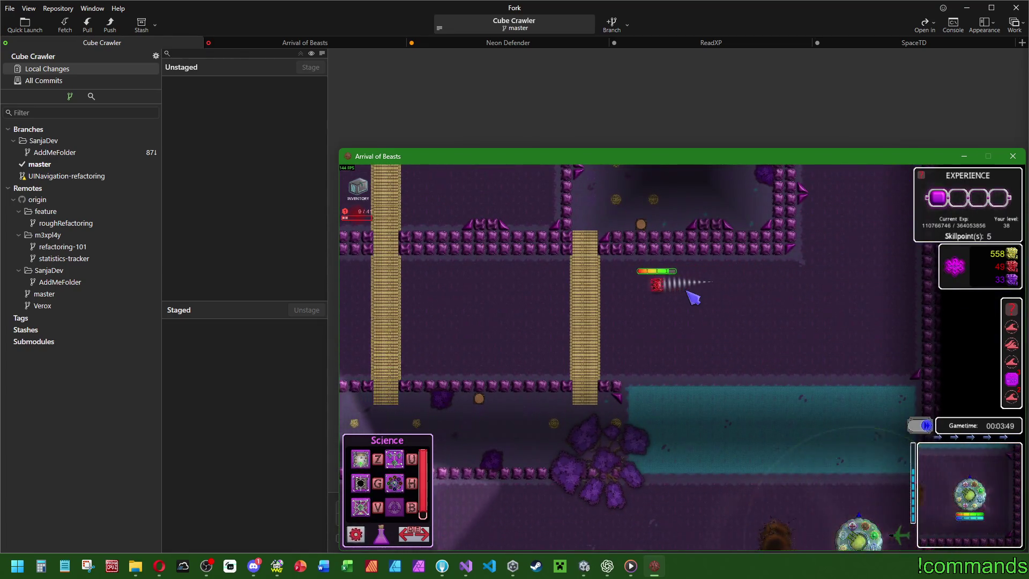
pyautogui.press('space')
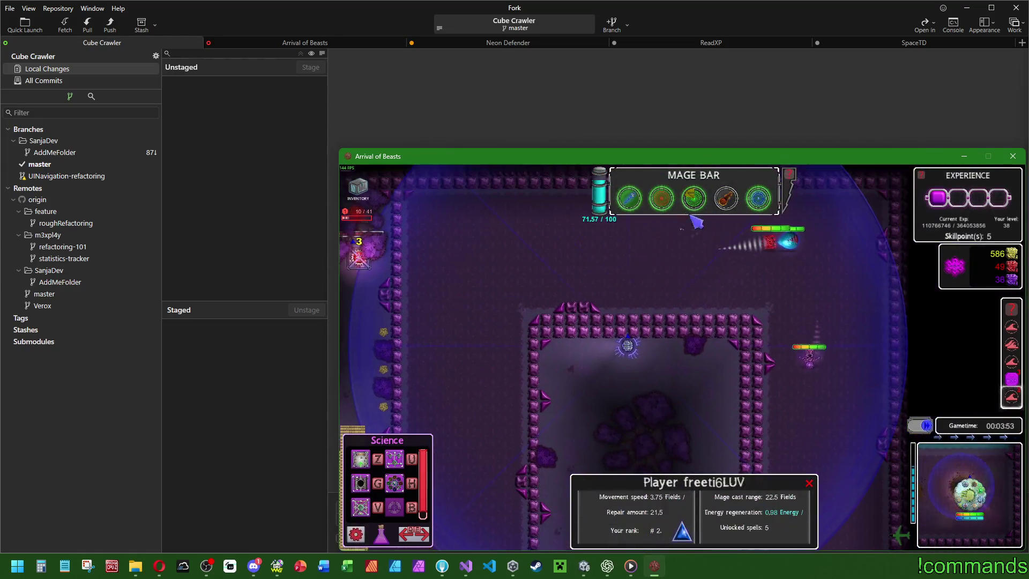
pyautogui.press('2')
pyautogui.click(804, 409)
pyautogui.press('s')
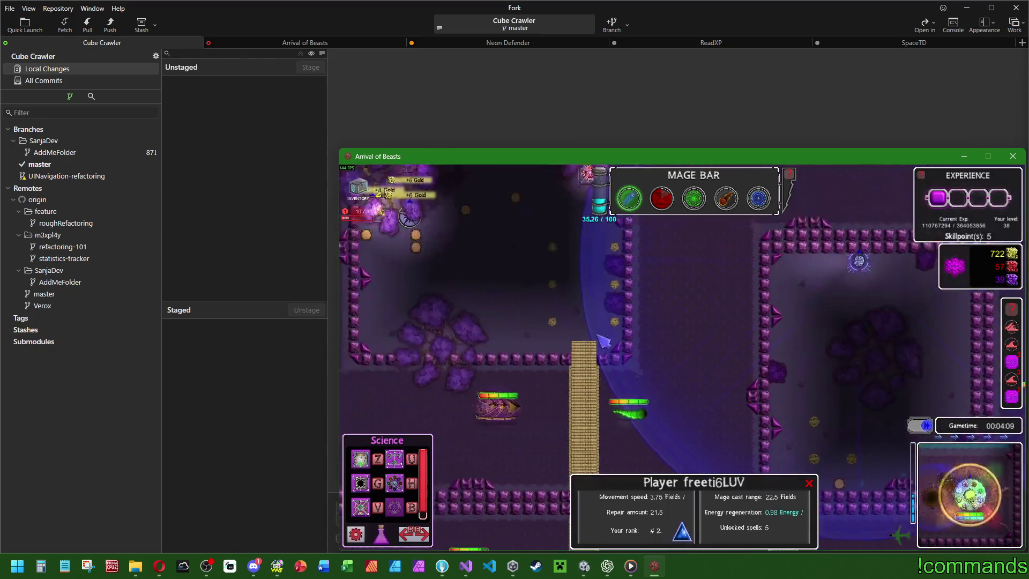
# Upgrade the Mainbase for 500 gold and the Gold Extractory, then place a 175-gold tower.
pyautogui.click(458, 290)
pyautogui.click(466, 289)
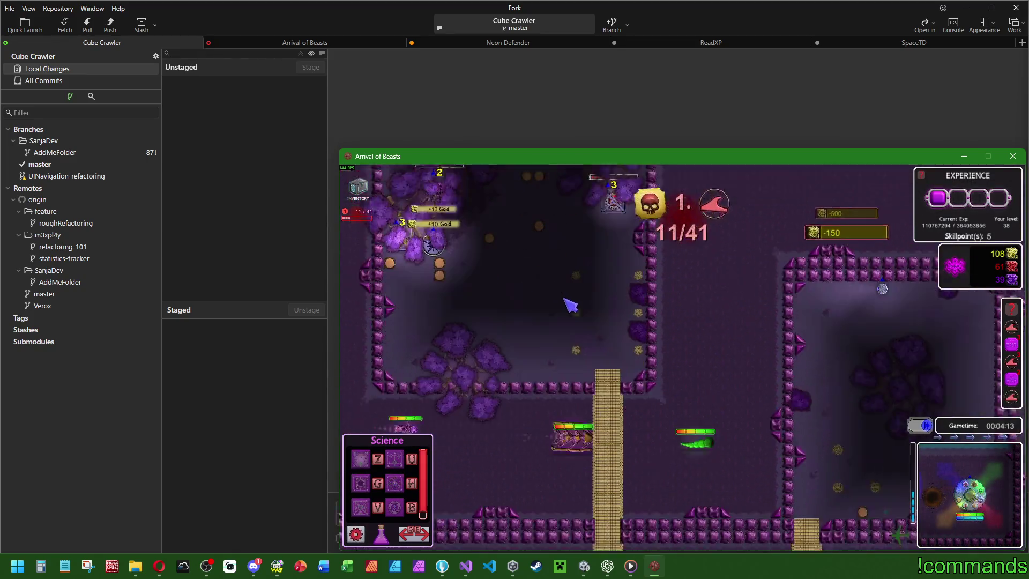
pyautogui.click(735, 275)
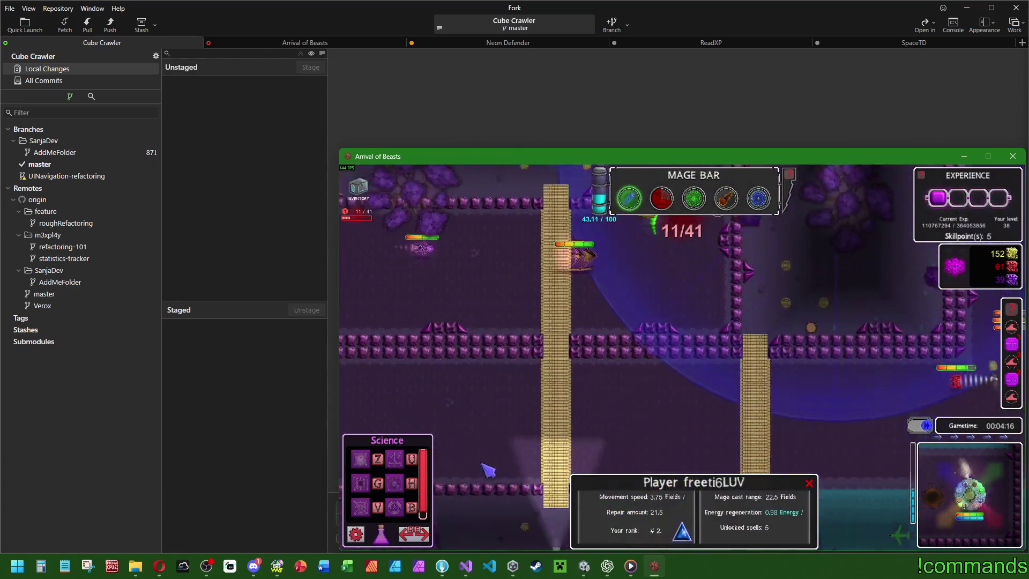
pyautogui.click(599, 399)
# Cast three Poison fields: near the new tower, on nearby enemies, and on far enemies.
pyautogui.press('space')
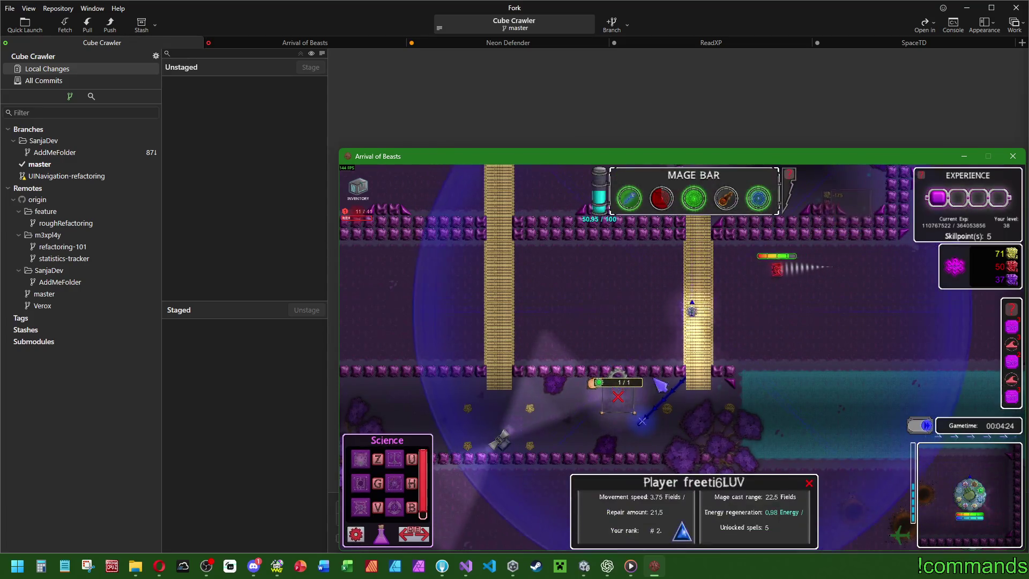
pyautogui.click(693, 198)
pyautogui.click(544, 300)
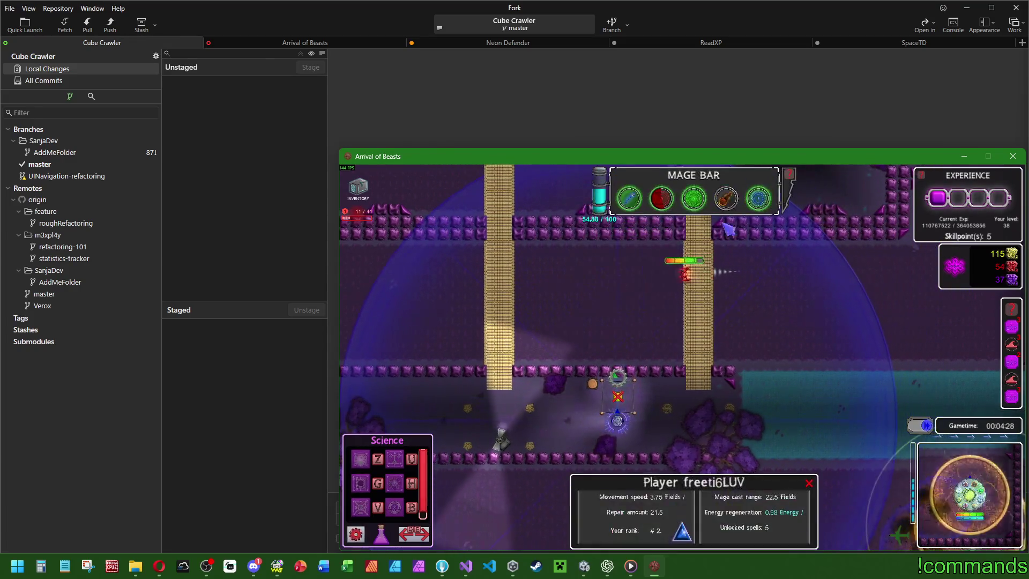
pyautogui.scroll(5, 659, 286)
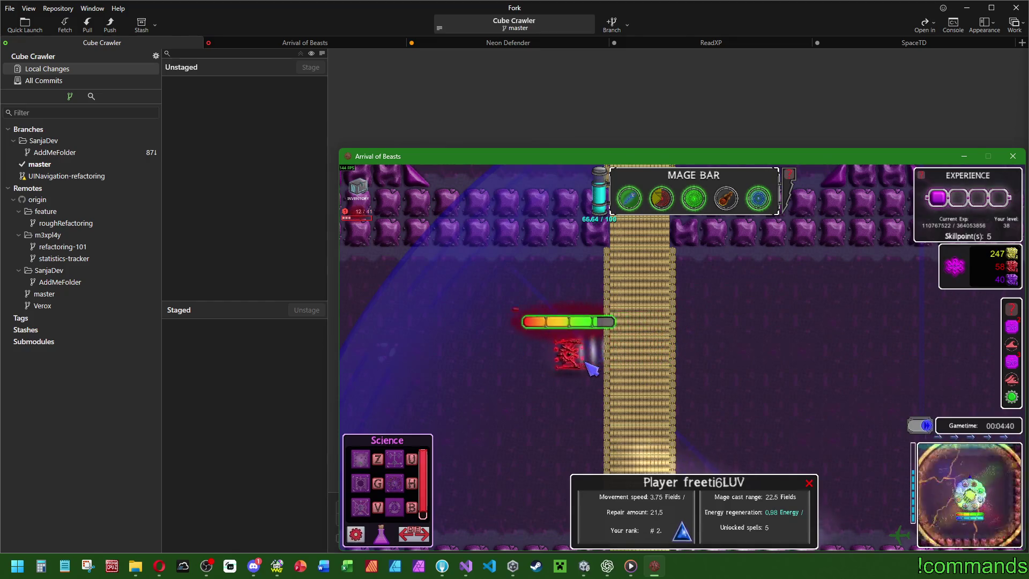
pyautogui.scroll(-5, 635, 357)
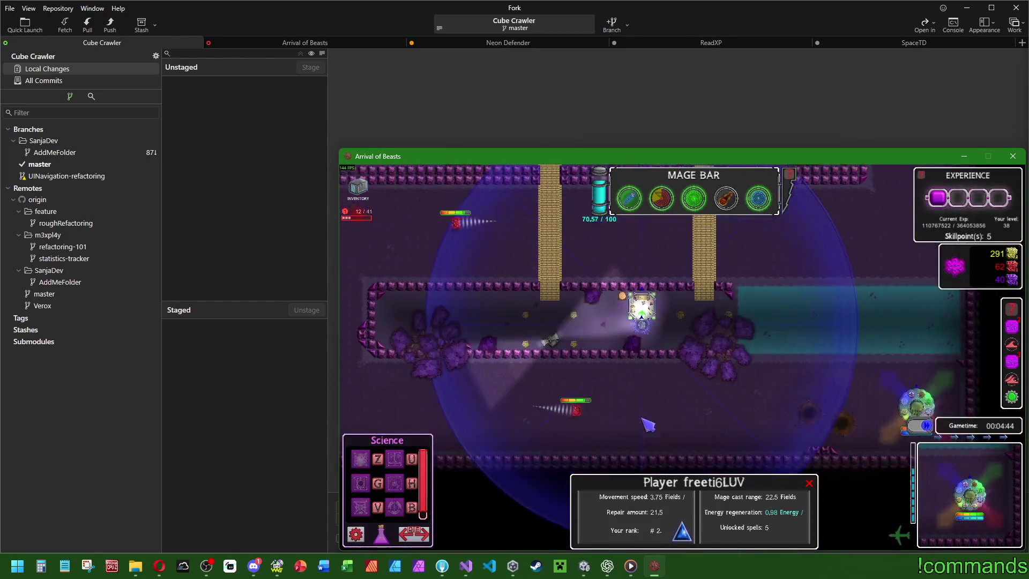
pyautogui.click(708, 205)
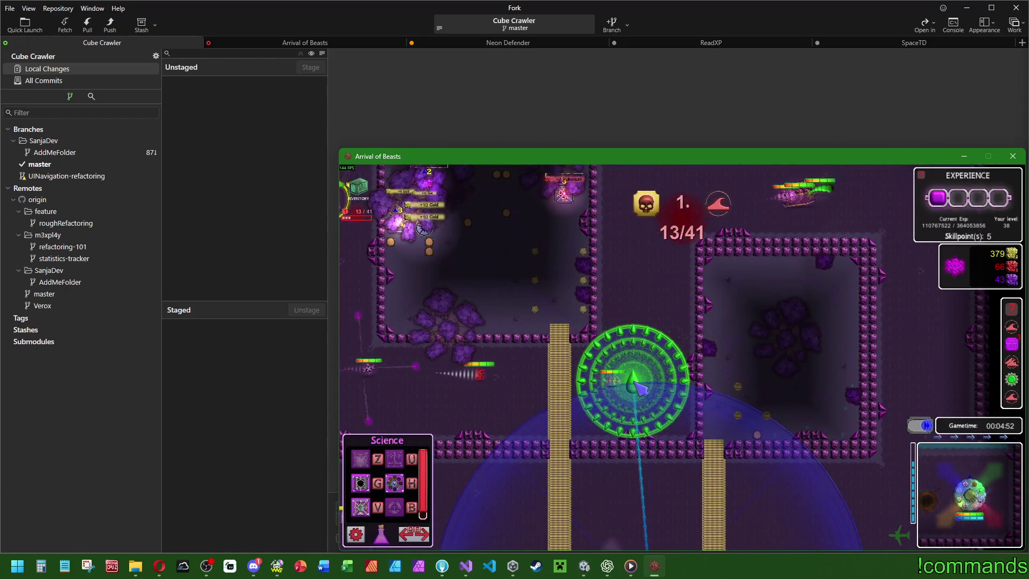
pyautogui.click(783, 378)
pyautogui.click(694, 198)
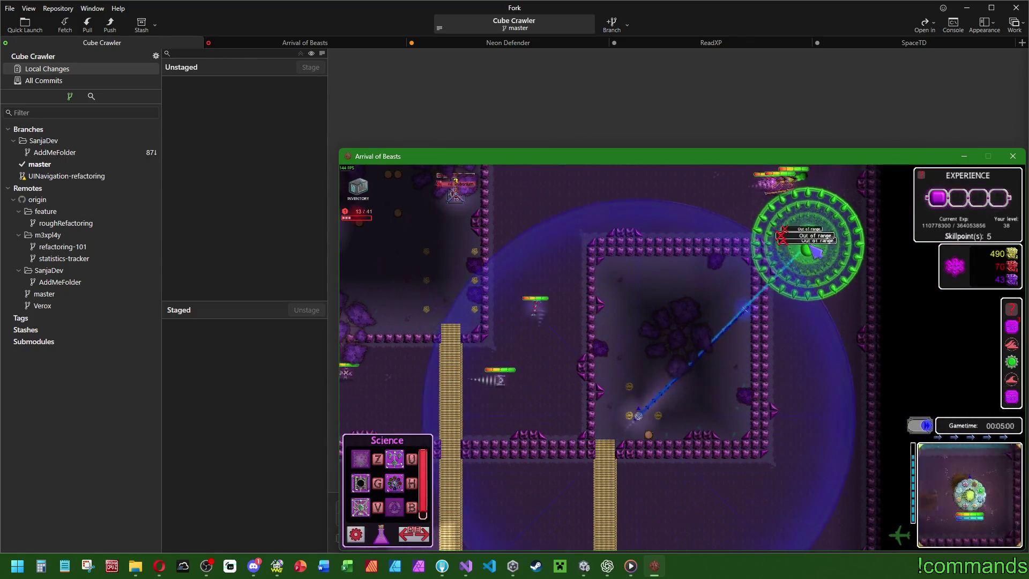
pyautogui.click(808, 236)
# Collect the Towerhealer box, check the inventory, and open the tower's Modulefactory.
pyautogui.click(699, 310)
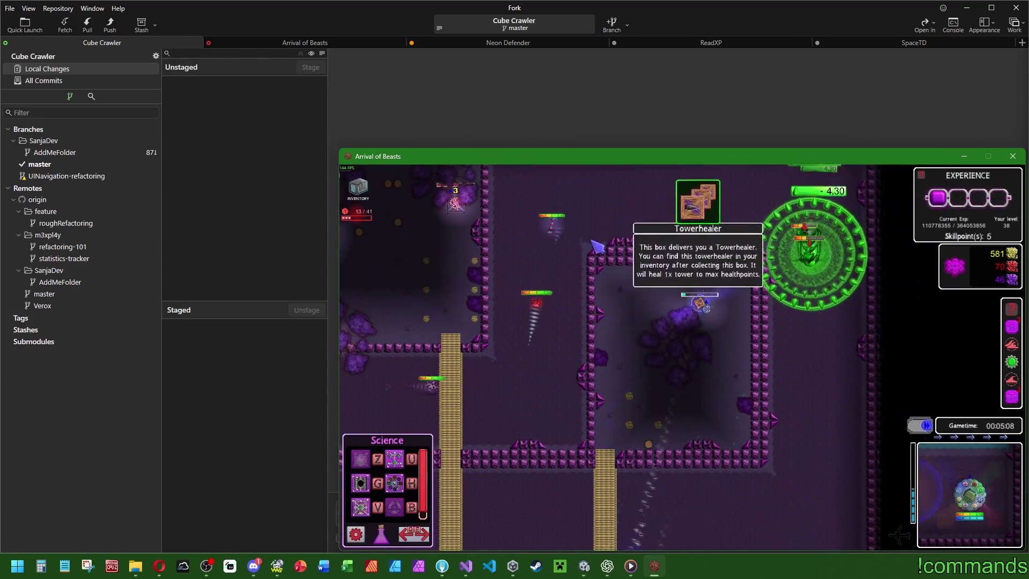
pyautogui.click(651, 396)
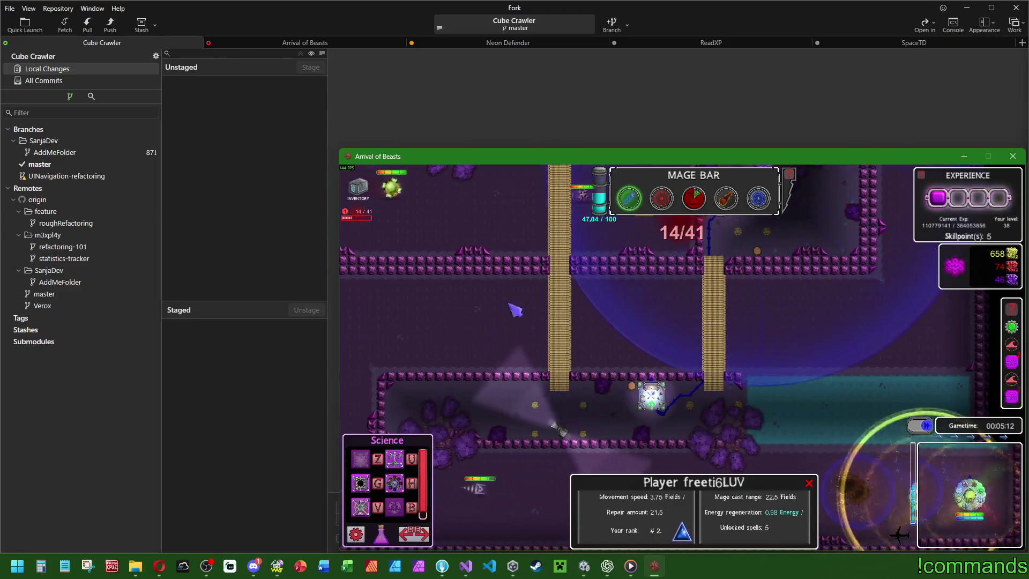
pyautogui.click(355, 185)
pyautogui.click(355, 185)
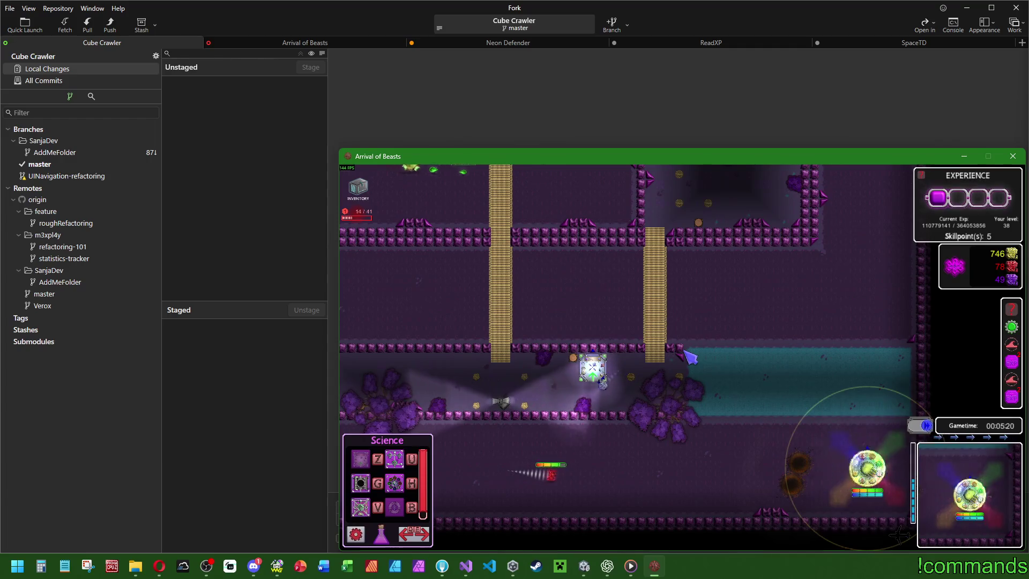
pyautogui.click(866, 467)
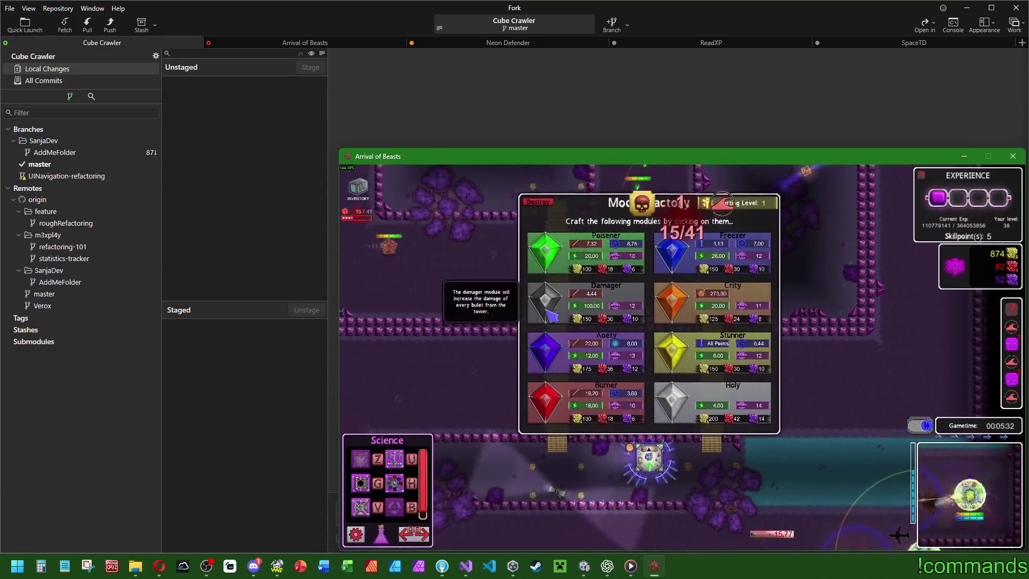
# Craft and install Poisener modules until four equip the tower, then switch the build menu to Military.
pyautogui.click(546, 268)
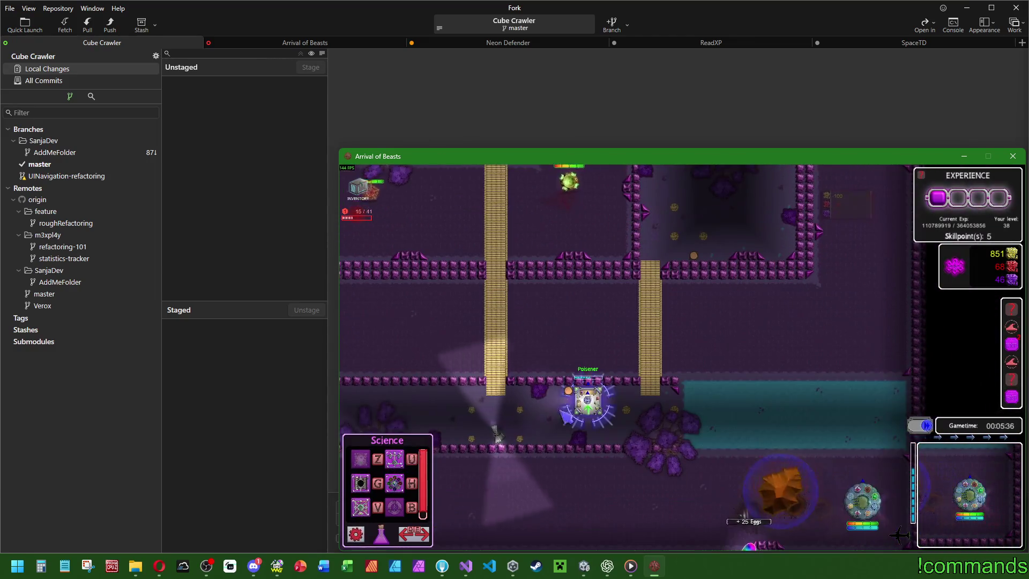
pyautogui.click(484, 188)
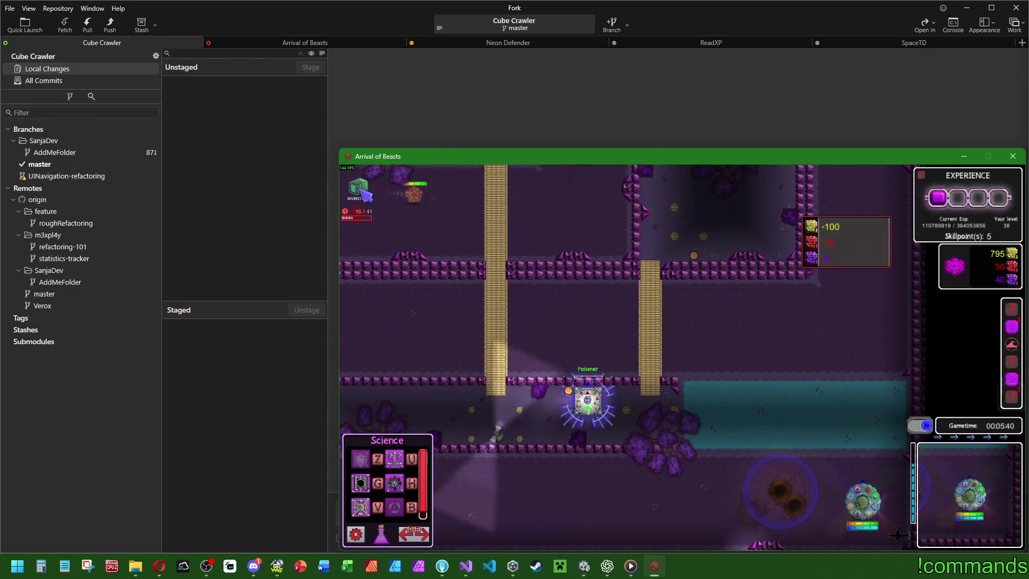
pyautogui.click(453, 316)
pyautogui.click(452, 316)
pyautogui.click(594, 279)
pyautogui.click(593, 280)
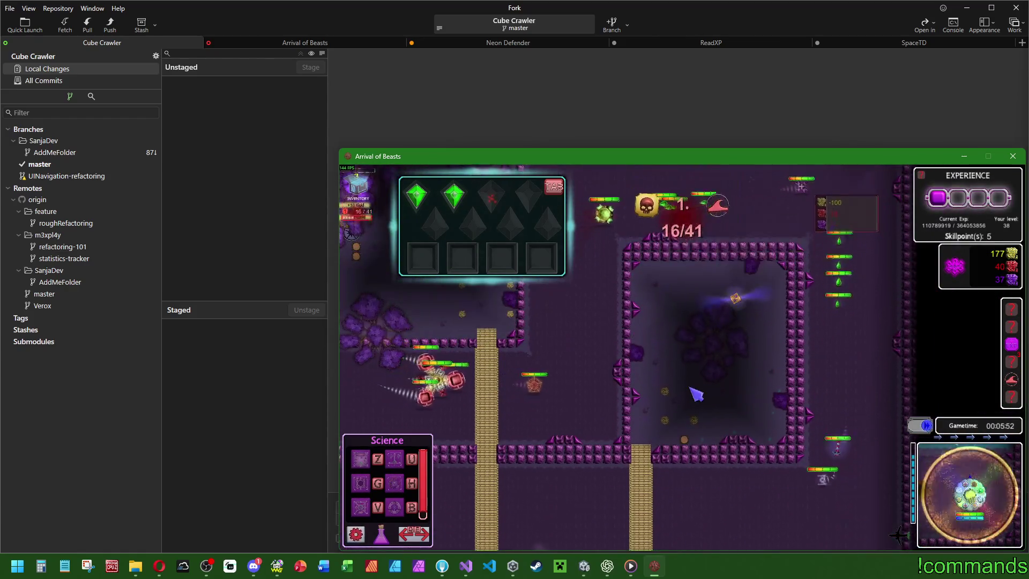
pyautogui.click(635, 275)
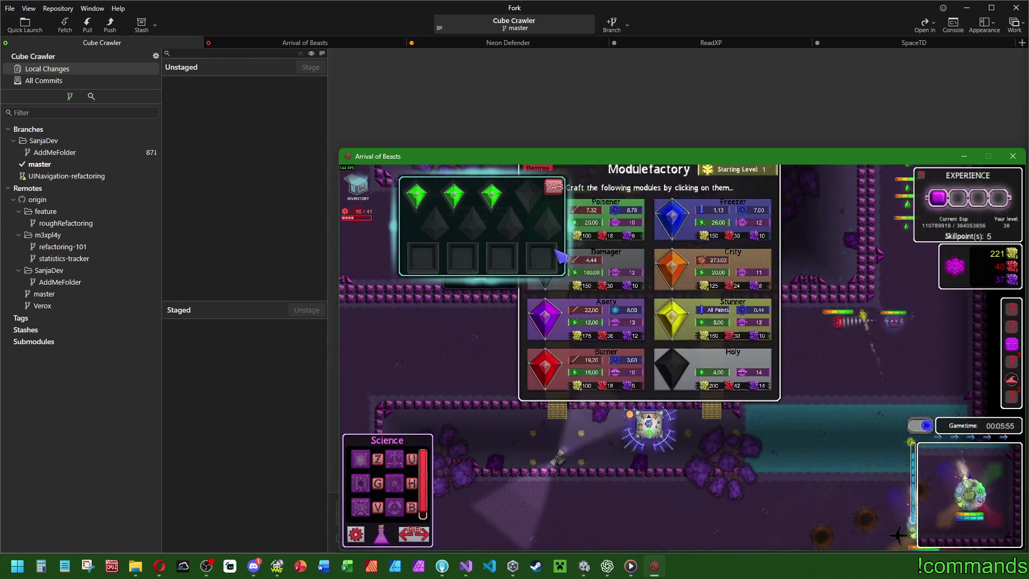
pyautogui.click(637, 276)
pyautogui.press('e')
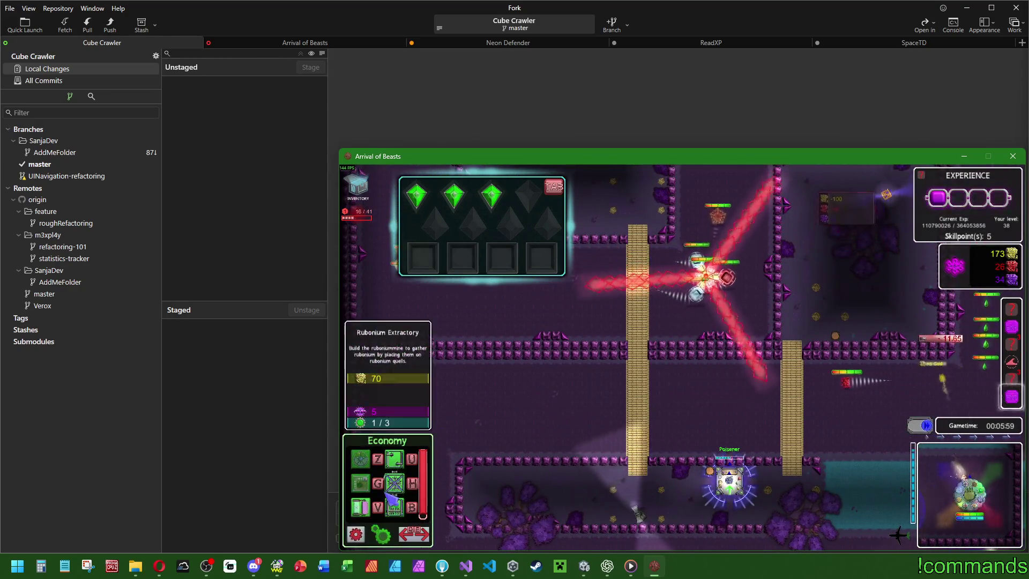
pyautogui.click(729, 399)
pyautogui.press('e')
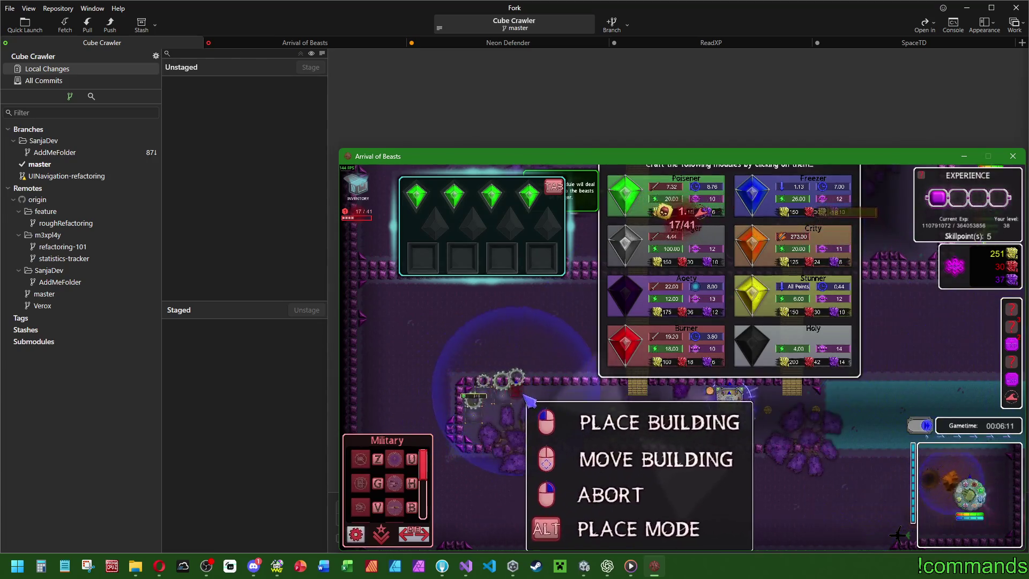
# Place a Basictower, cancel the Circletower, and cast Poison on the beasts.
pyautogui.click(482, 431)
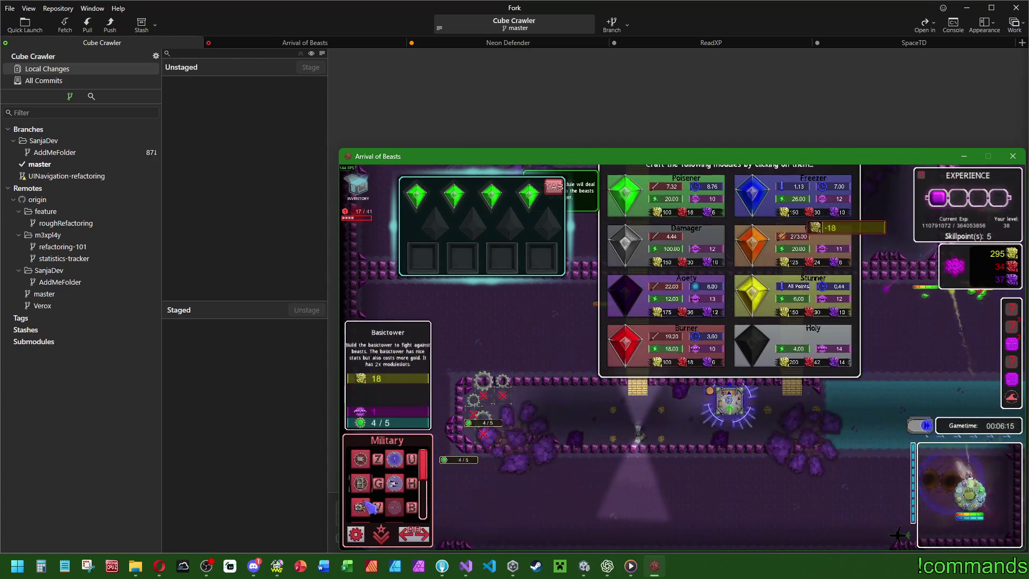
pyautogui.click(364, 498)
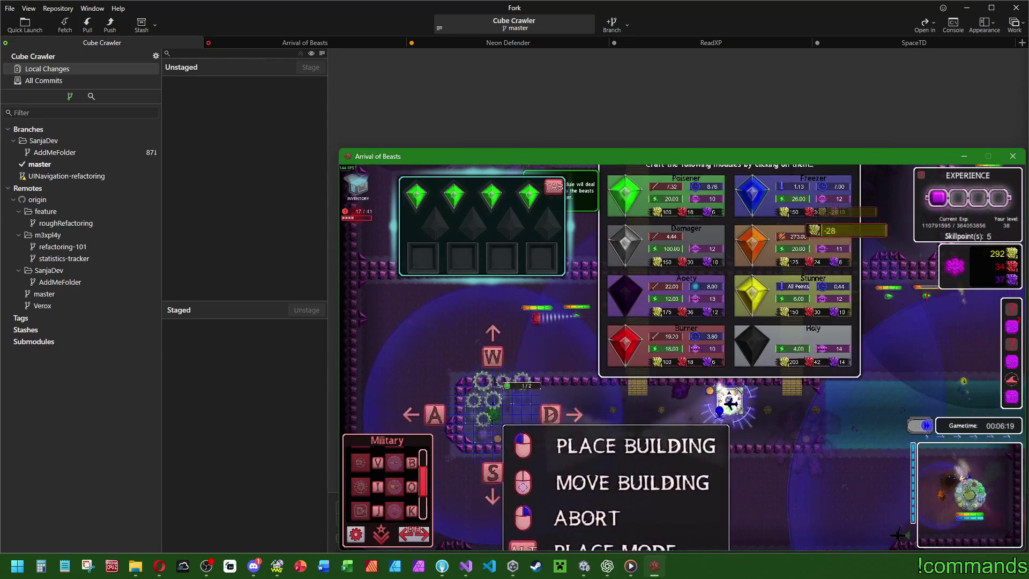
pyautogui.rightClick(502, 415)
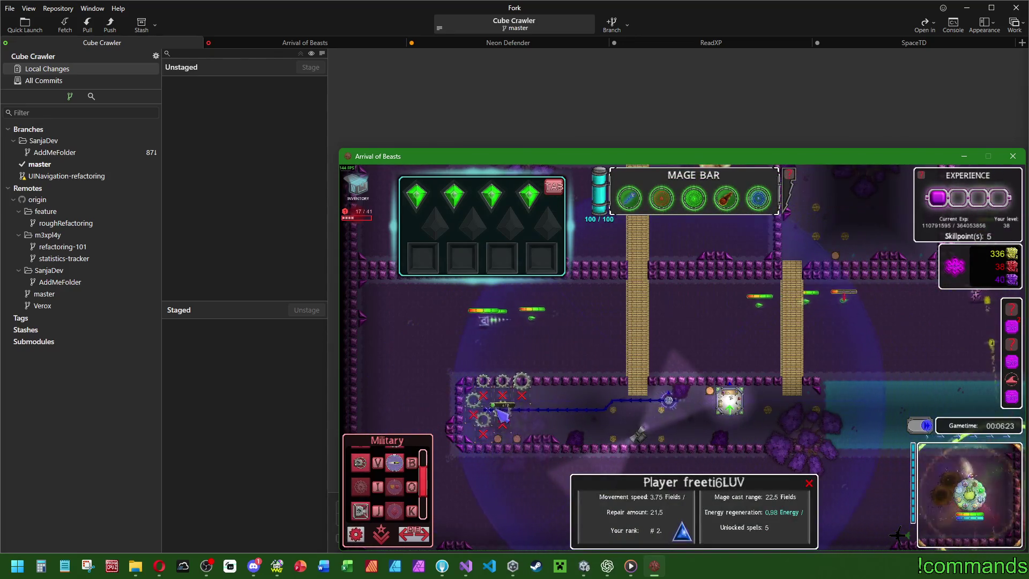
pyautogui.click(695, 199)
pyautogui.click(423, 338)
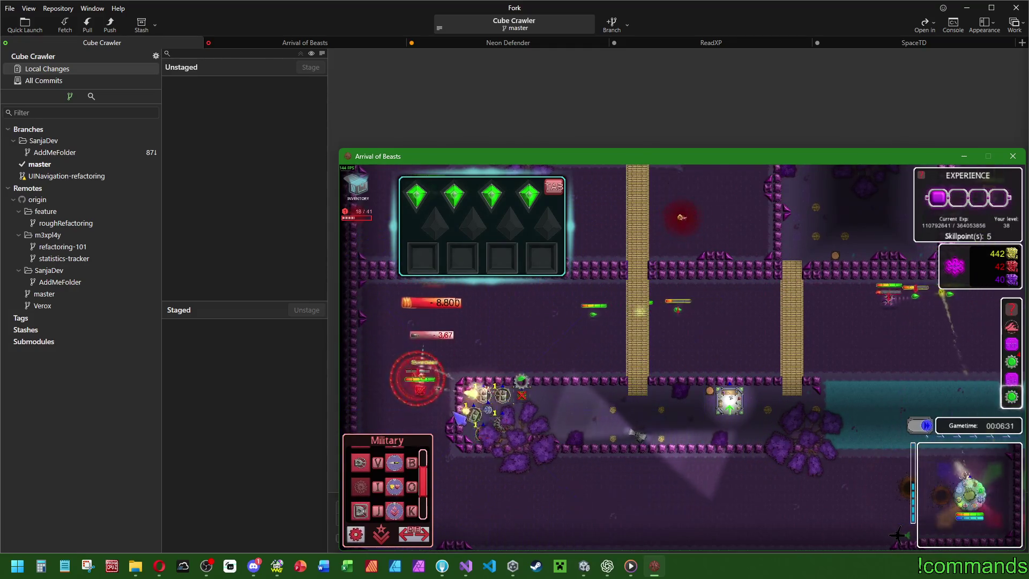
pyautogui.click(483, 417)
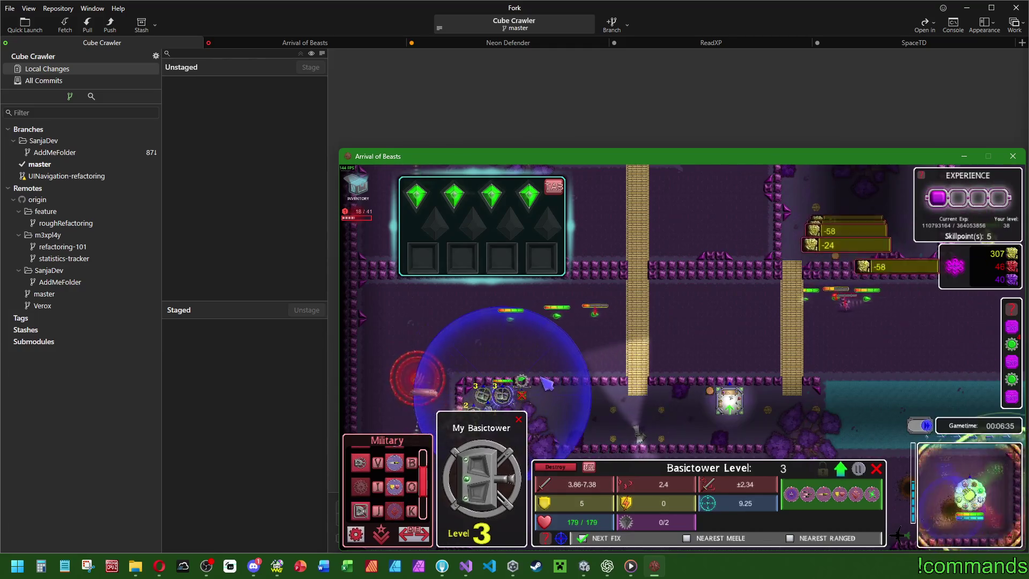
pyautogui.press('Escape')
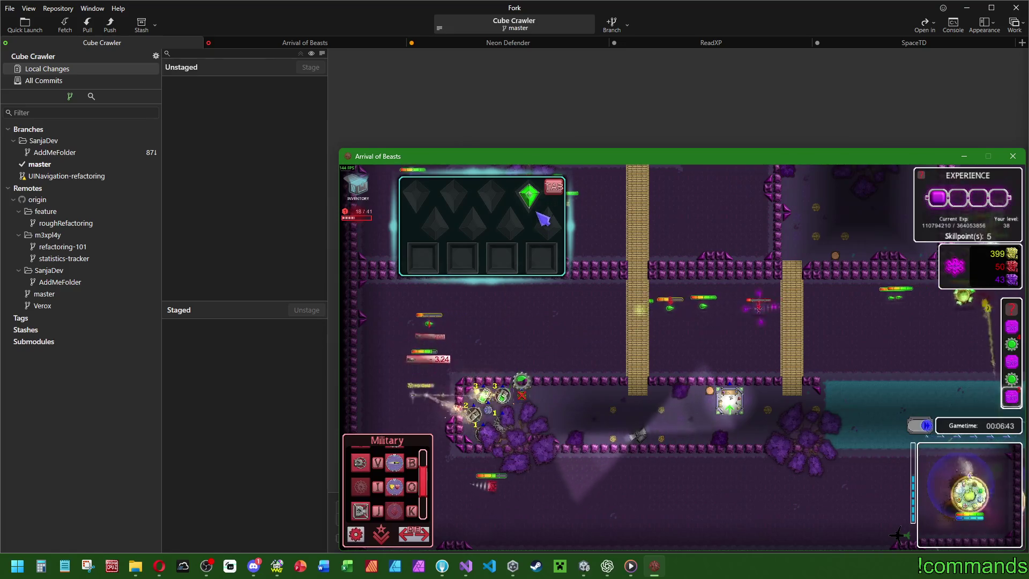
# Build Armorpierce Up, cast a spell on the attackers, and inspect the Circletower and Gold Extractory.
pyautogui.click(400, 472)
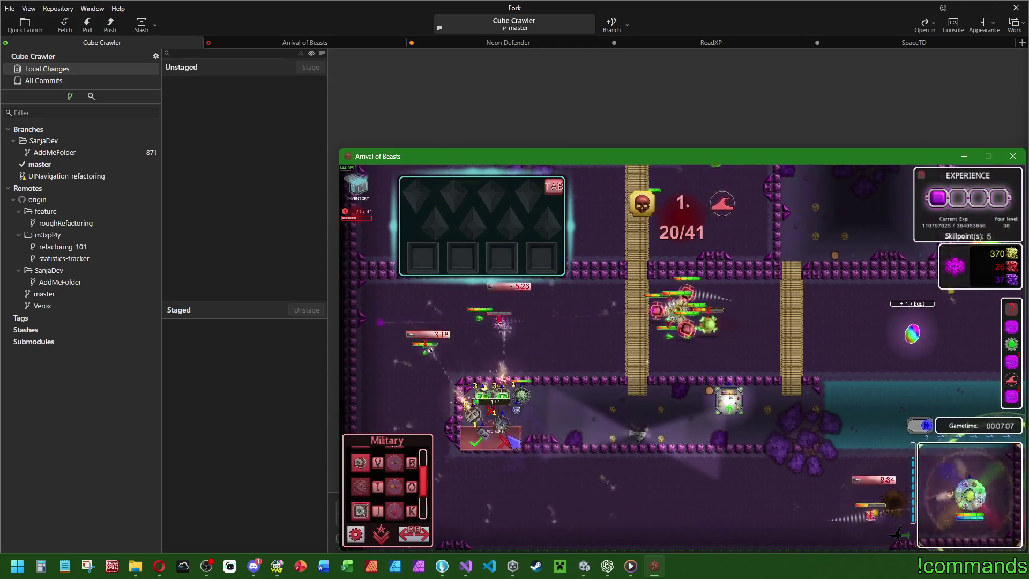
pyautogui.click(507, 417)
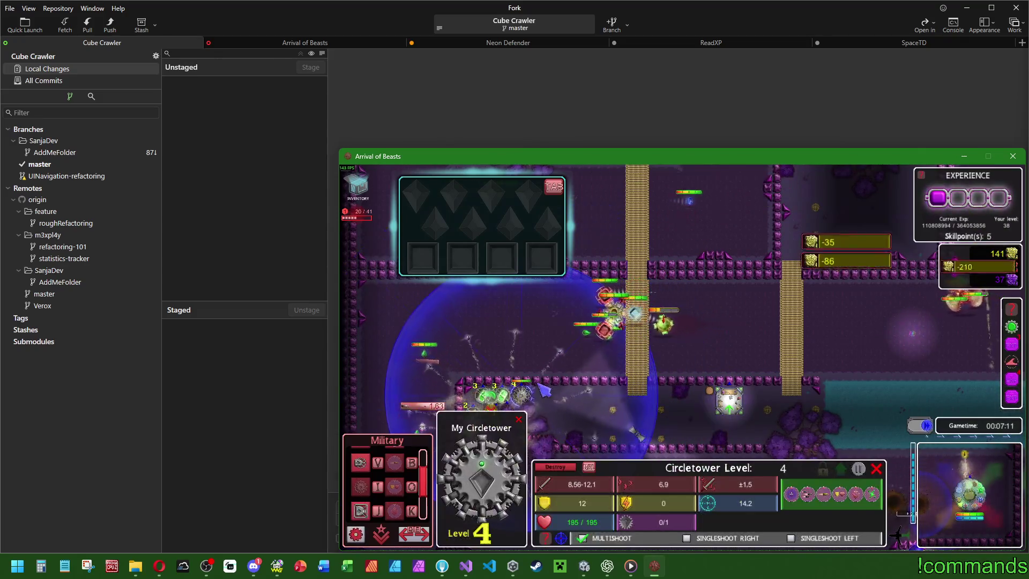
pyautogui.click(694, 201)
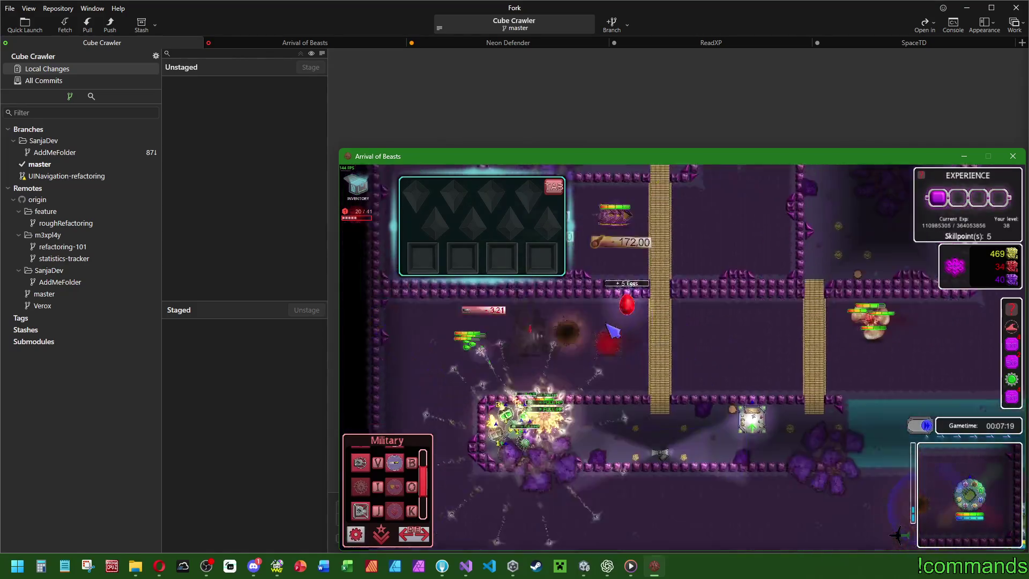
pyautogui.click(599, 375)
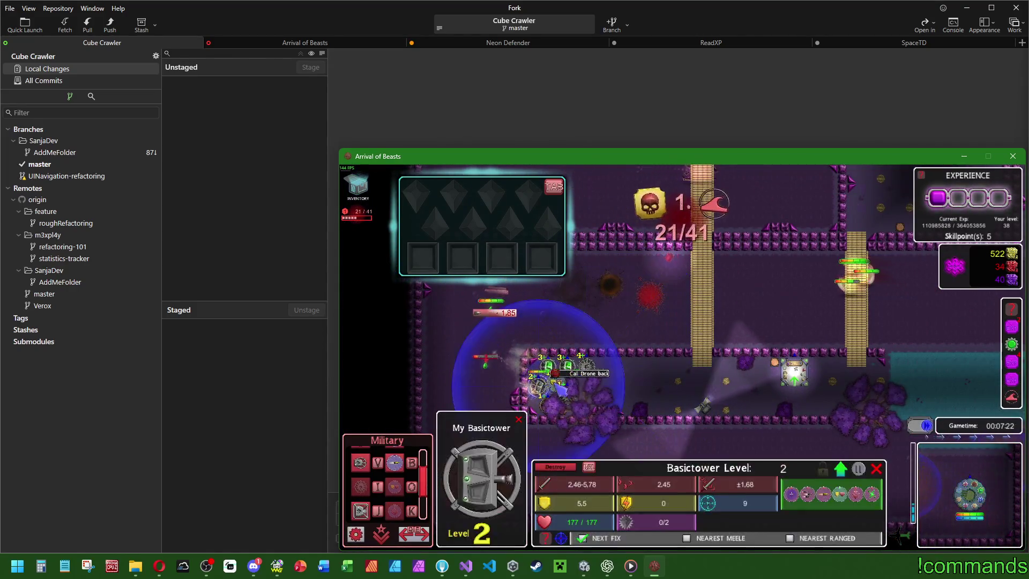
pyautogui.click(750, 380)
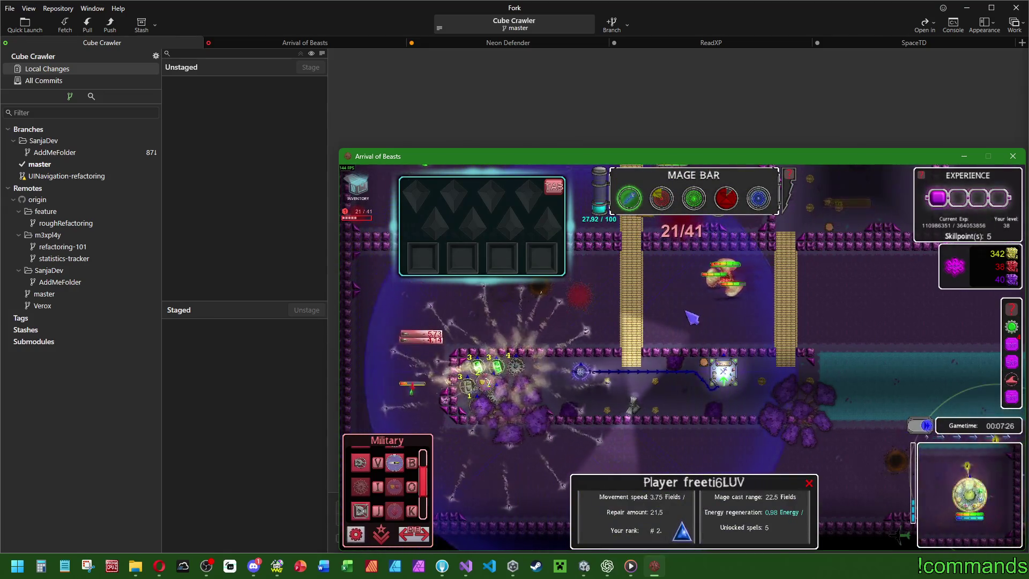
pyautogui.click(647, 292)
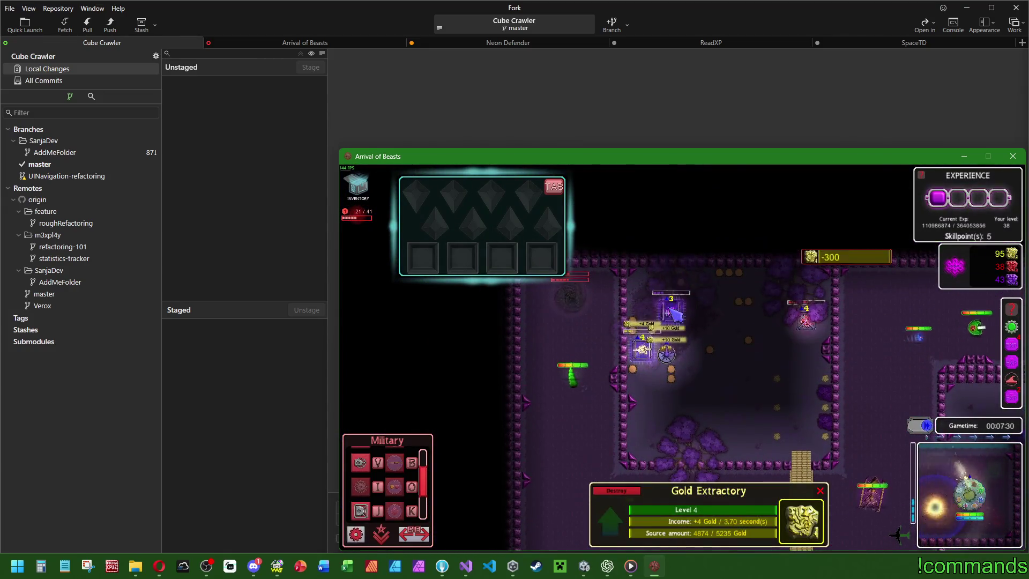
pyautogui.click(798, 466)
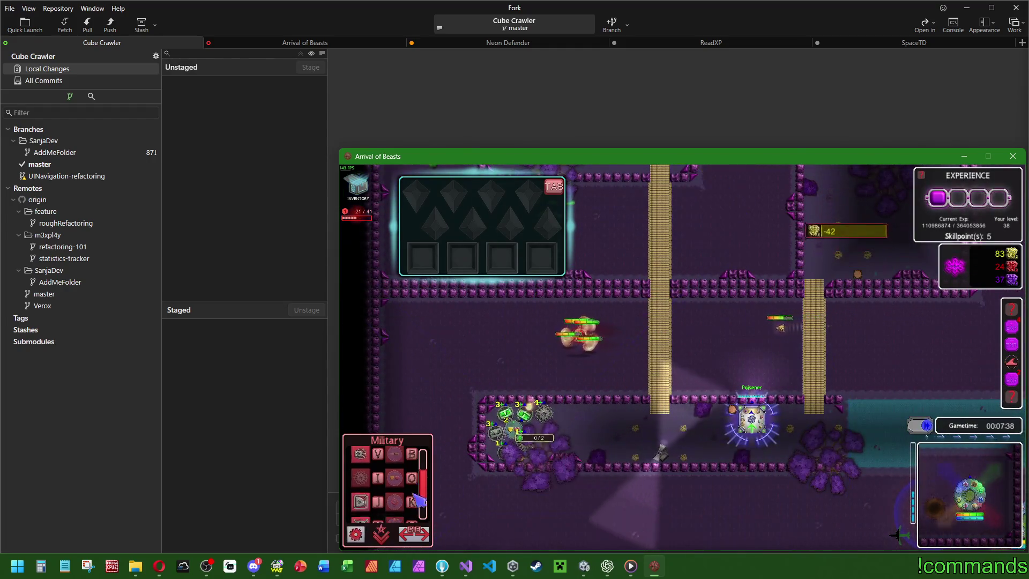
pyautogui.scroll(-2, 377, 503)
pyautogui.click(375, 500)
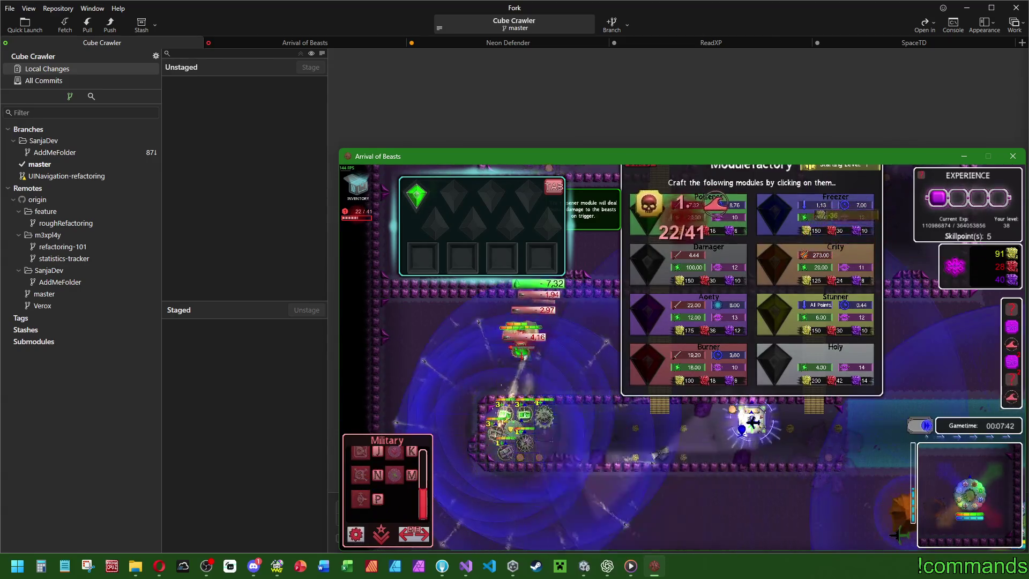
# Place the Rocketower and craft two Poisener modules, slotting the green module into the tower.
pyautogui.click(568, 440)
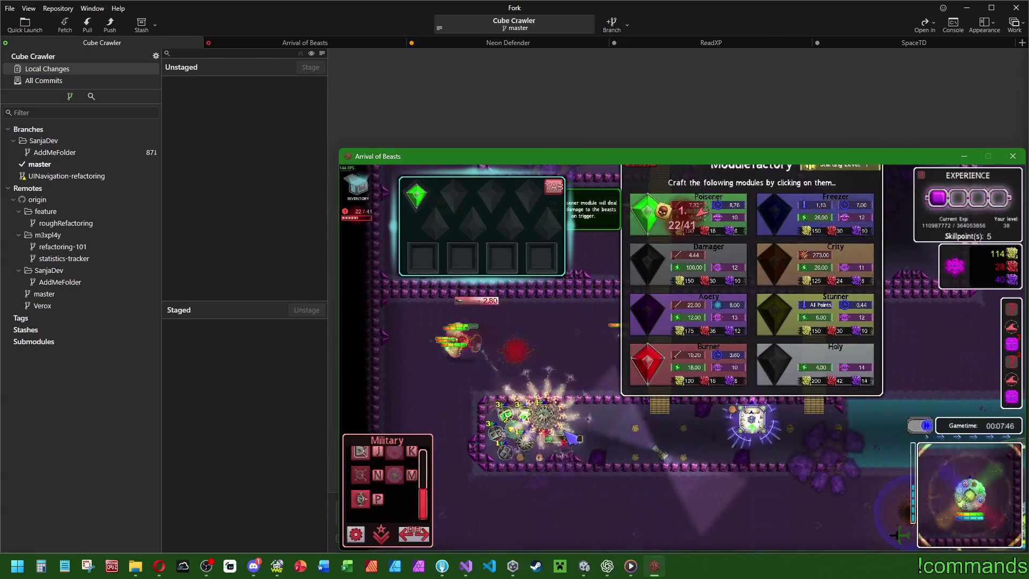
pyautogui.click(661, 221)
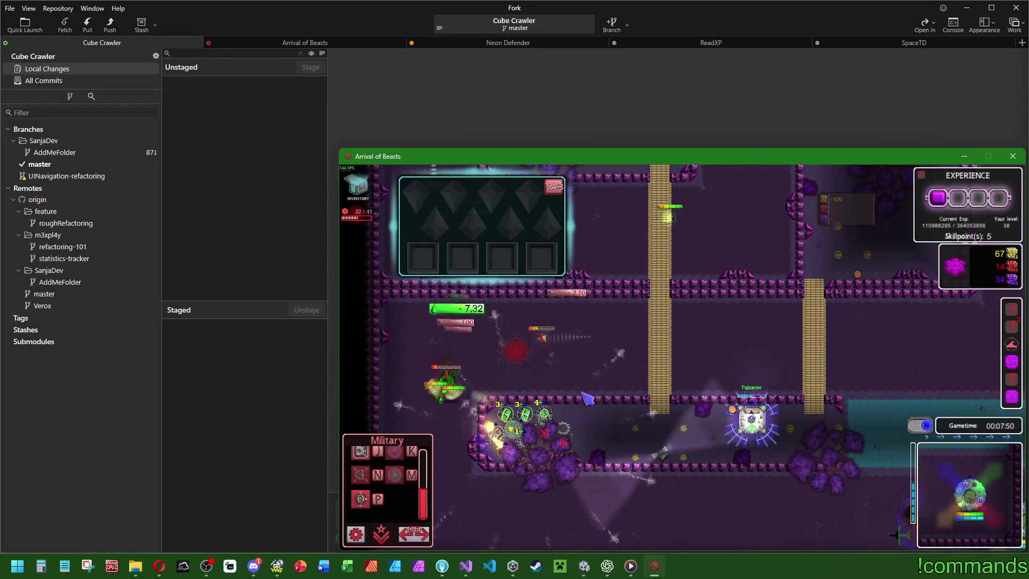
pyautogui.click(552, 423)
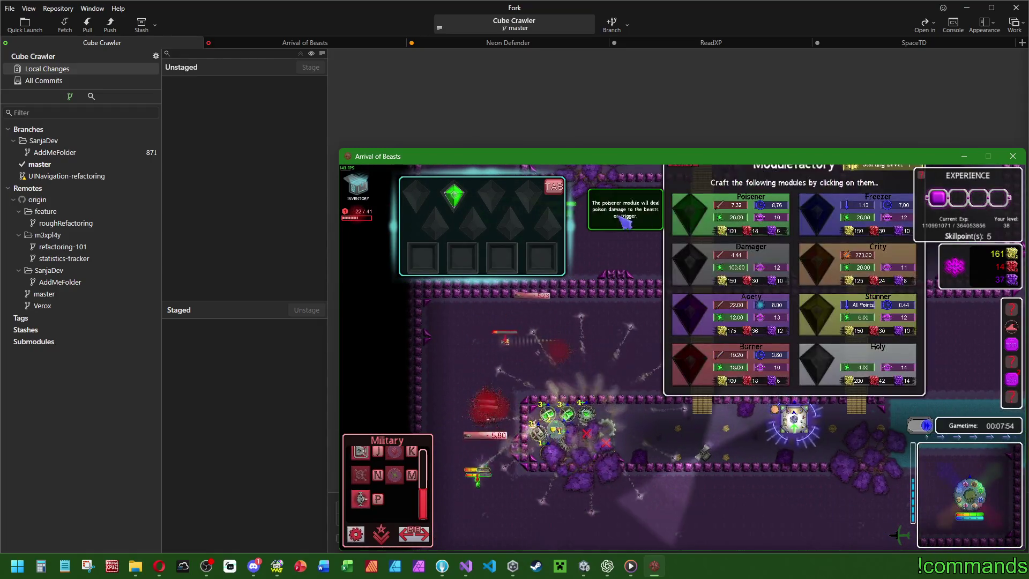
pyautogui.click(560, 354)
pyautogui.click(544, 432)
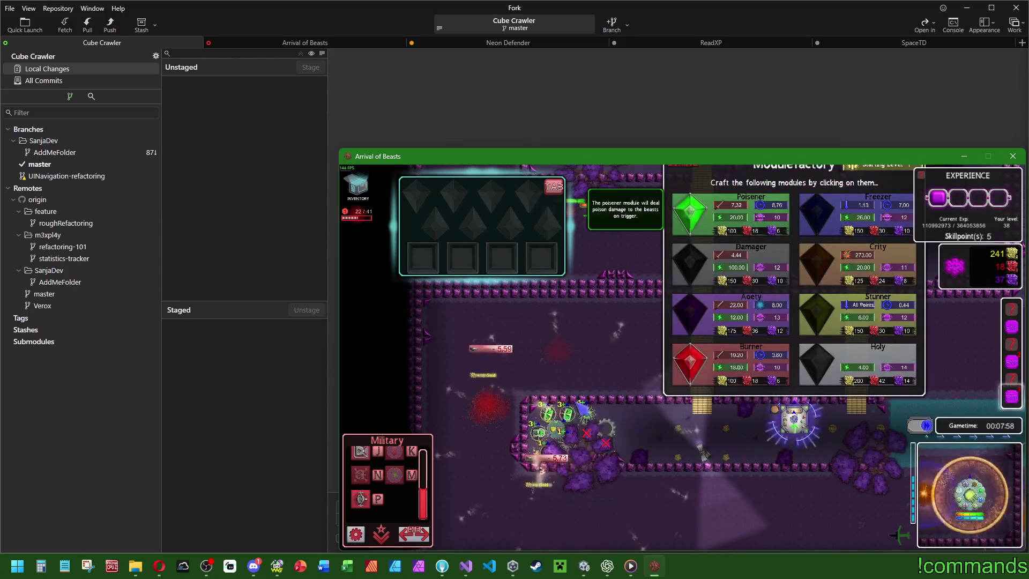
pyautogui.click(694, 234)
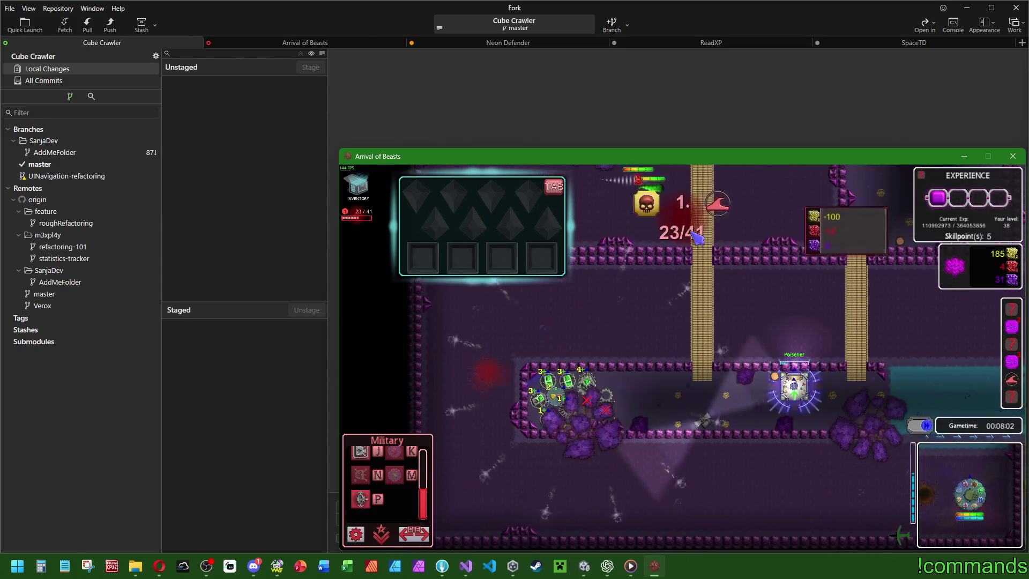
pyautogui.click(703, 388)
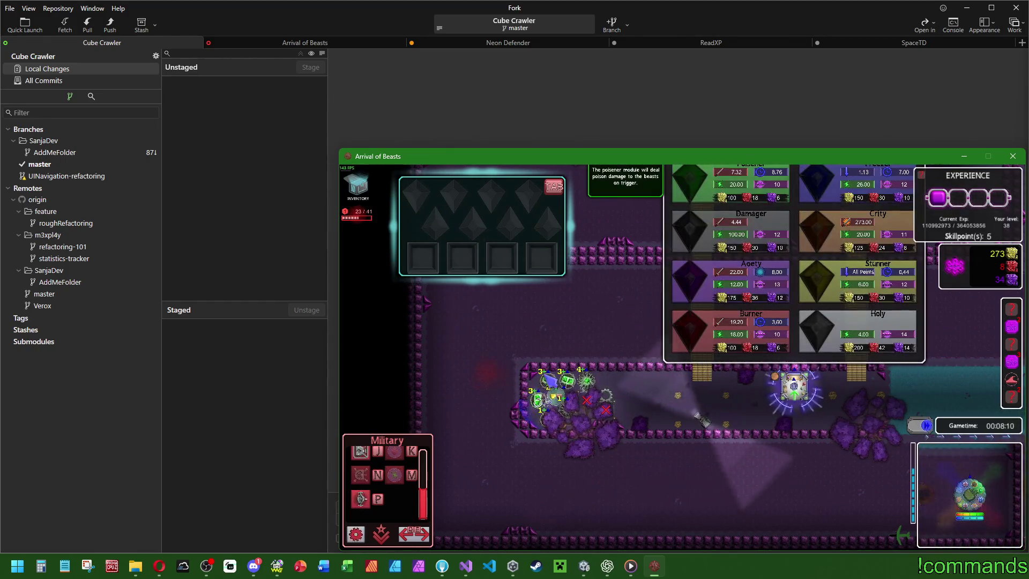
# Teleport the player to another spot on the map.
pyautogui.click(616, 406)
pyautogui.click(619, 209)
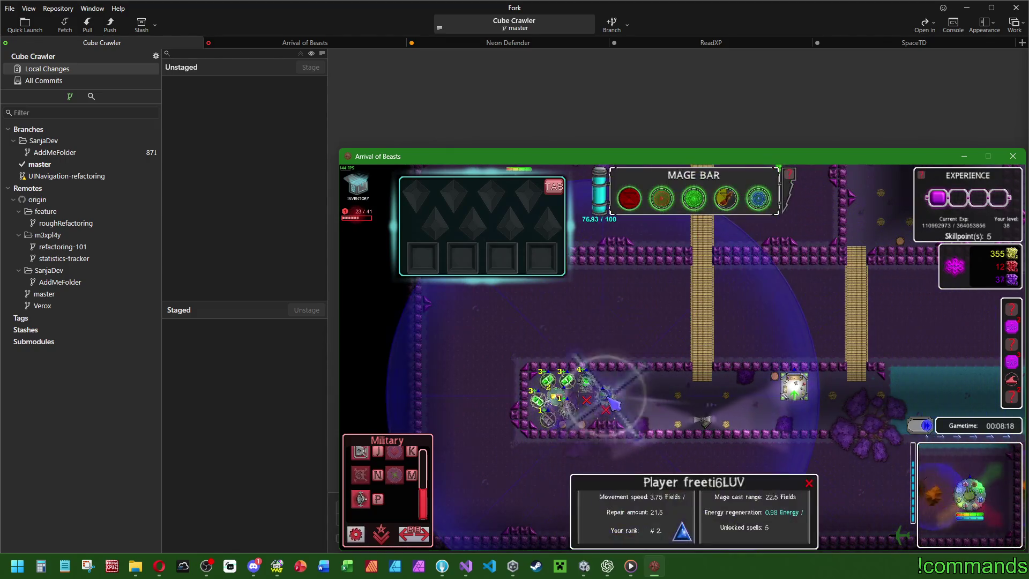
pyautogui.click(697, 336)
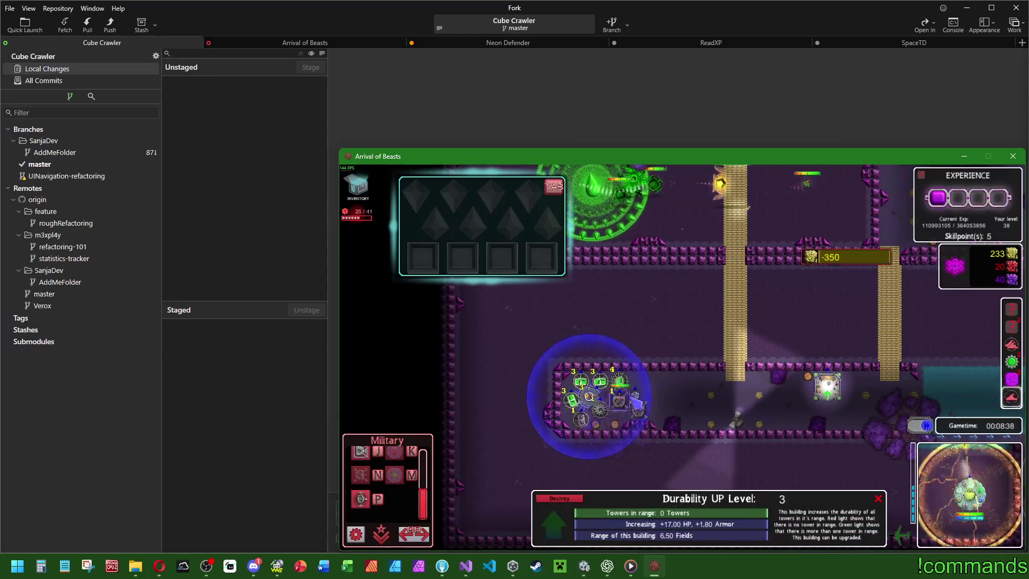
# Craft a 100-gold Poisener module and drag the green module into a tower.
pyautogui.click(767, 394)
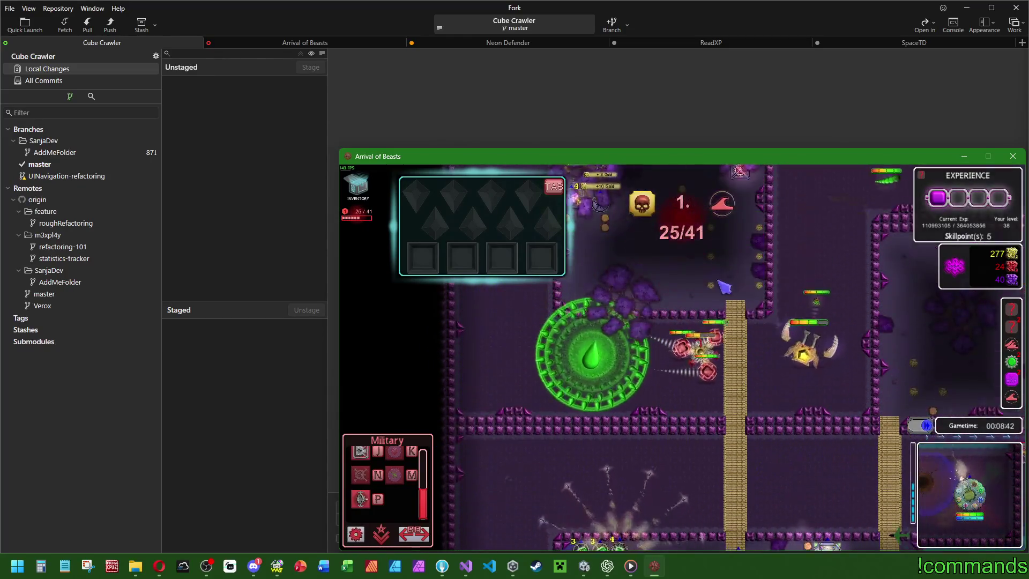
pyautogui.click(748, 273)
pyautogui.click(739, 279)
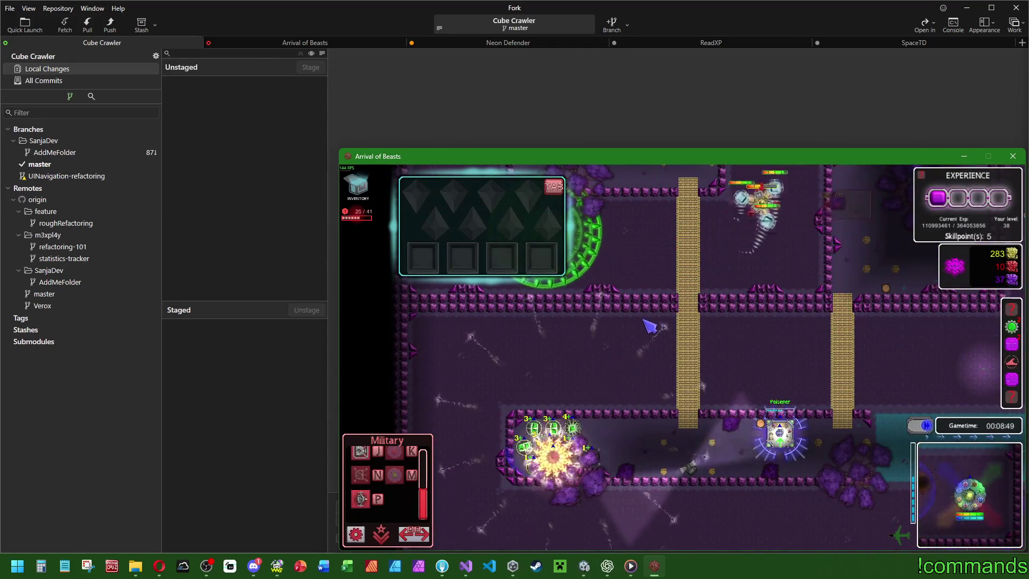
pyautogui.click(780, 431)
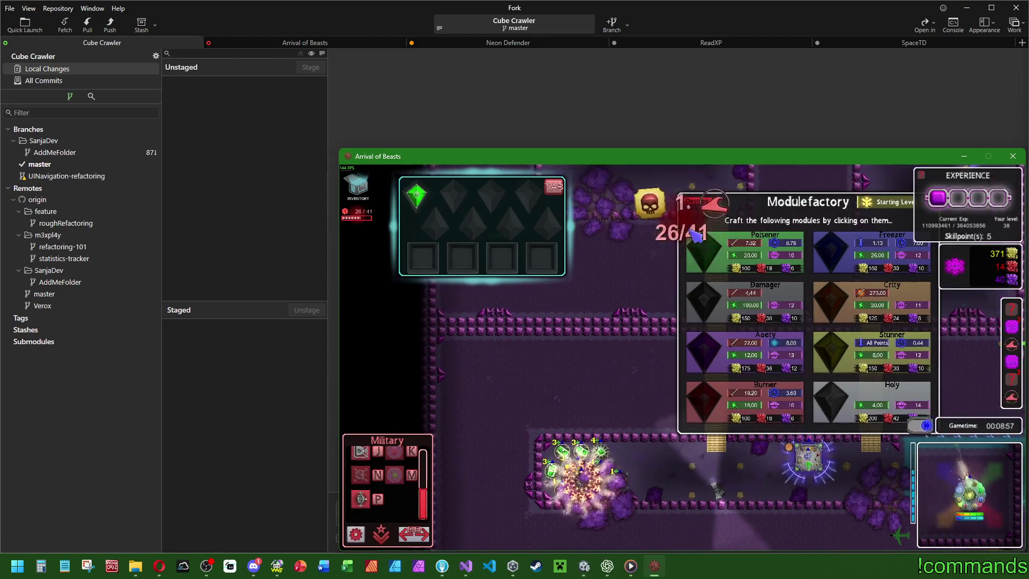
pyautogui.click(697, 511)
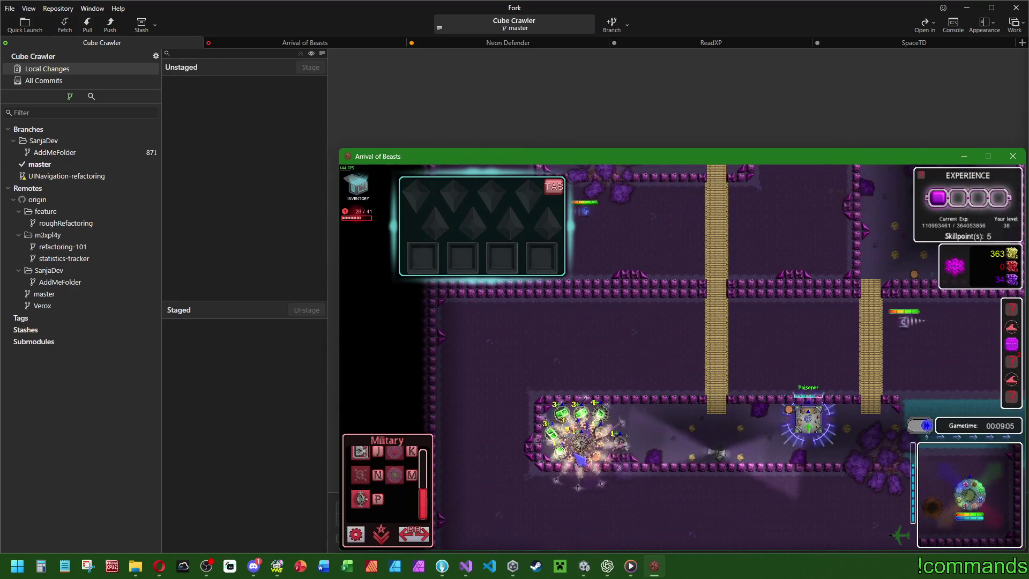
pyautogui.click(580, 458)
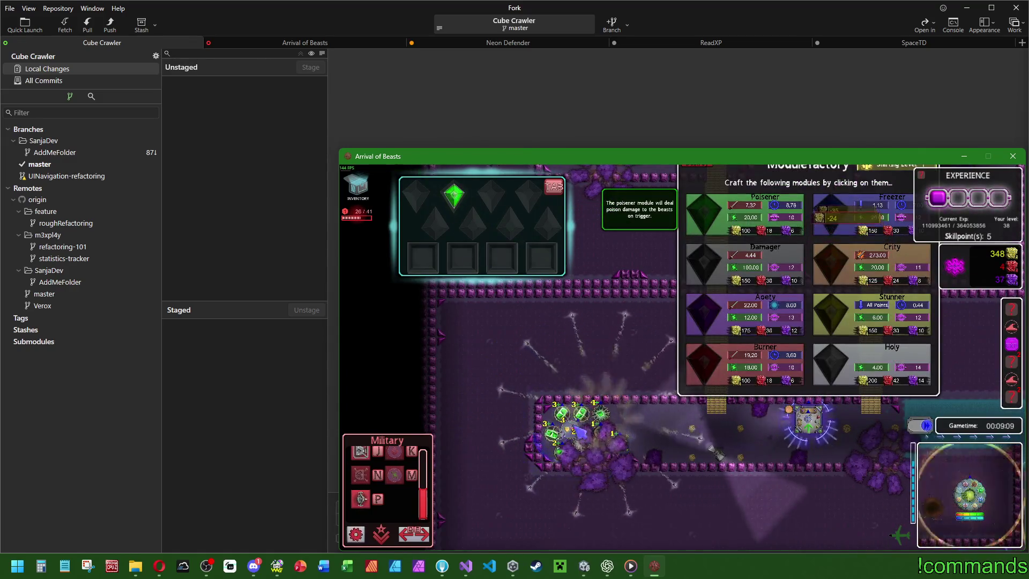
pyautogui.moveTo(453, 195); pyautogui.dragTo(580, 441)
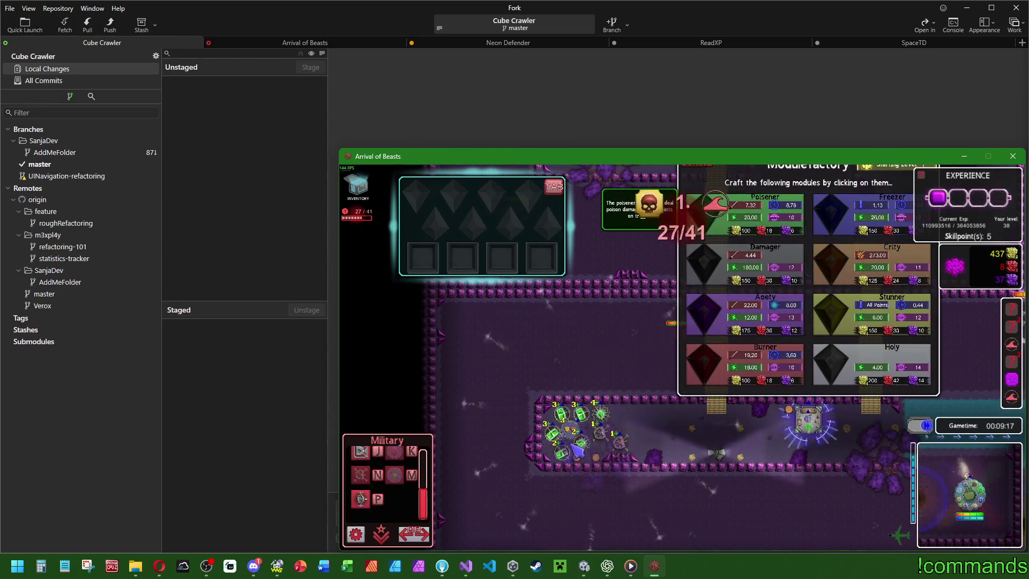
pyautogui.click(573, 450)
# Cast spells including Poison on the enemy group and upgrade the Effecttower to level 2.
pyautogui.click(720, 441)
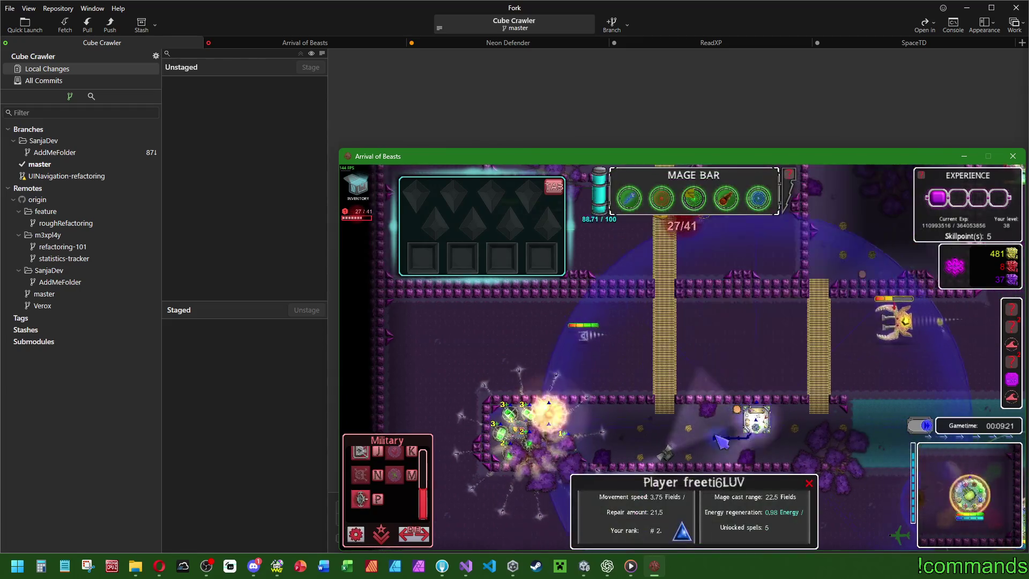
pyautogui.click(718, 196)
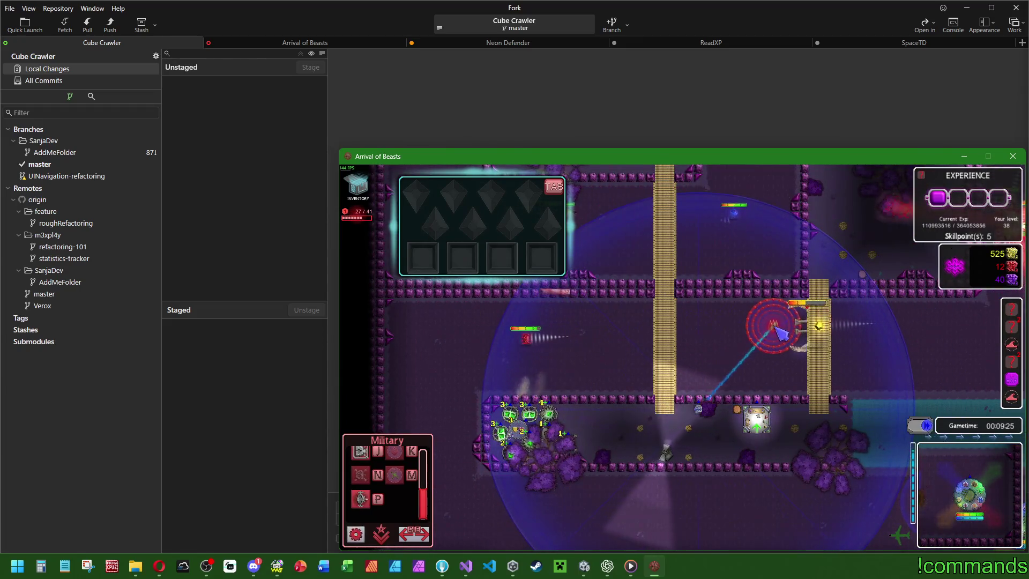
pyautogui.click(753, 334)
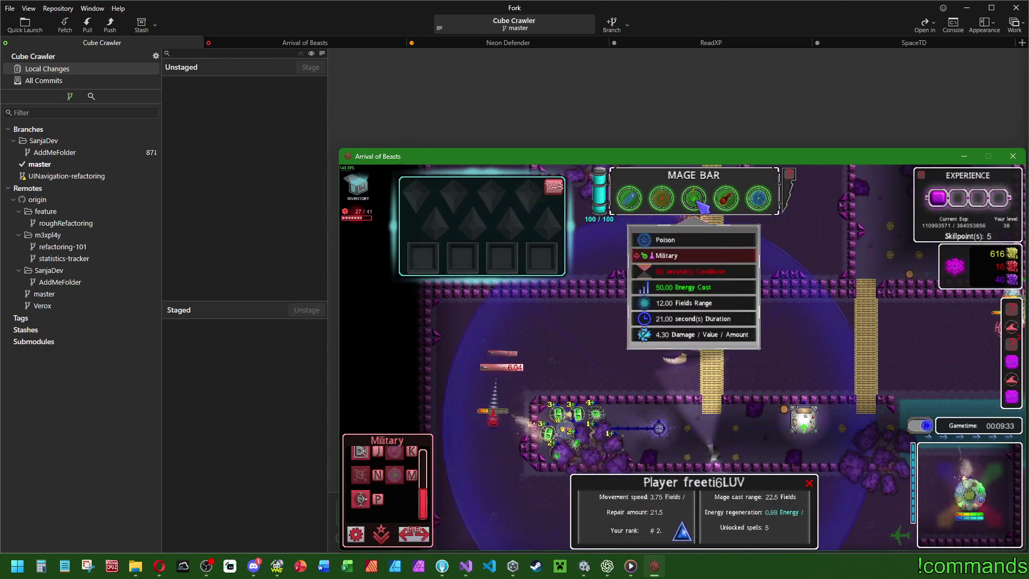
pyautogui.click(753, 281)
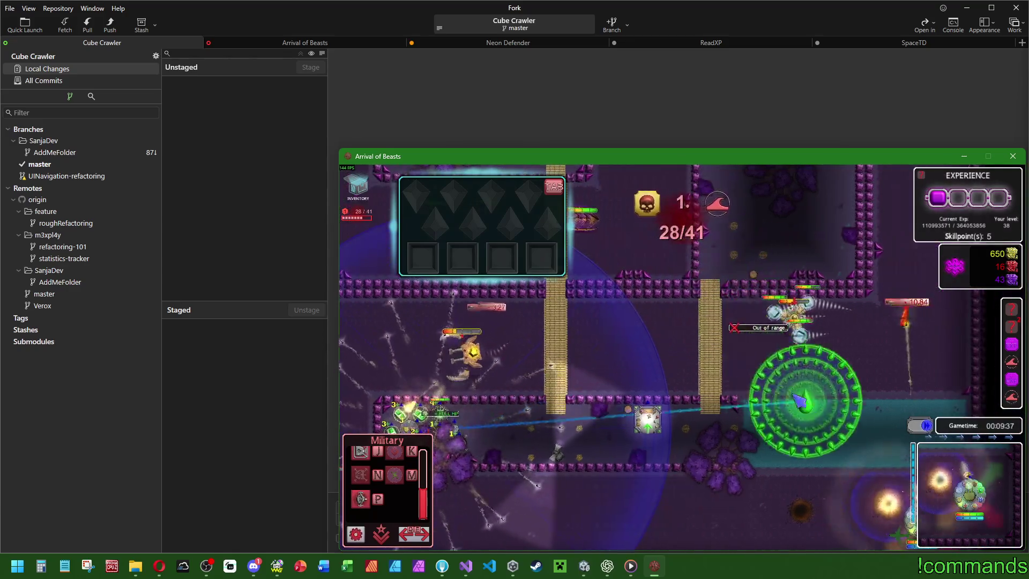
pyautogui.press('a')
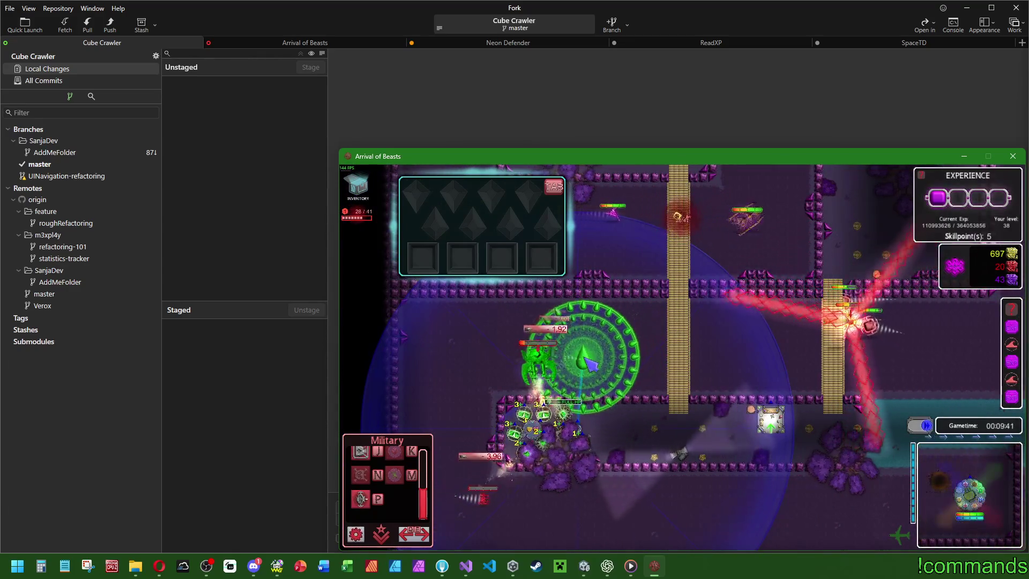
pyautogui.click(816, 341)
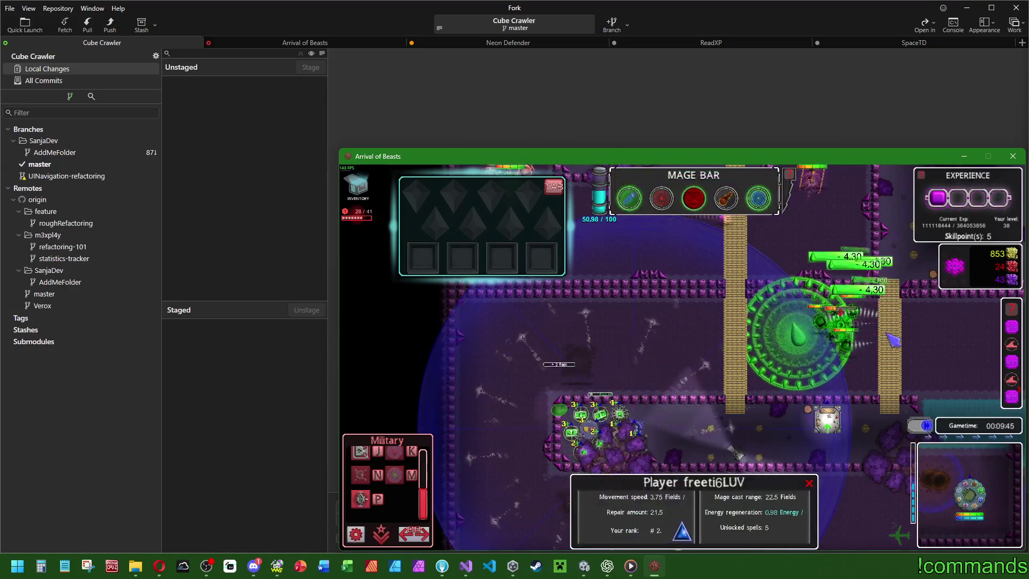
pyautogui.click(807, 334)
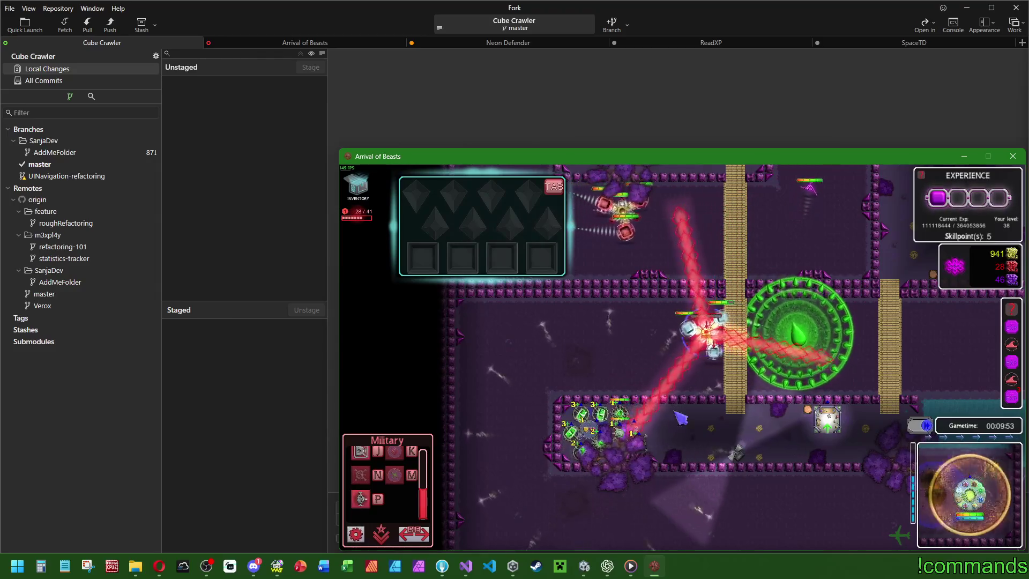
pyautogui.click(604, 431)
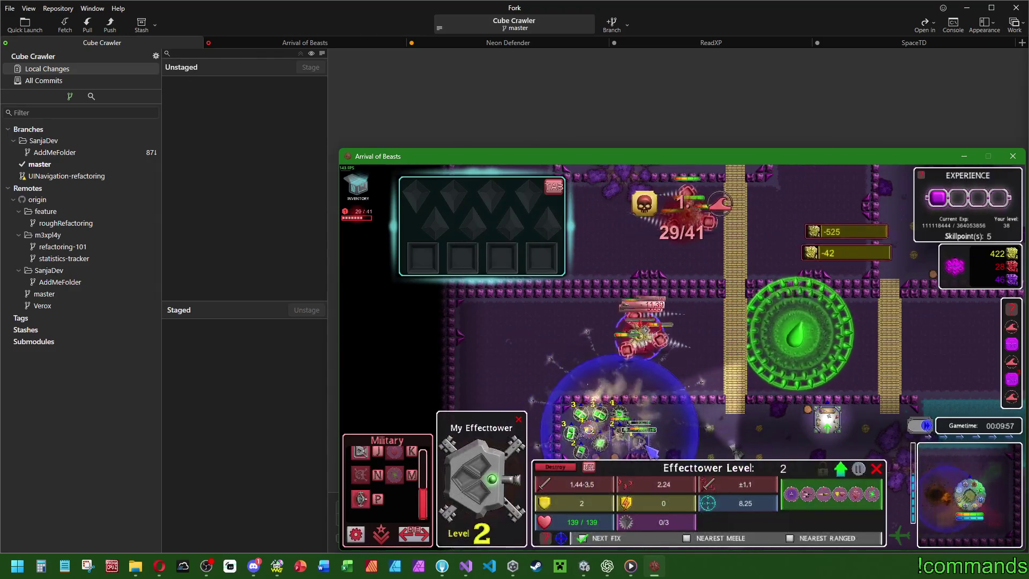
# Read the Towerhealer box's info and drop a Comet spell on the enemies.
pyautogui.press('Escape')
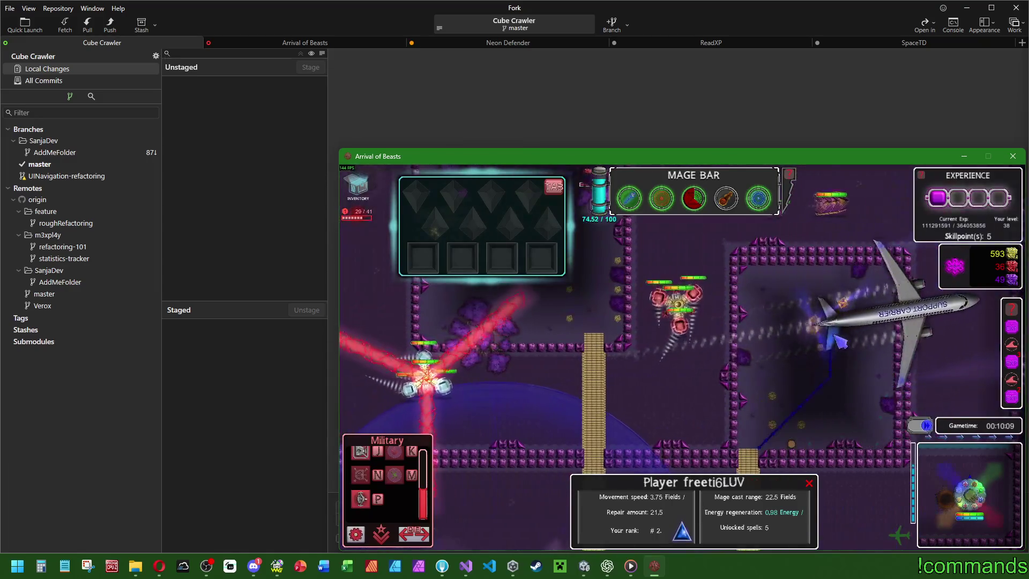
pyautogui.click(816, 326)
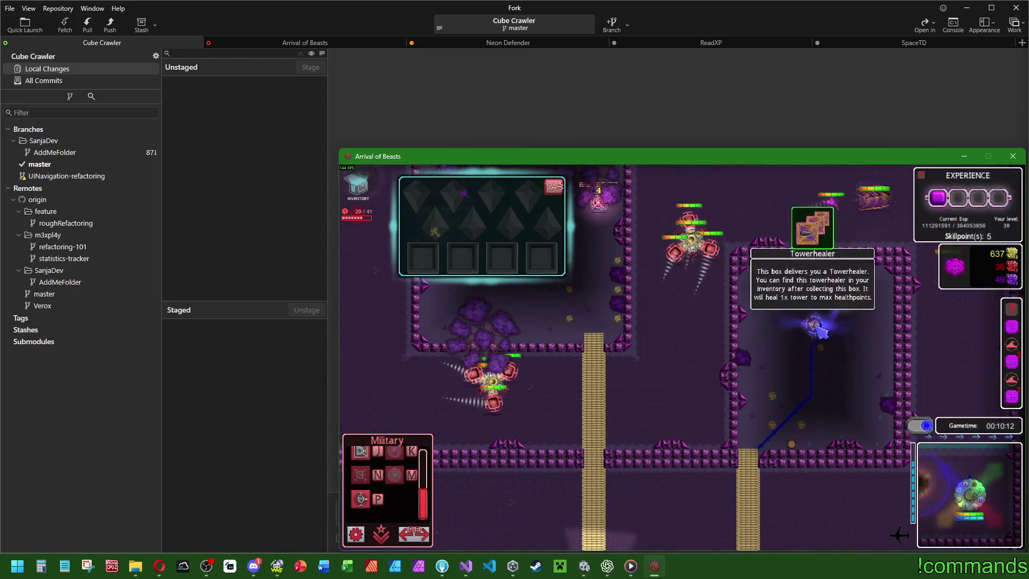
pyautogui.press('space')
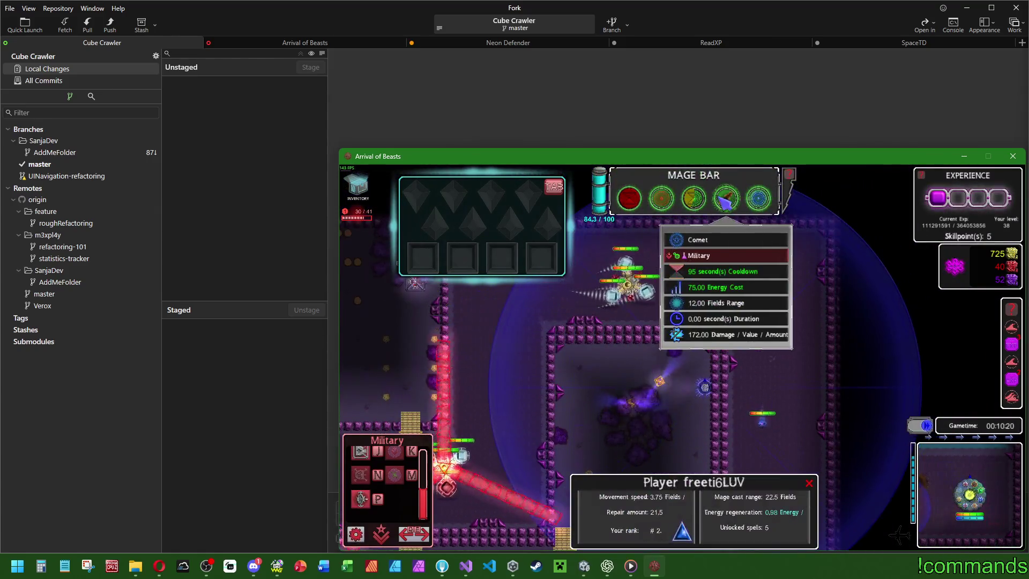
pyautogui.click(726, 199)
pyautogui.click(732, 309)
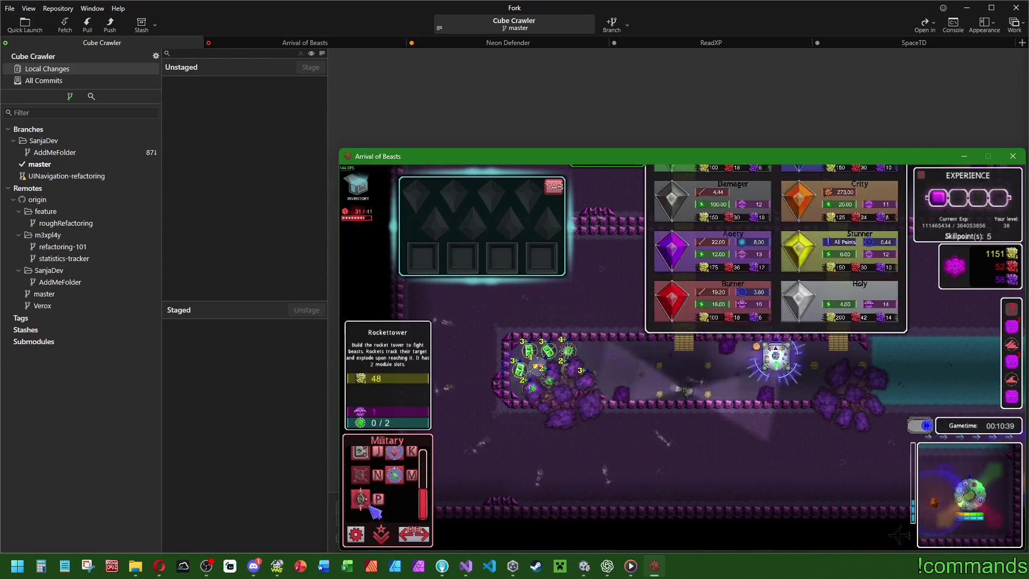
pyautogui.click(370, 507)
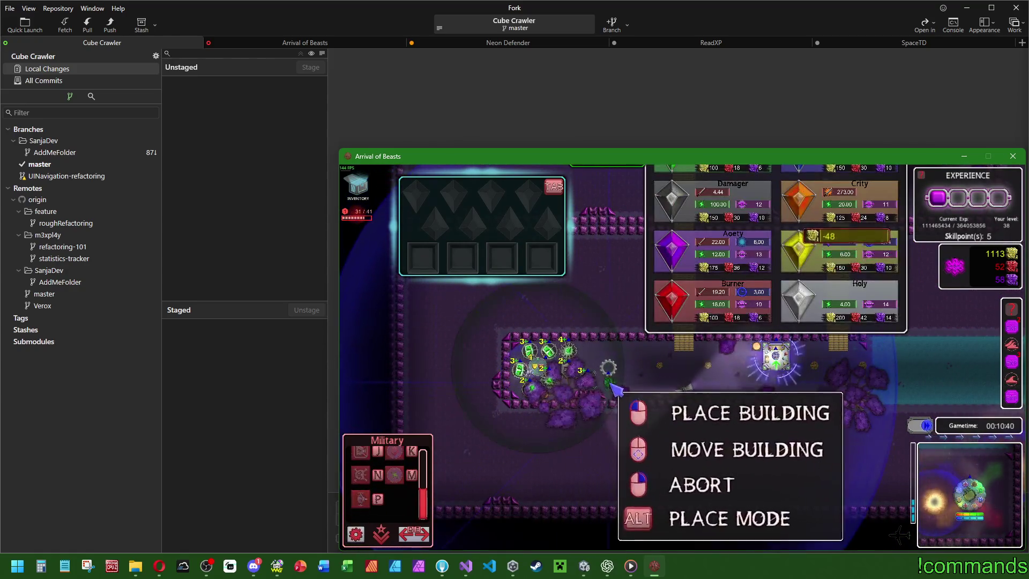
# Move the player to a new spot and craft two modules at the Modulefactory.
pyautogui.click(773, 360)
pyautogui.rightClick(609, 372)
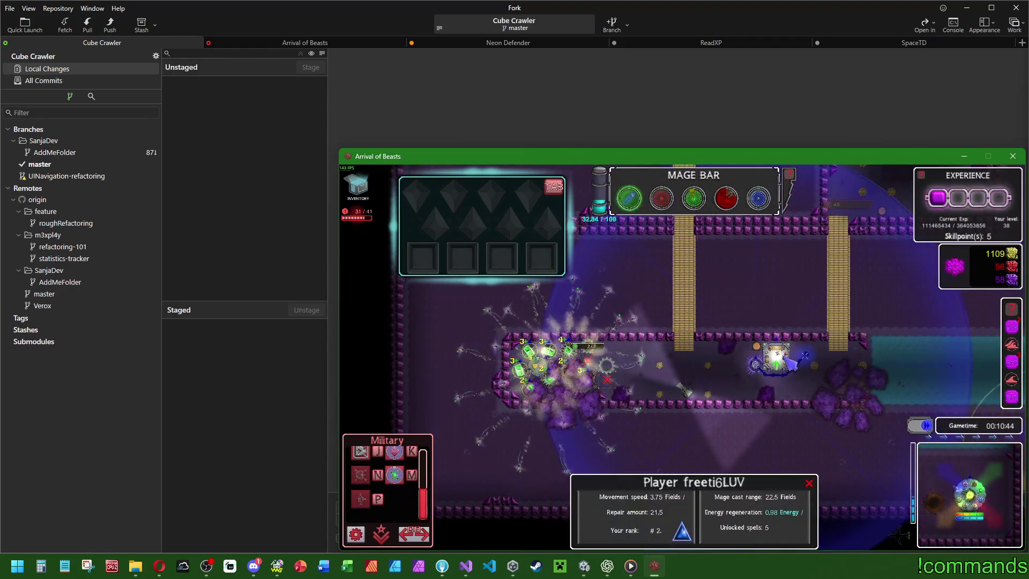
pyautogui.click(775, 358)
pyautogui.click(807, 232)
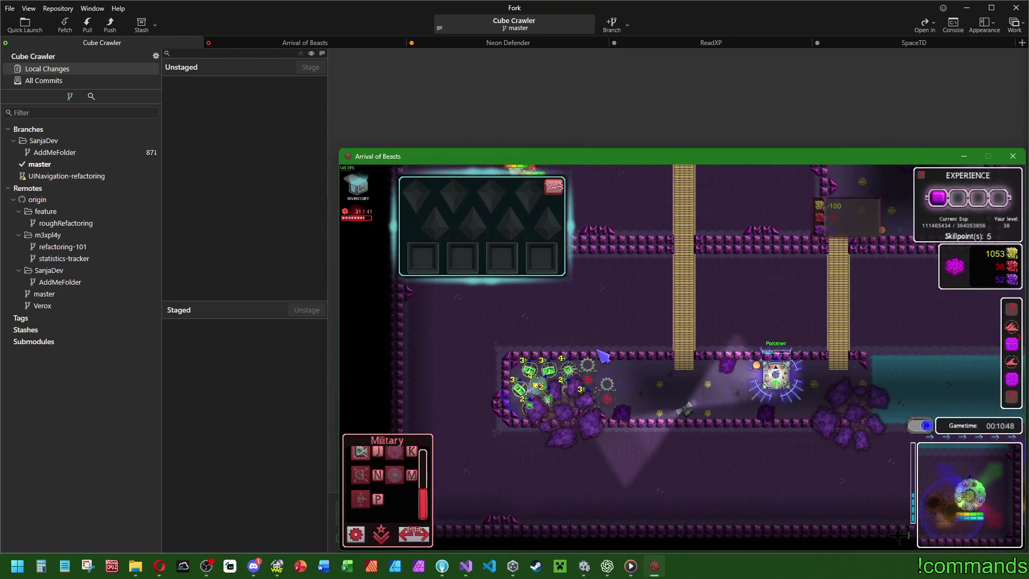
# Cast a spell on the enemies near the towers and fit the green gem onto a cluster tower.
pyautogui.click(604, 358)
pyautogui.click(611, 381)
pyautogui.click(605, 383)
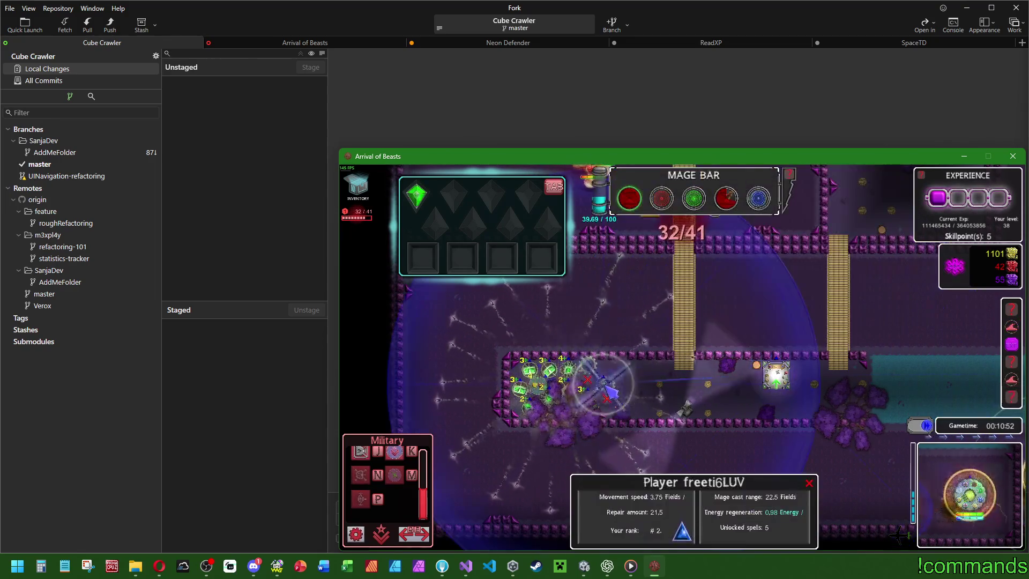
pyautogui.moveTo(426, 201); pyautogui.dragTo(558, 408)
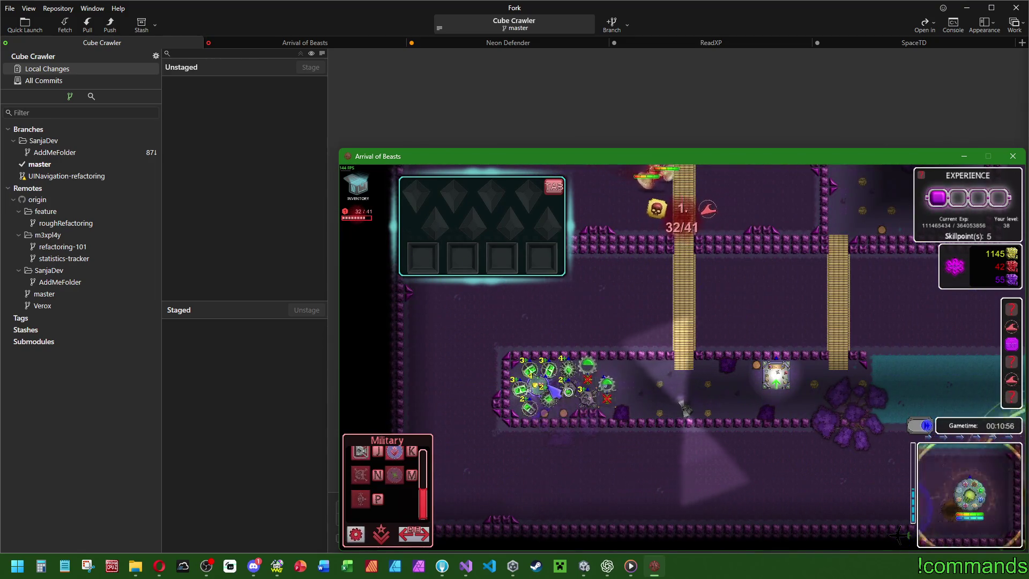
# Apply a Poisener module to the tower and upgrade the Rockettower to level 4.
pyautogui.click(607, 387)
pyautogui.click(775, 375)
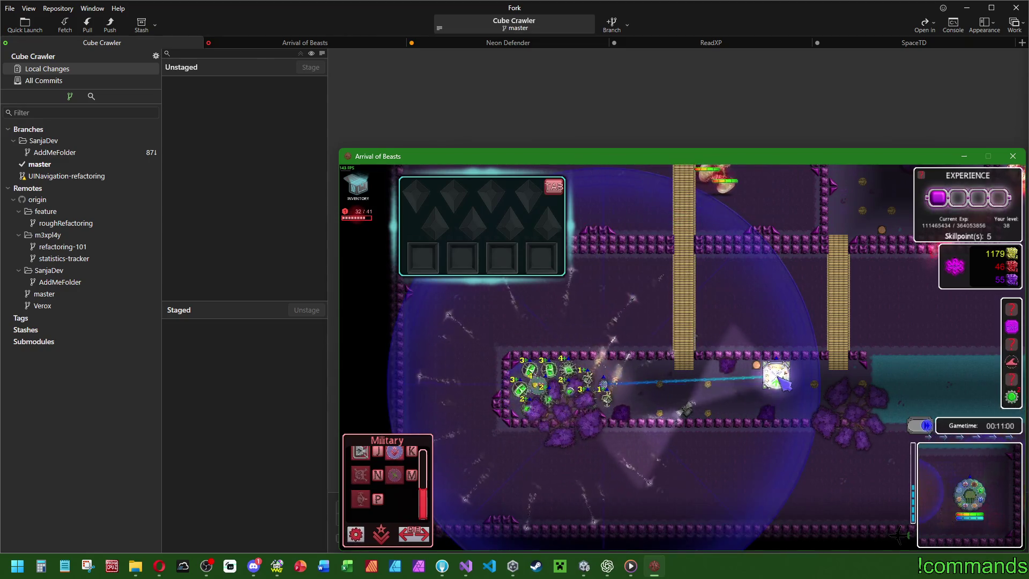
pyautogui.click(671, 250)
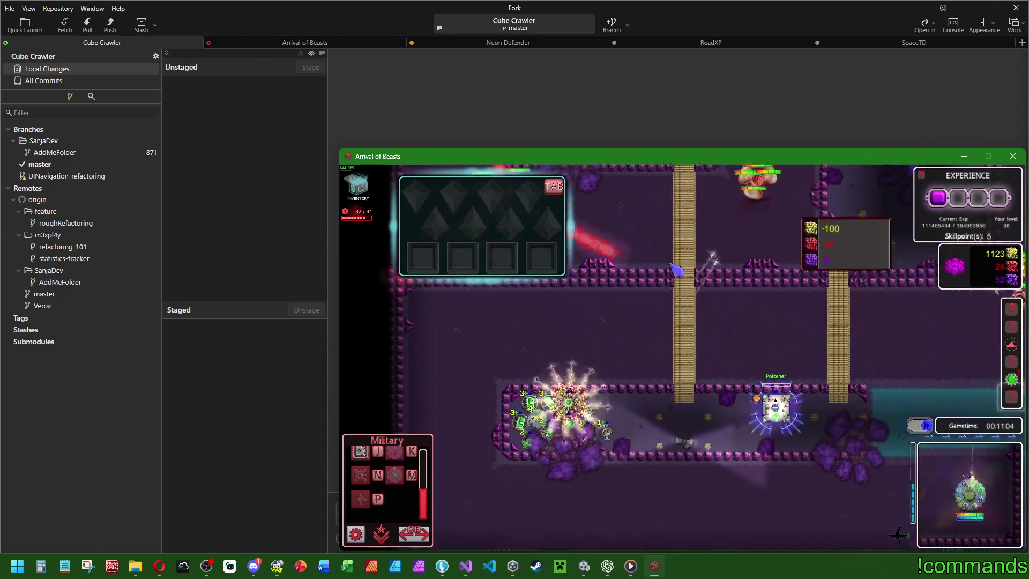
pyautogui.click(603, 374)
pyautogui.click(840, 469)
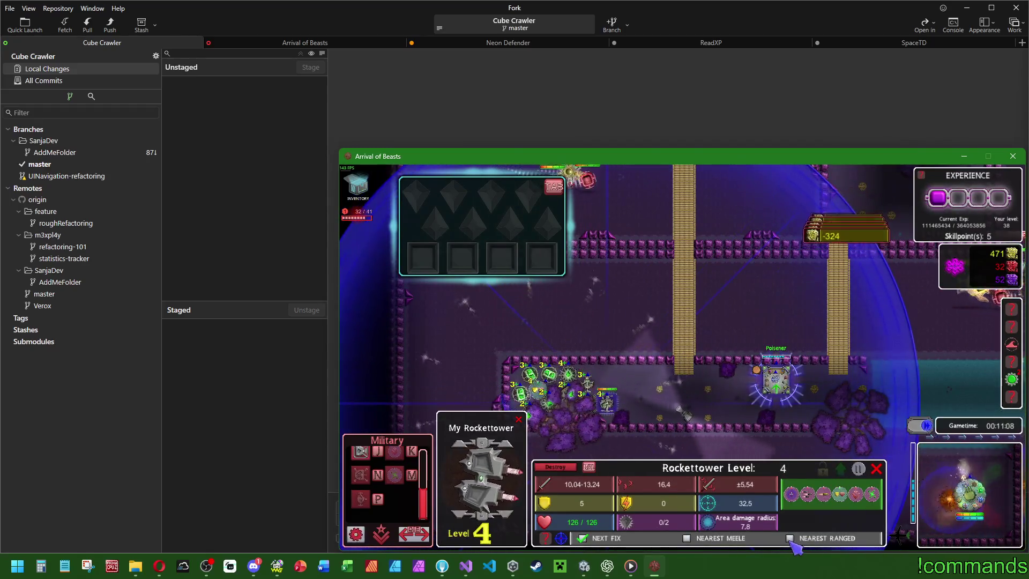
# Craft a Poisener gem and fit it onto the tower.
pyautogui.click(742, 485)
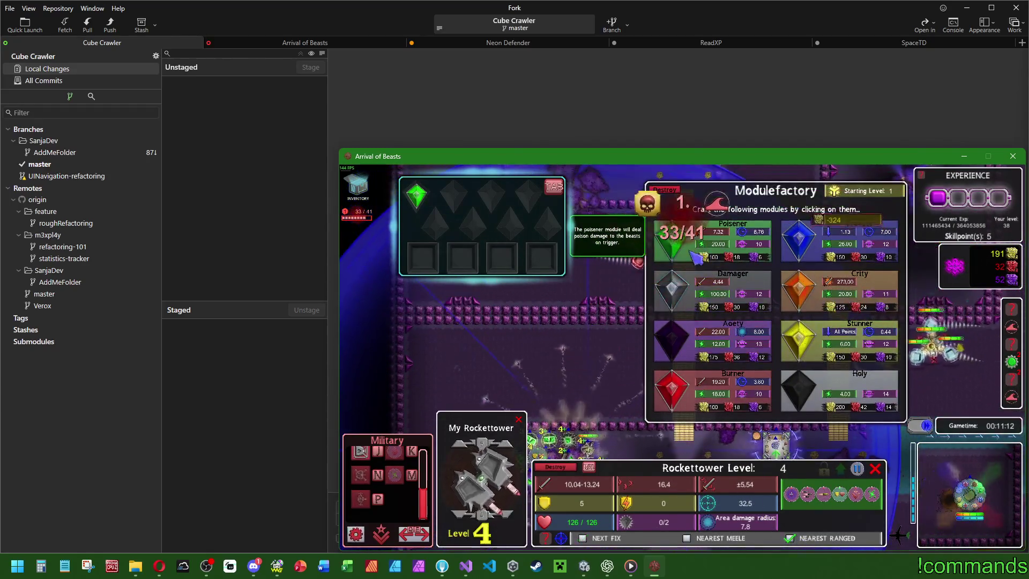
pyautogui.press('Escape')
pyautogui.moveTo(423, 201); pyautogui.dragTo(641, 395)
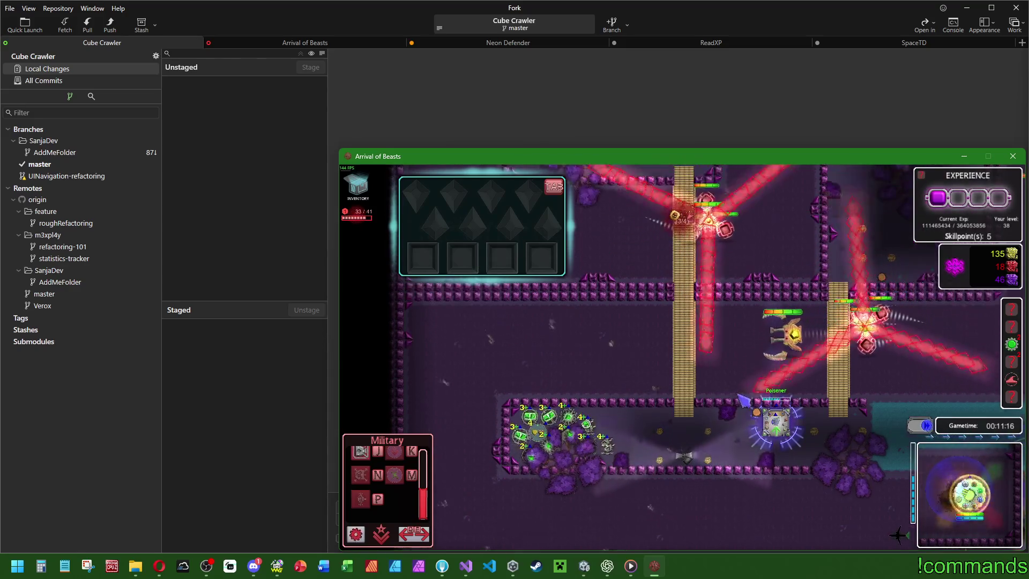
# Craft another Poisener module, cast Fire on the enemies, and fit the gem onto a cluster tower.
pyautogui.click(775, 367)
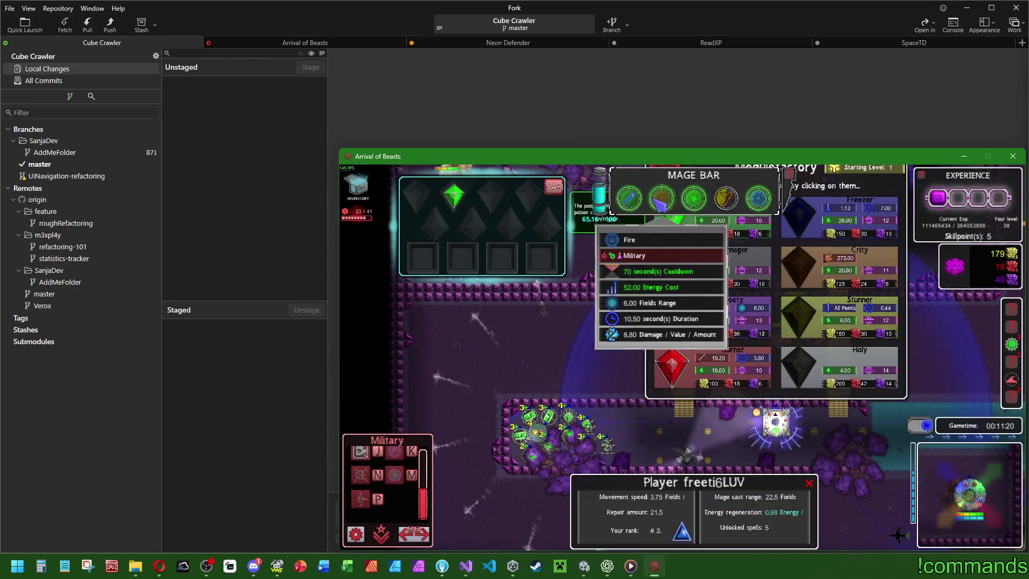
pyautogui.click(660, 202)
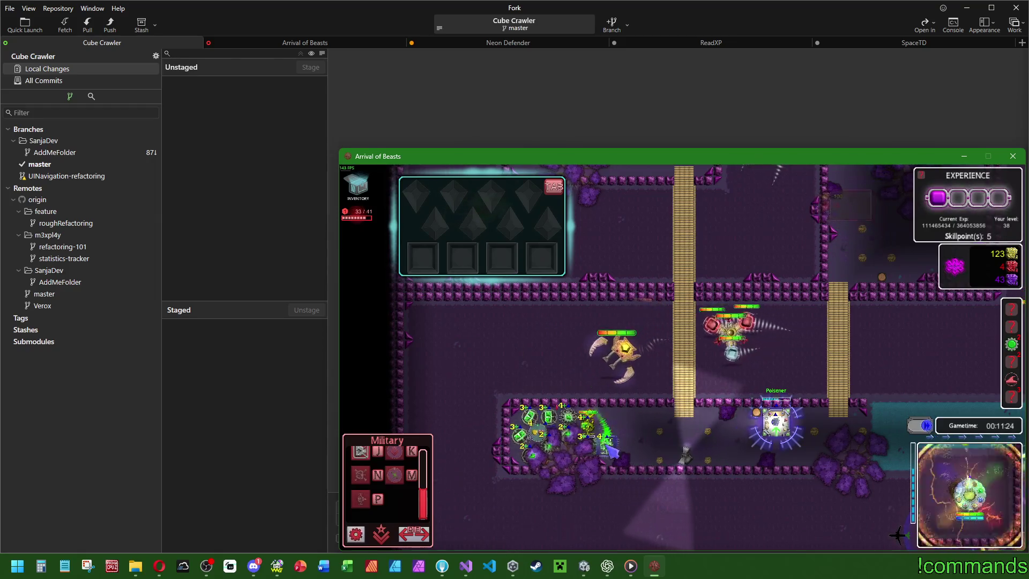
pyautogui.click(776, 423)
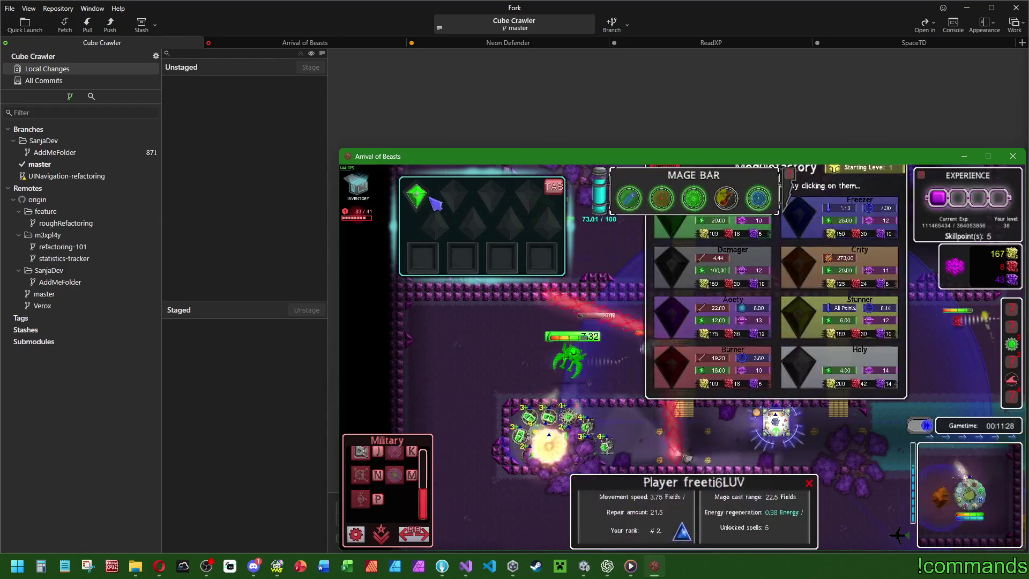
pyautogui.click(664, 204)
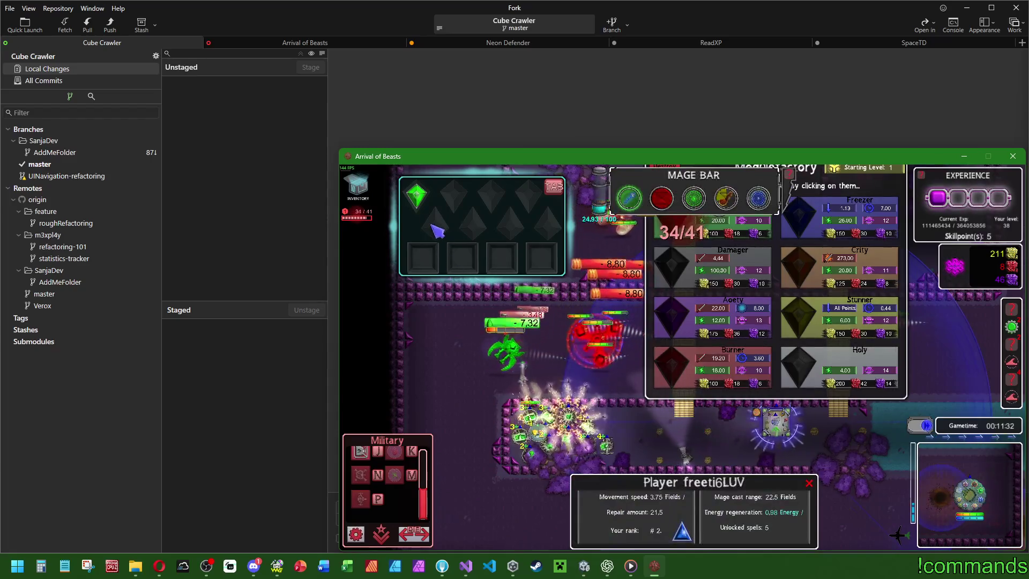
pyautogui.moveTo(416, 196); pyautogui.dragTo(540, 398)
# Craft more Poisener modules and inspect the Basictower in the cluster.
pyautogui.click(775, 456)
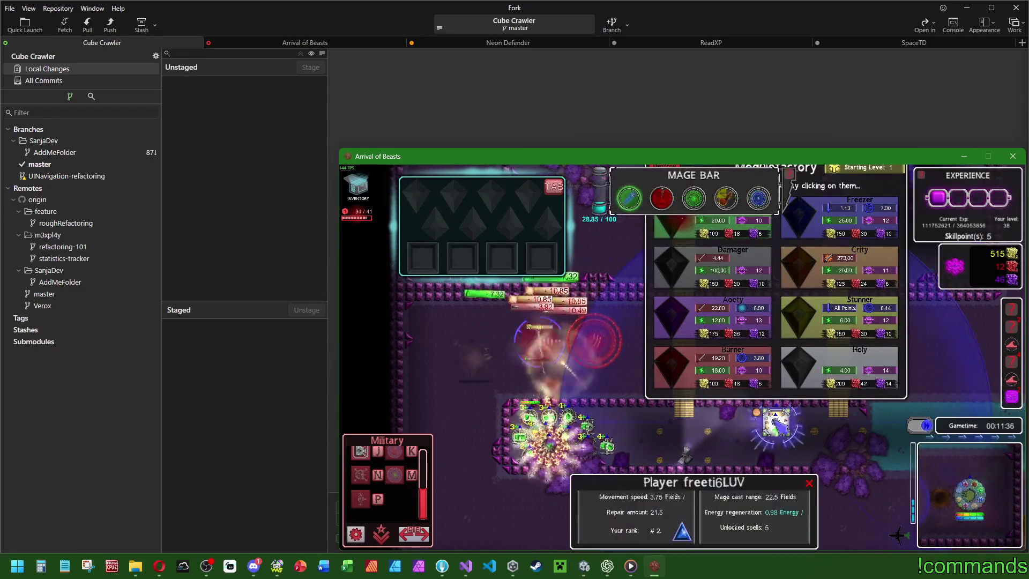
pyautogui.click(701, 450)
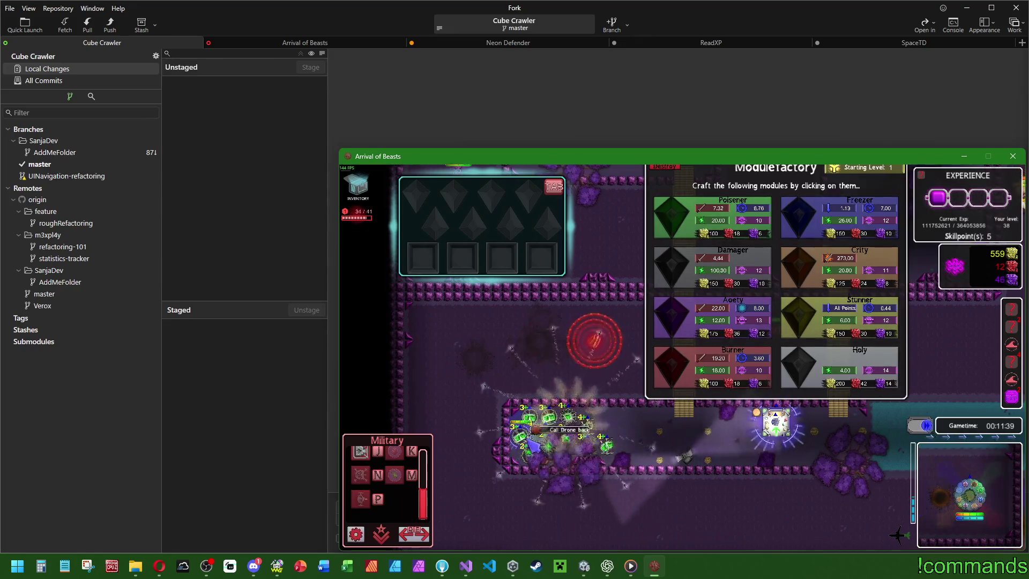
pyautogui.click(557, 420)
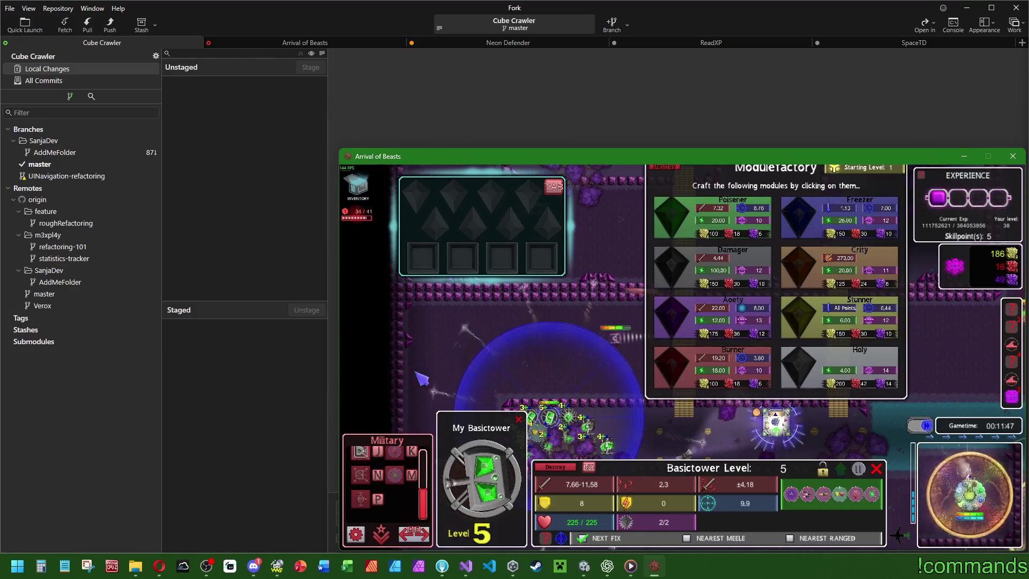
pyautogui.scroll(2, 399, 503)
pyautogui.click(607, 335)
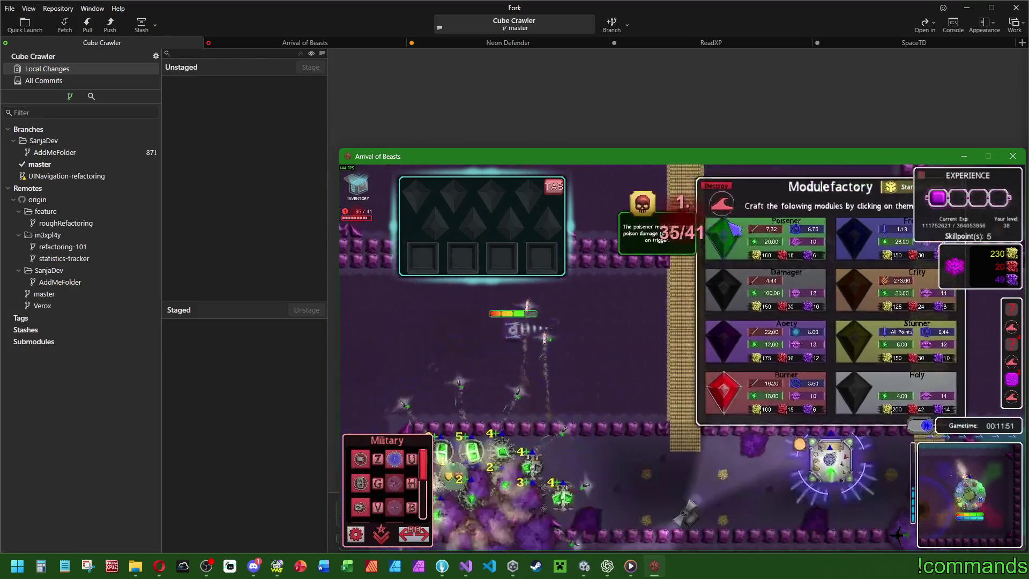
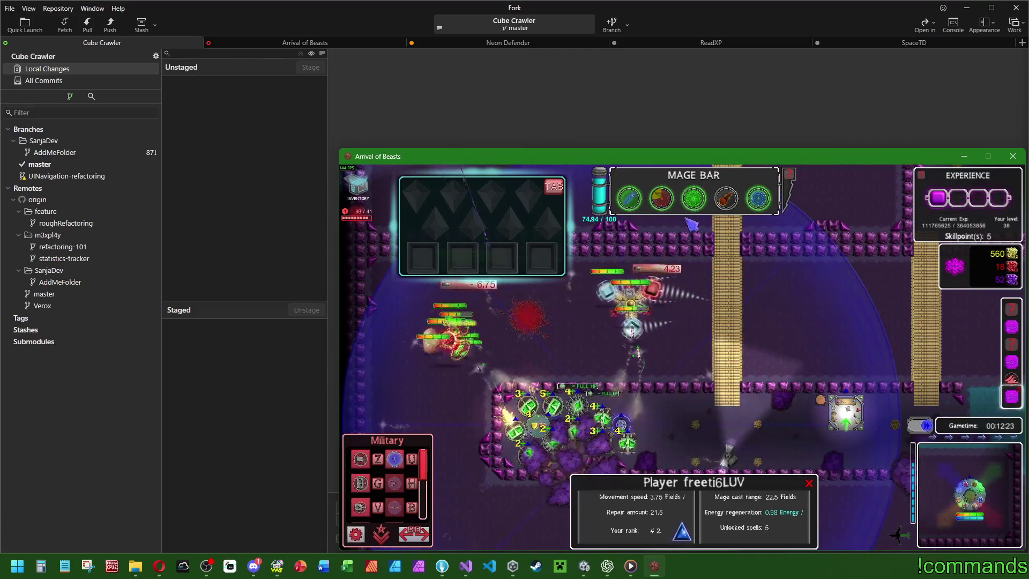
# Inspect the hero and the cluster's effect and basic towers, then move the hero right.
pyautogui.click(705, 205)
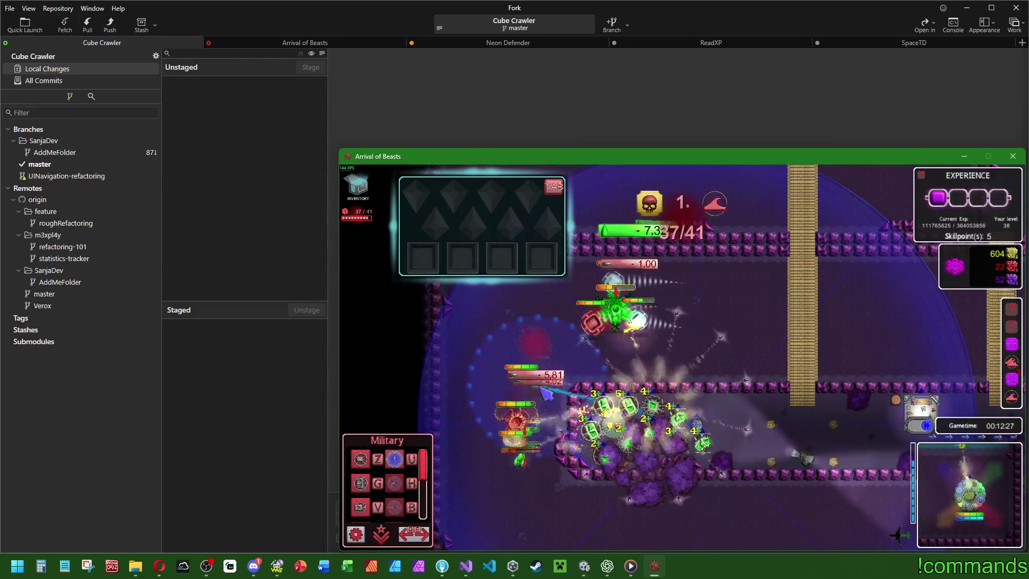
pyautogui.click(547, 394)
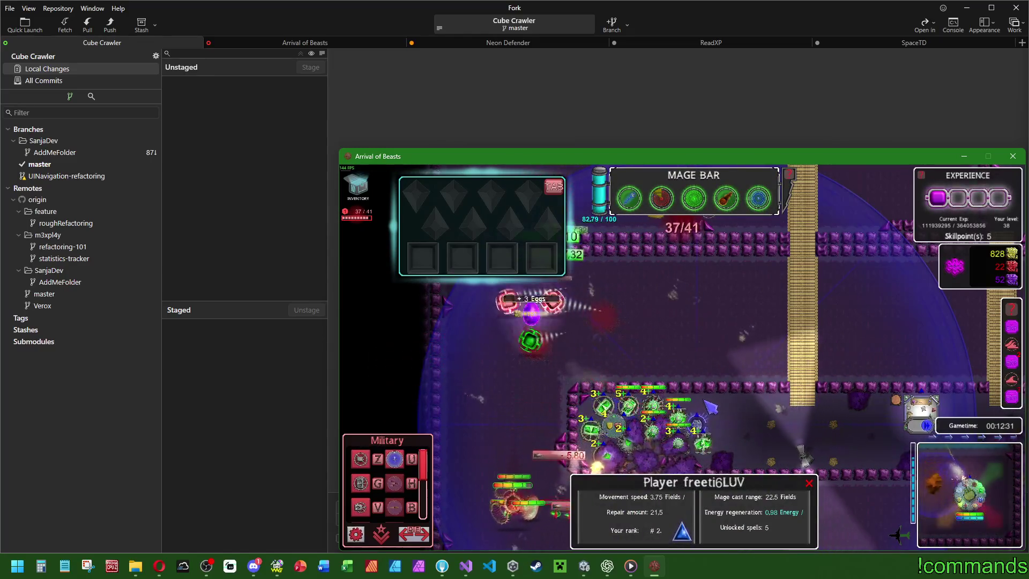
pyautogui.click(654, 423)
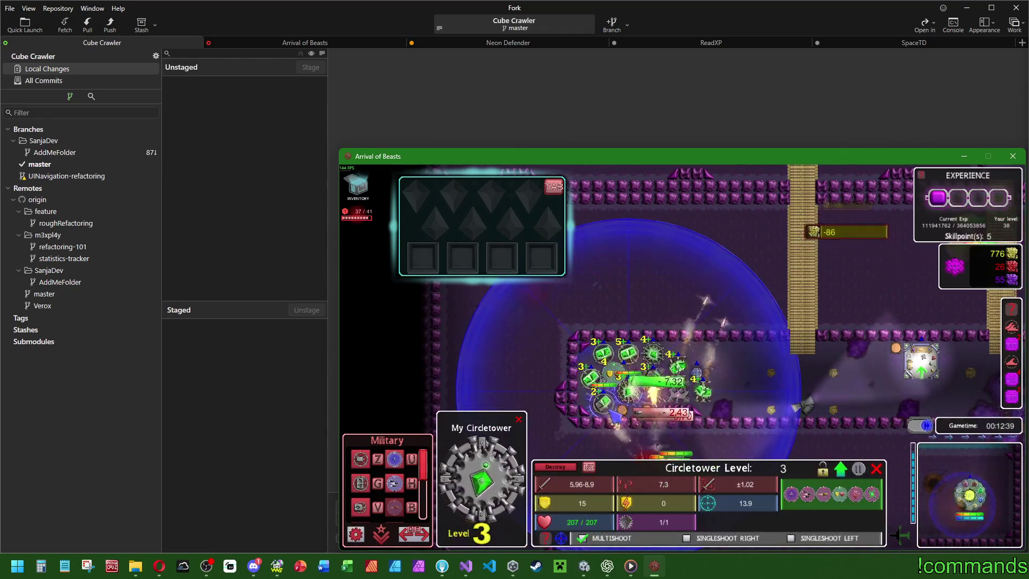
pyautogui.click(603, 400)
pyautogui.click(706, 309)
pyautogui.click(699, 375)
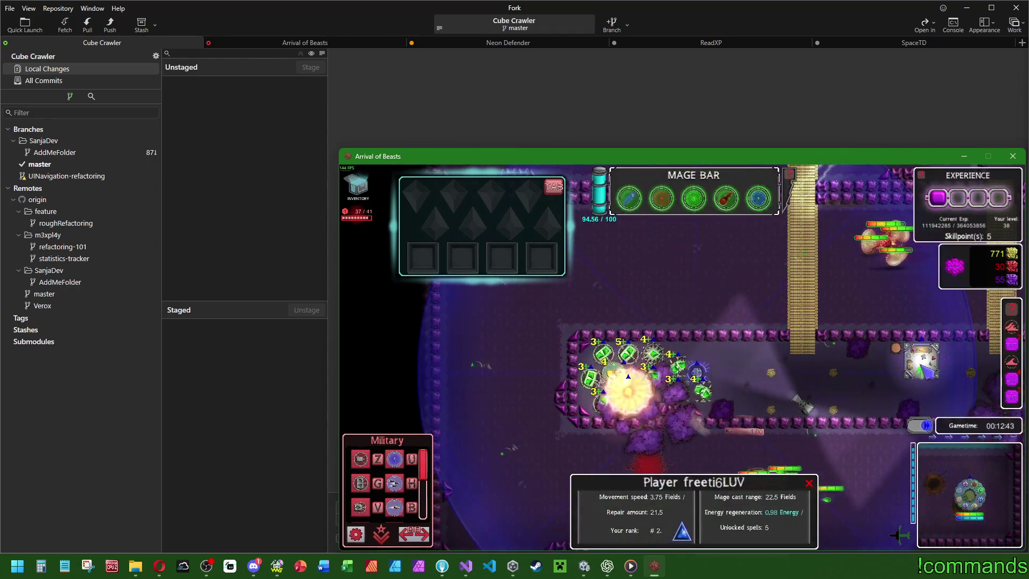
pyautogui.rightClick(919, 360)
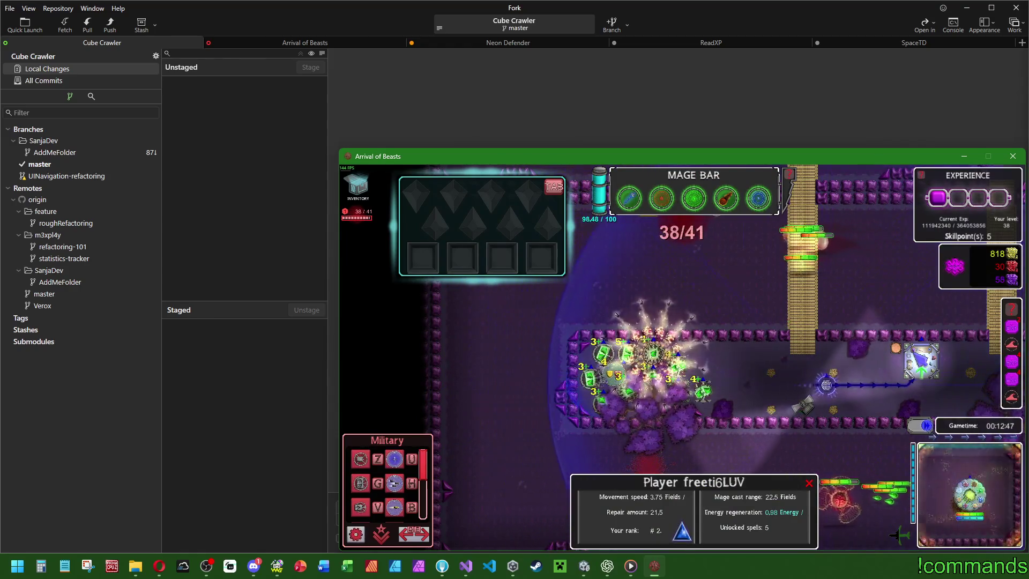
# Upgrade the tower into a Poisener and craft a Poisener module from the green gem.
pyautogui.click(920, 360)
pyautogui.click(834, 222)
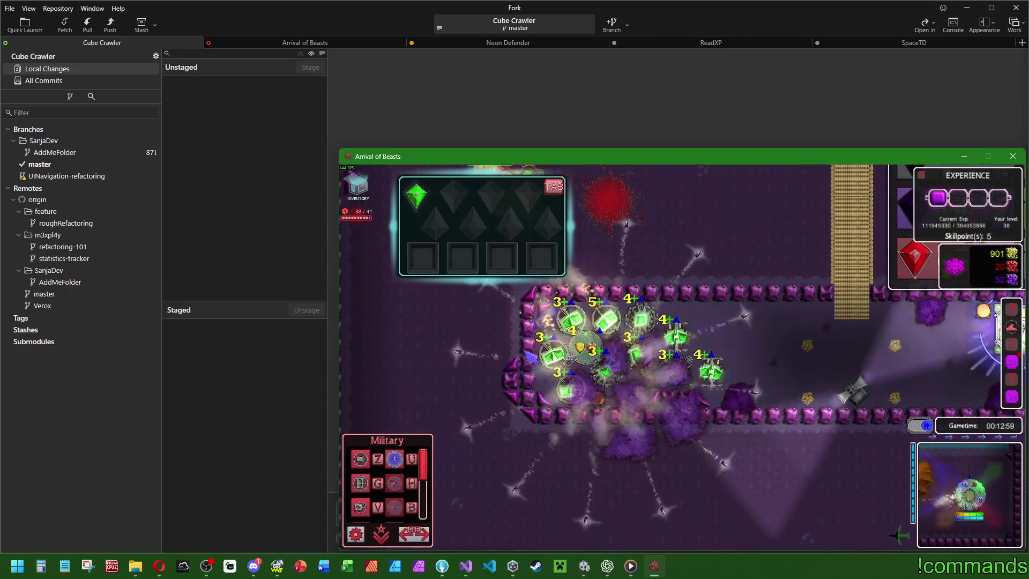
pyautogui.click(527, 376)
pyautogui.click(802, 234)
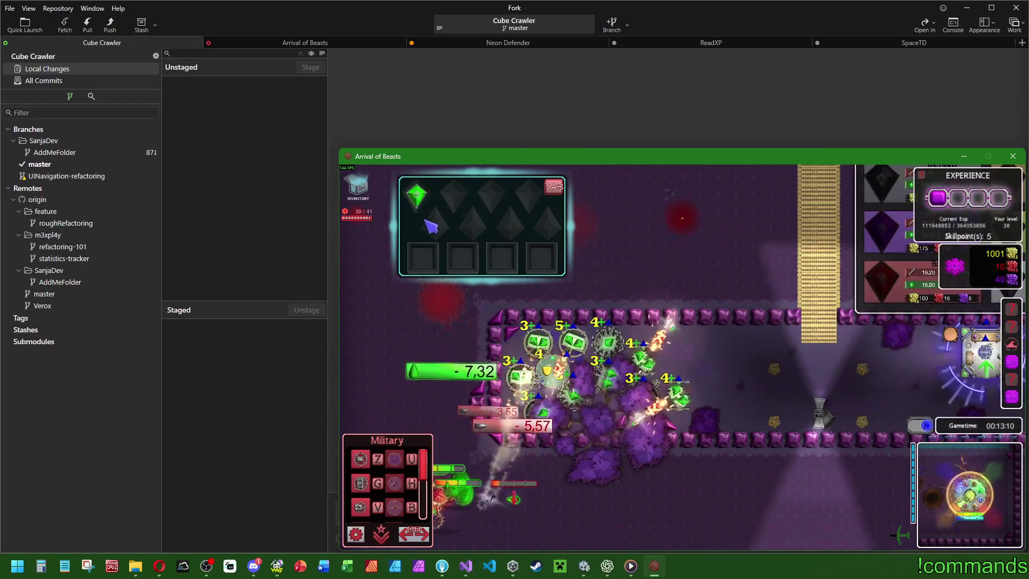
pyautogui.click(546, 369)
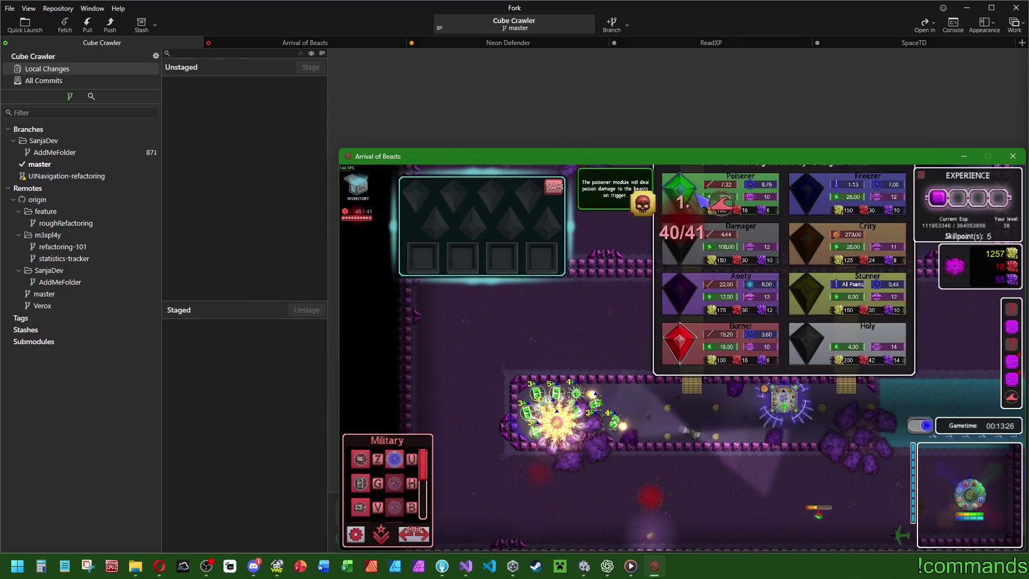
# Reopen the module crafting list, pan the map up, and raise the Rockettower to level 5.
pyautogui.scroll(3, 569, 452)
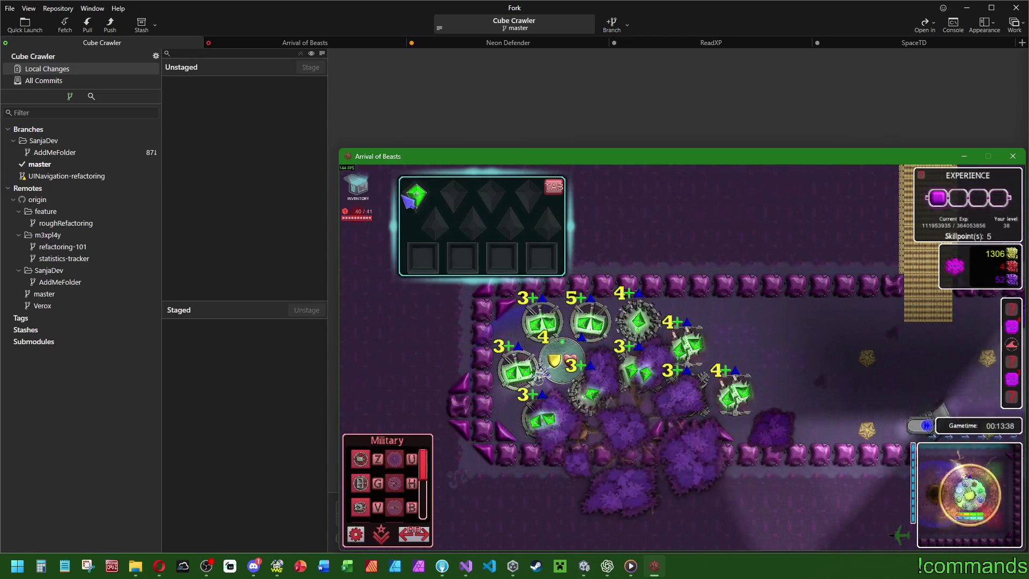
pyautogui.click(696, 408)
pyautogui.scroll(-3, 696, 407)
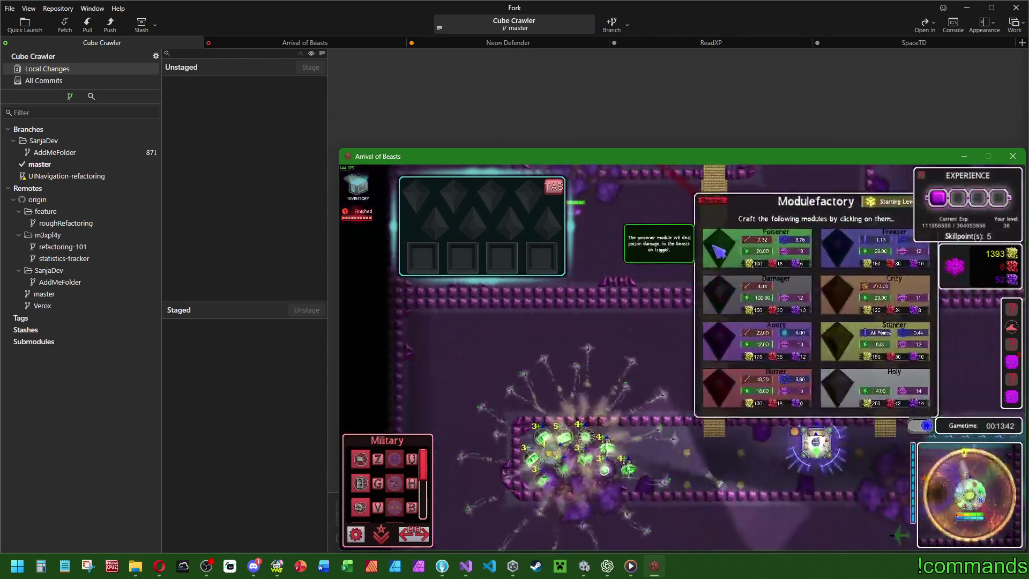
pyautogui.press('w')
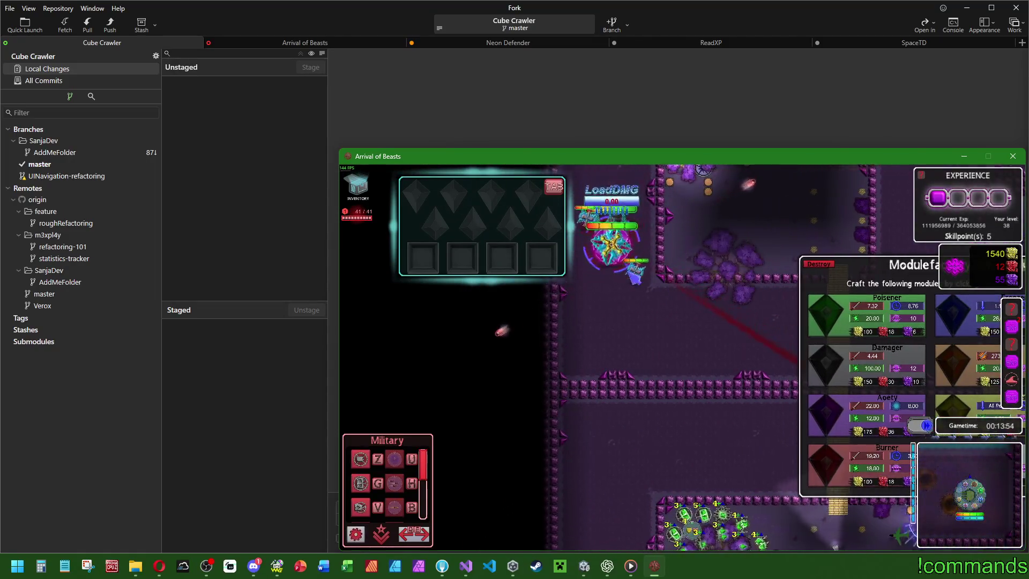
pyautogui.click(857, 421)
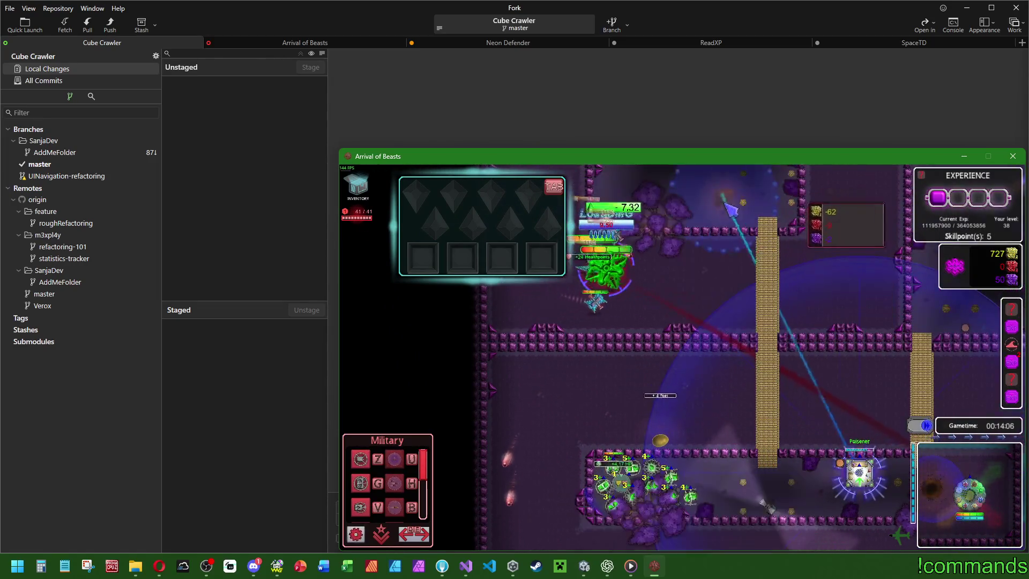
# Toggle the hero selection and pan the map up toward the tower cluster.
pyautogui.press('space')
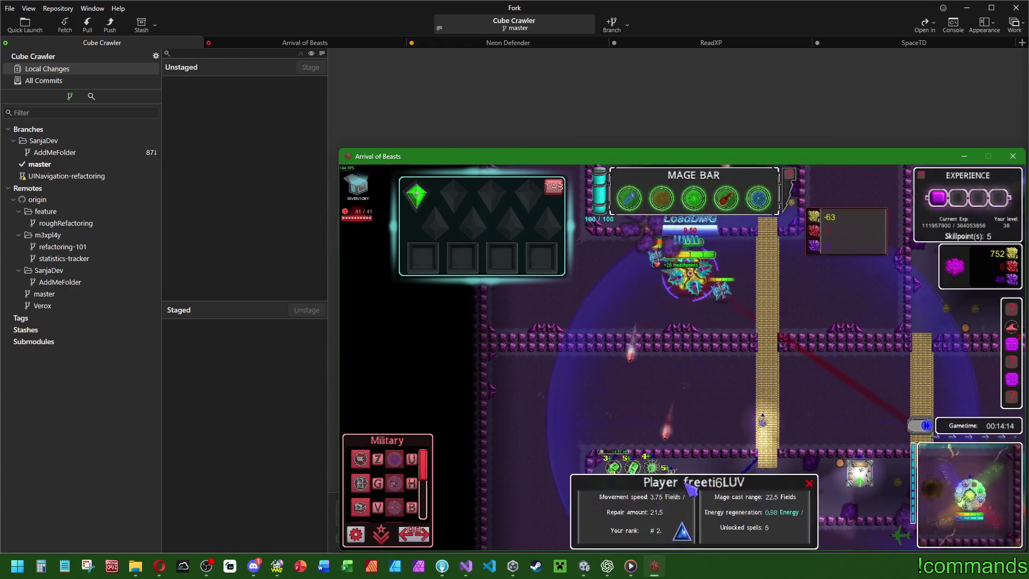
pyautogui.press('space')
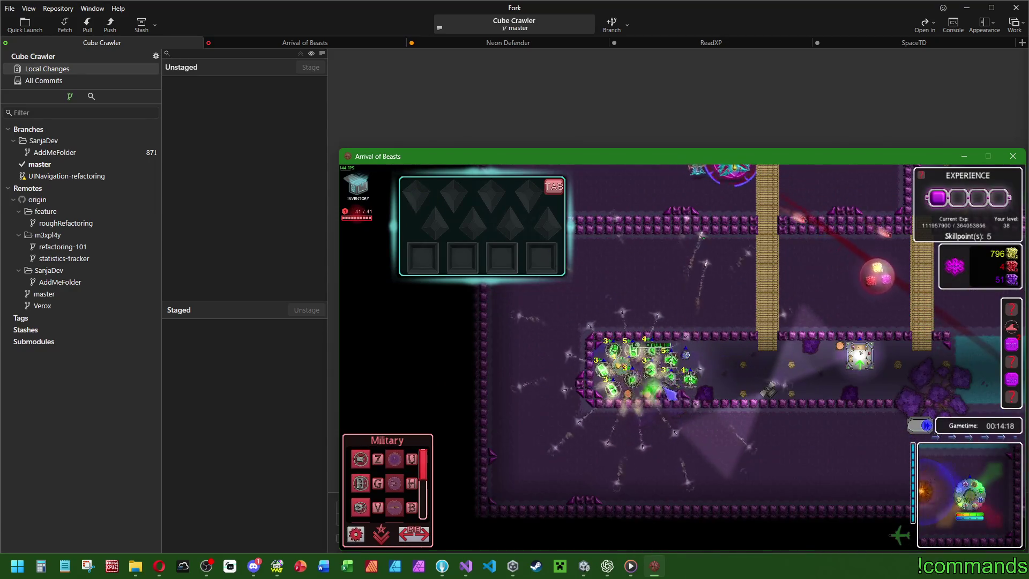
pyautogui.press('w')
pyautogui.press('space')
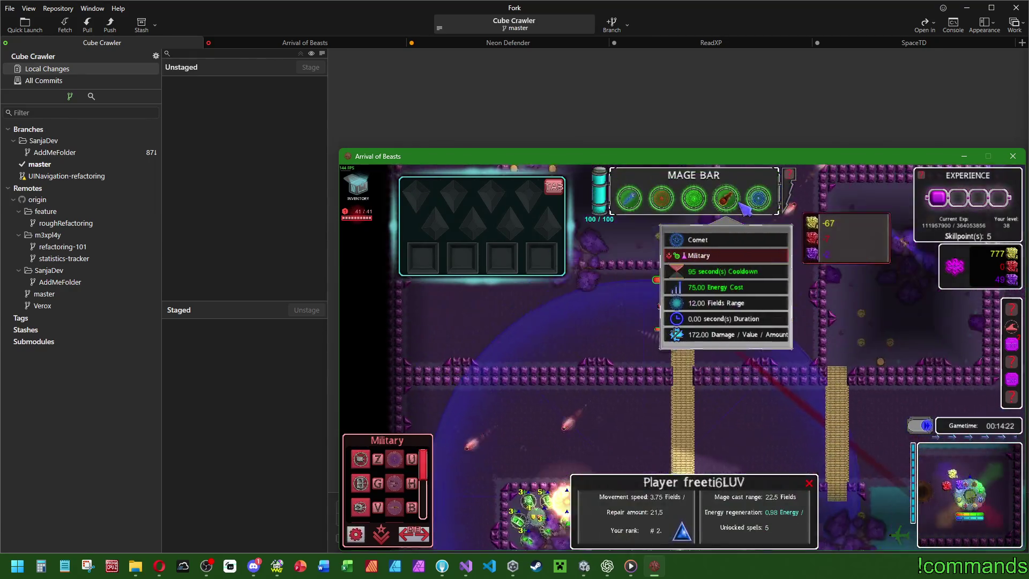
pyautogui.press('space')
pyautogui.press('space')
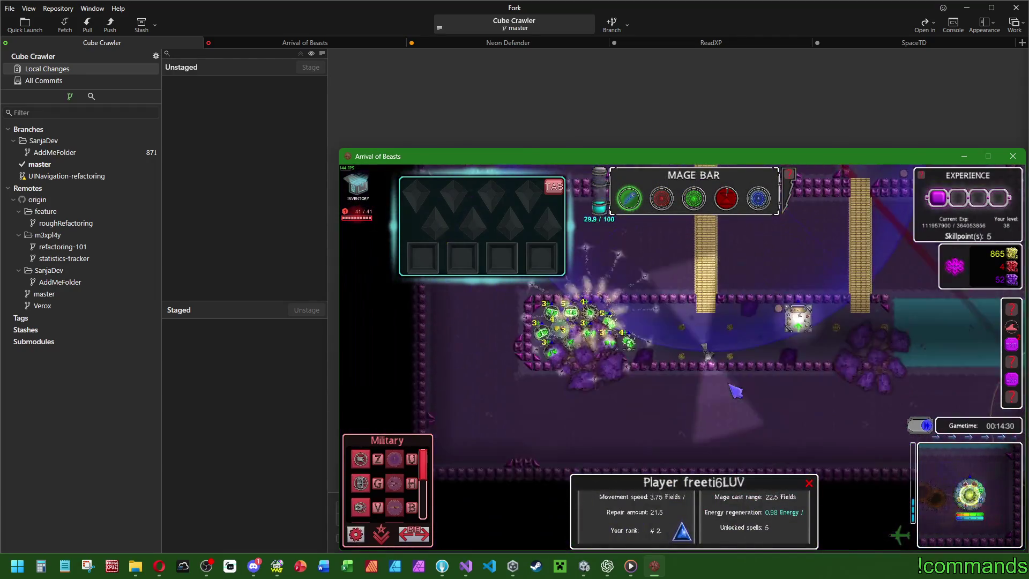
pyautogui.press('space')
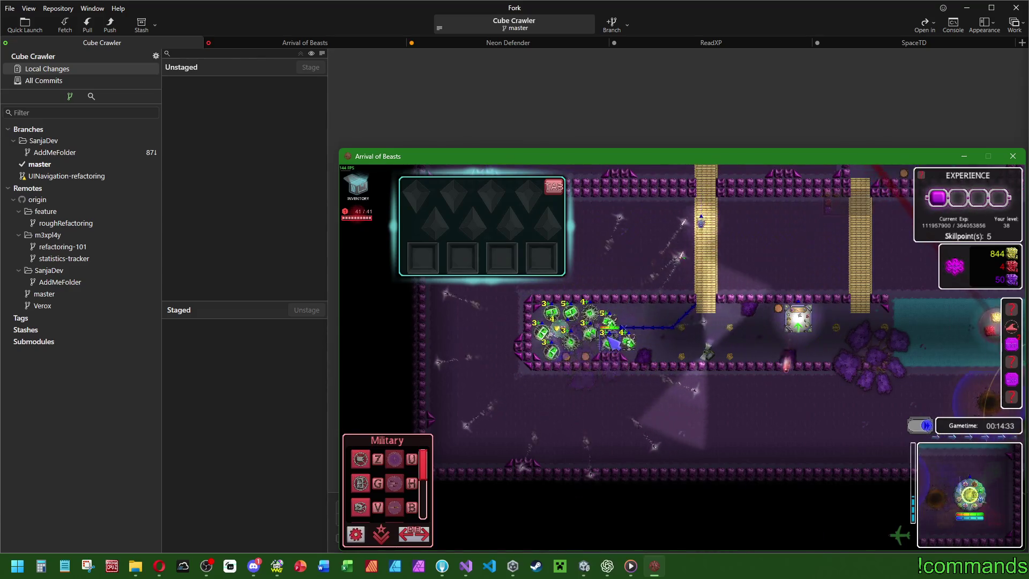
# Convert the cluster's Rockettower into a Bobtower and recentre the camera on the hero.
pyautogui.click(629, 342)
pyautogui.click(543, 332)
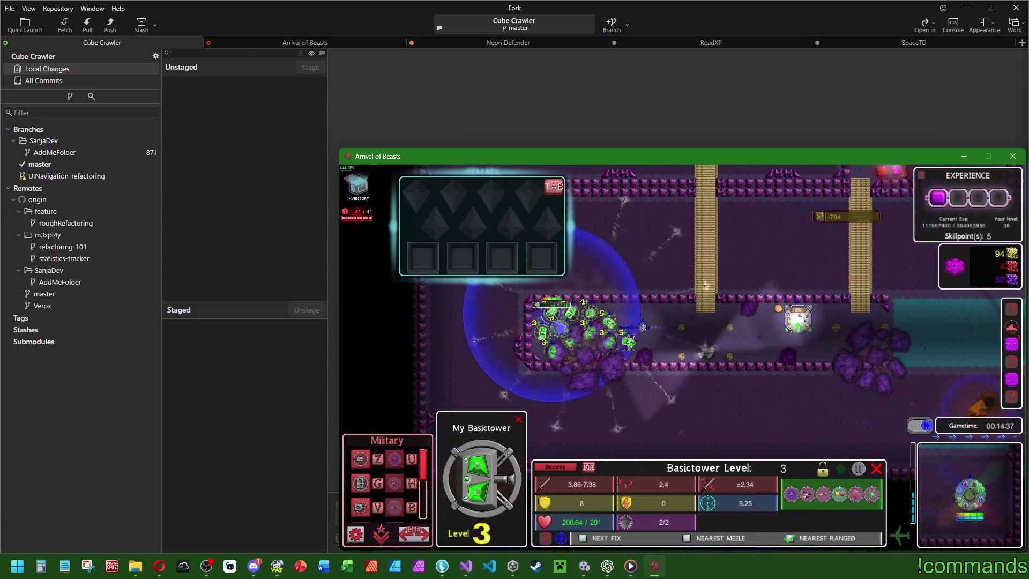
pyautogui.rightClick(603, 292)
pyautogui.press('space')
pyautogui.press('Tab')
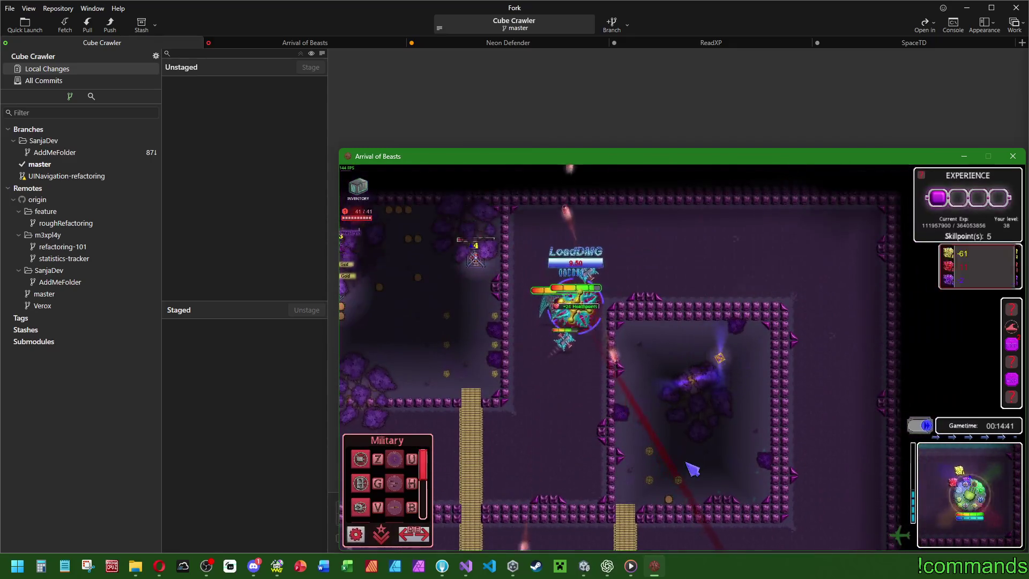
# Heal the hero with the first Mage Bar spell, then close its panels.
pyautogui.press('space')
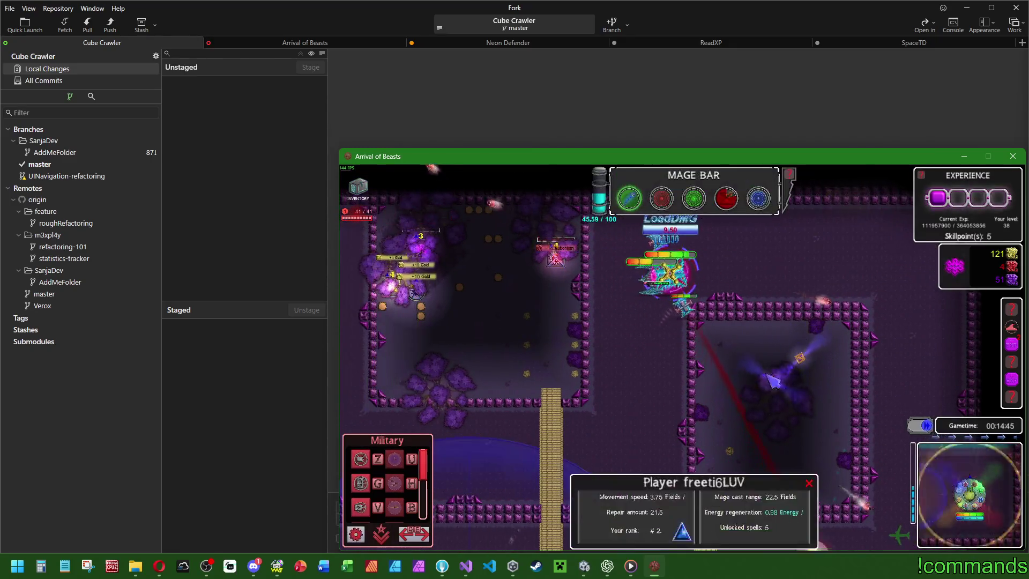
pyautogui.press('1')
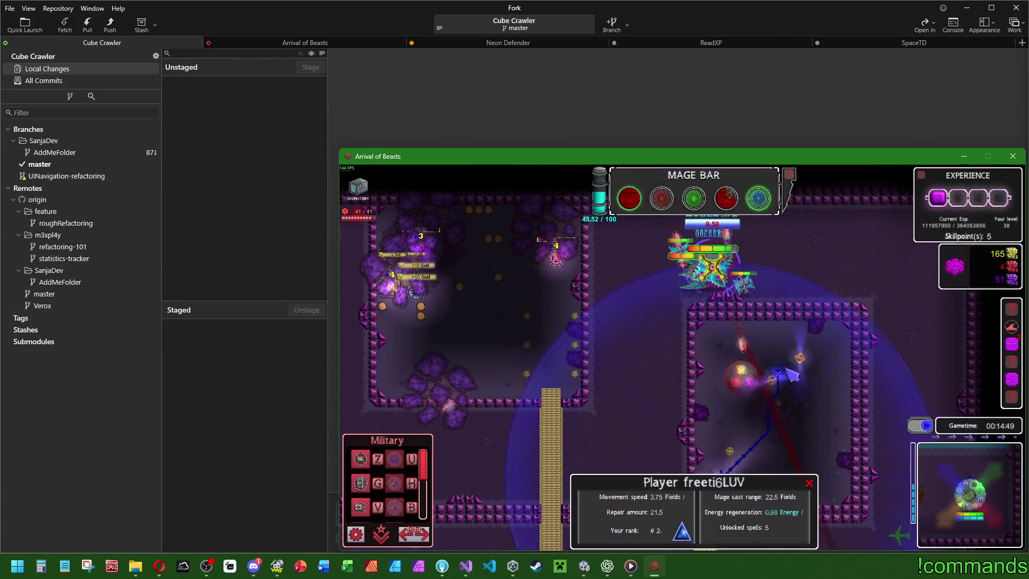
pyautogui.click(801, 364)
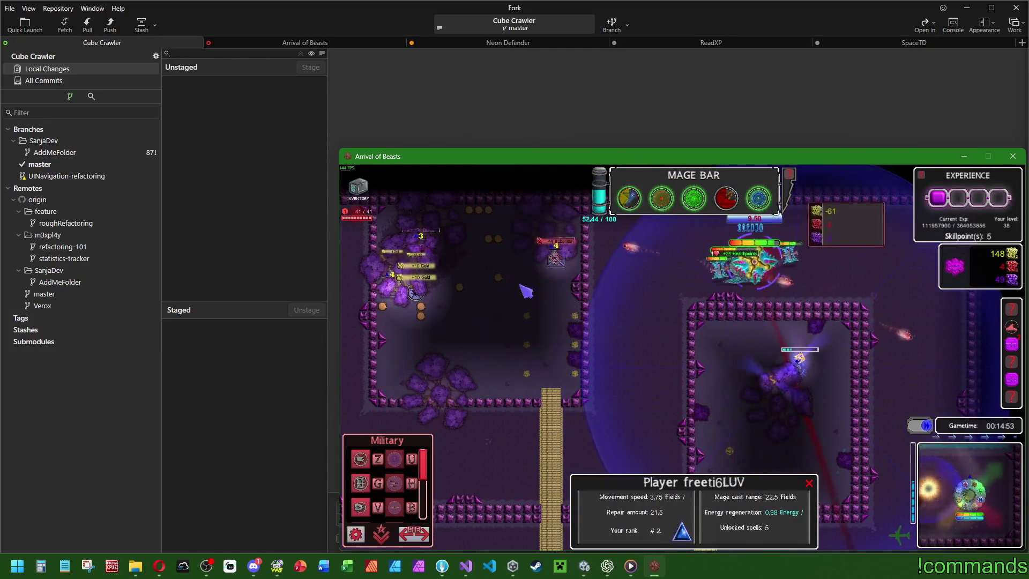
pyautogui.click(760, 306)
pyautogui.press('Escape')
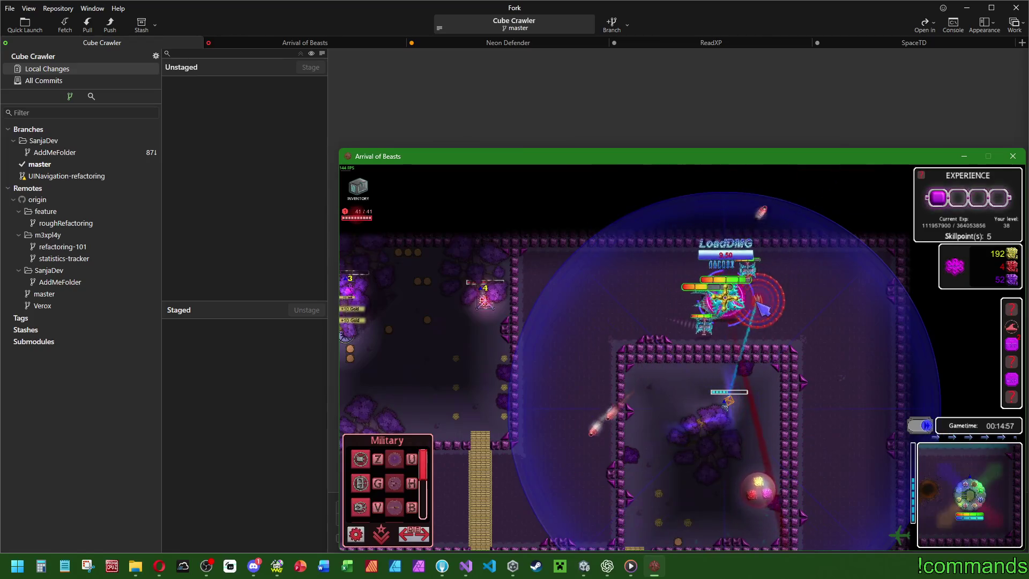
# Reselect the hero and bring up the inventory.
pyautogui.click(755, 301)
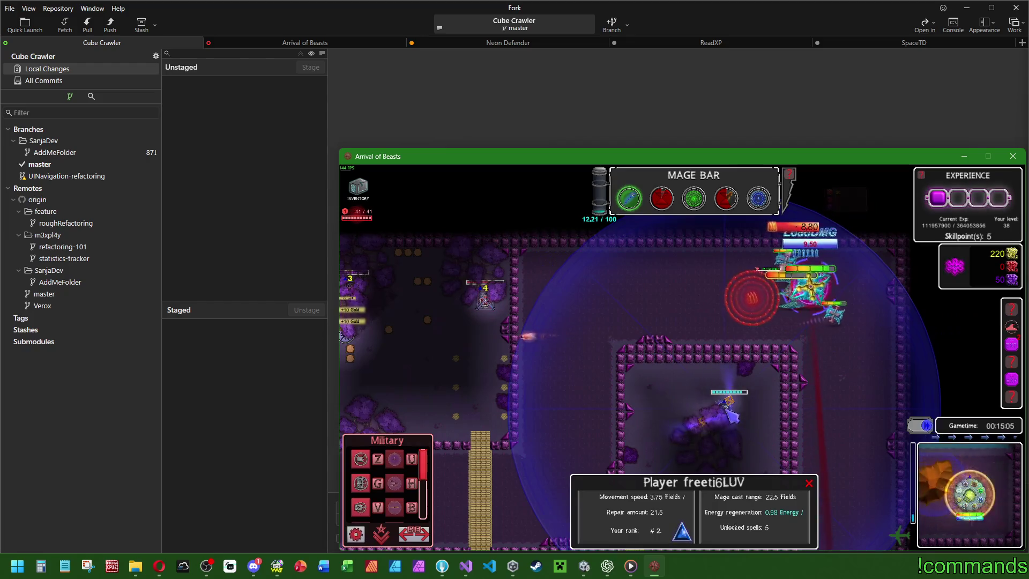
pyautogui.press('Escape')
pyautogui.press('Tab')
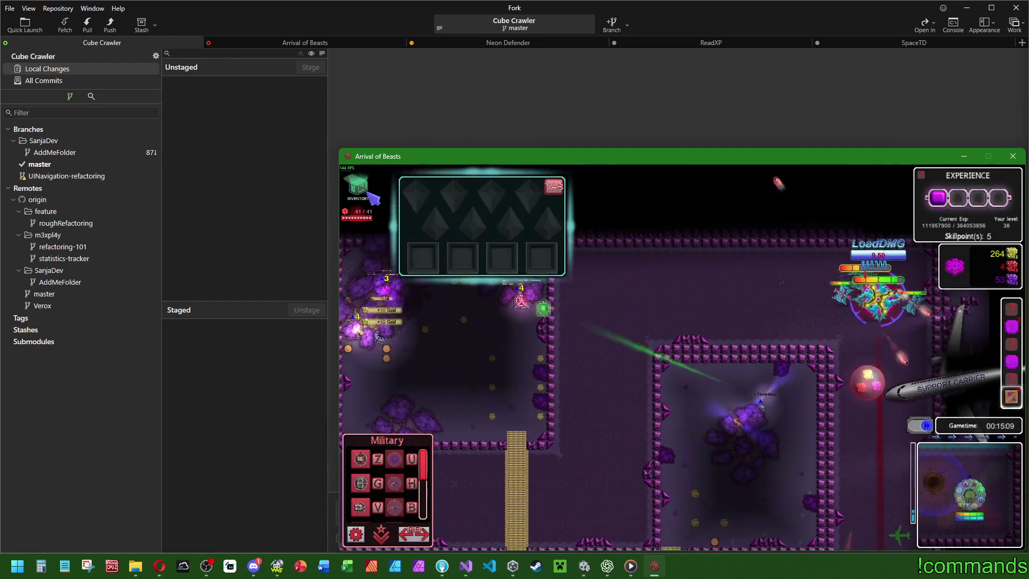
pyautogui.click(697, 362)
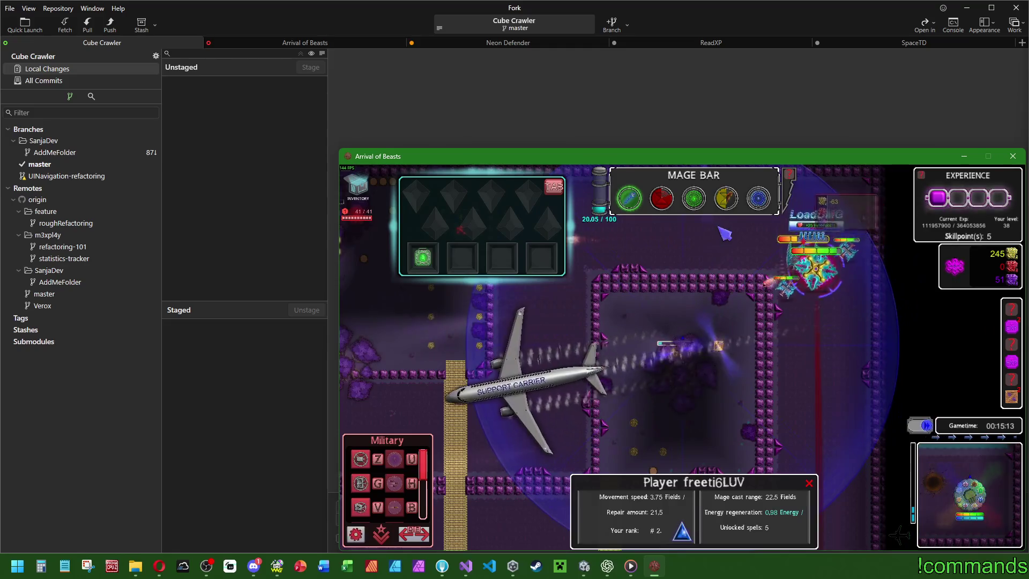
# Send the hero at the enemy, collect the Tripletower box, heal it, and relocate it lower.
pyautogui.click(800, 299)
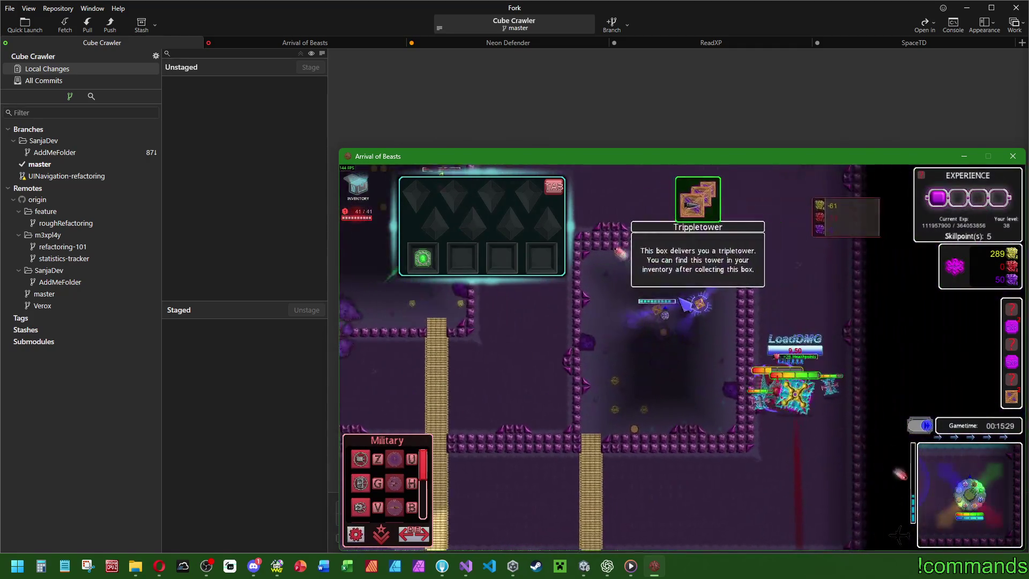
pyautogui.click(683, 323)
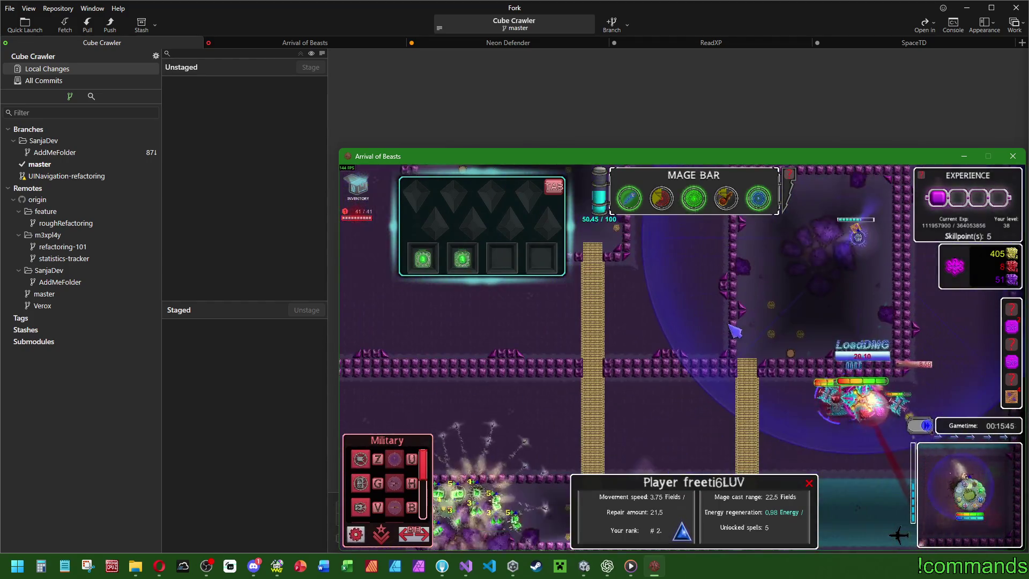
pyautogui.click(693, 198)
pyautogui.click(805, 418)
pyautogui.click(806, 417)
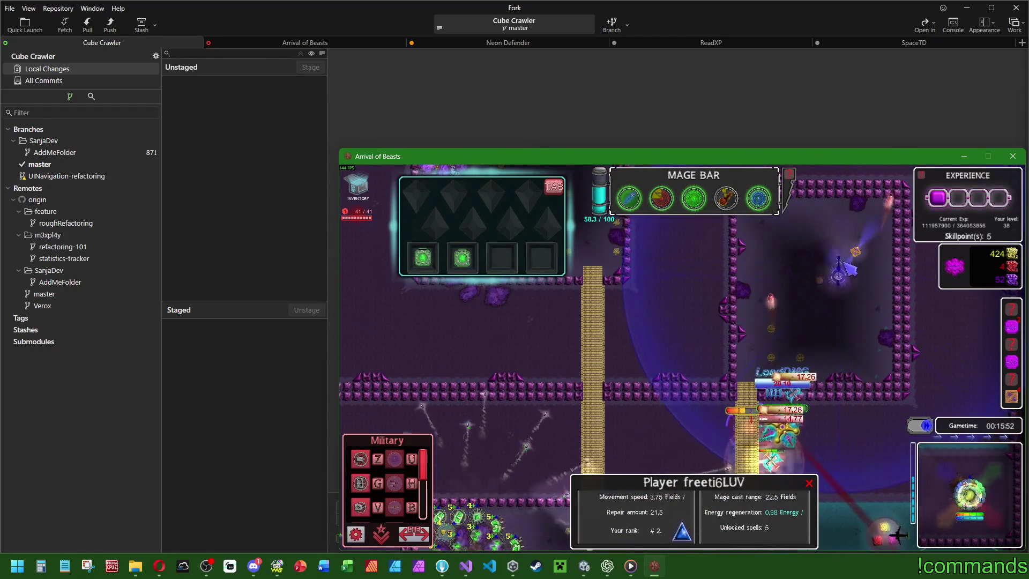
pyautogui.click(725, 412)
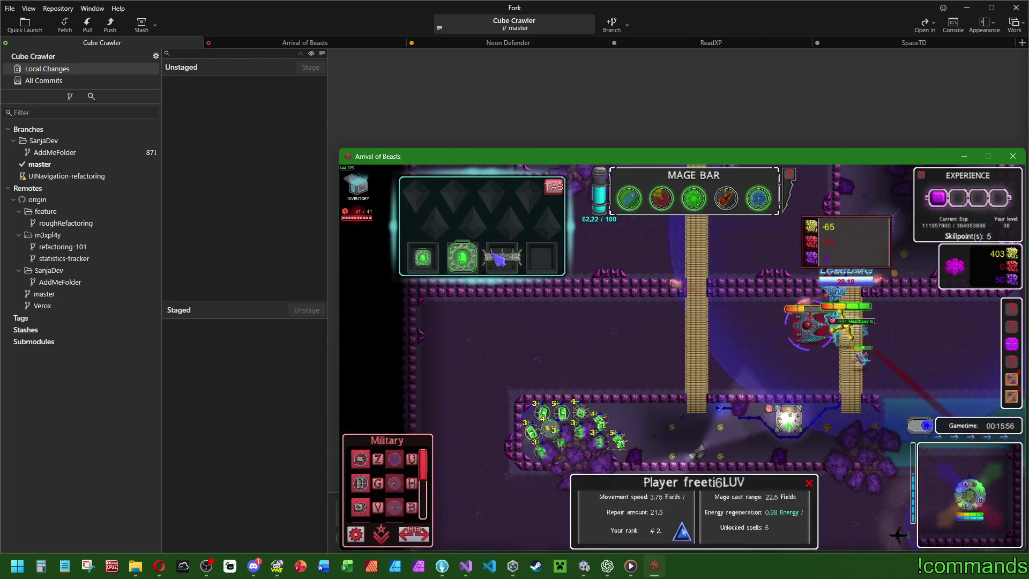
# Apply the inventory item to the unit group, cast Fire and a green spell, inspect the Basictower.
pyautogui.moveTo(492, 256); pyautogui.dragTo(579, 385)
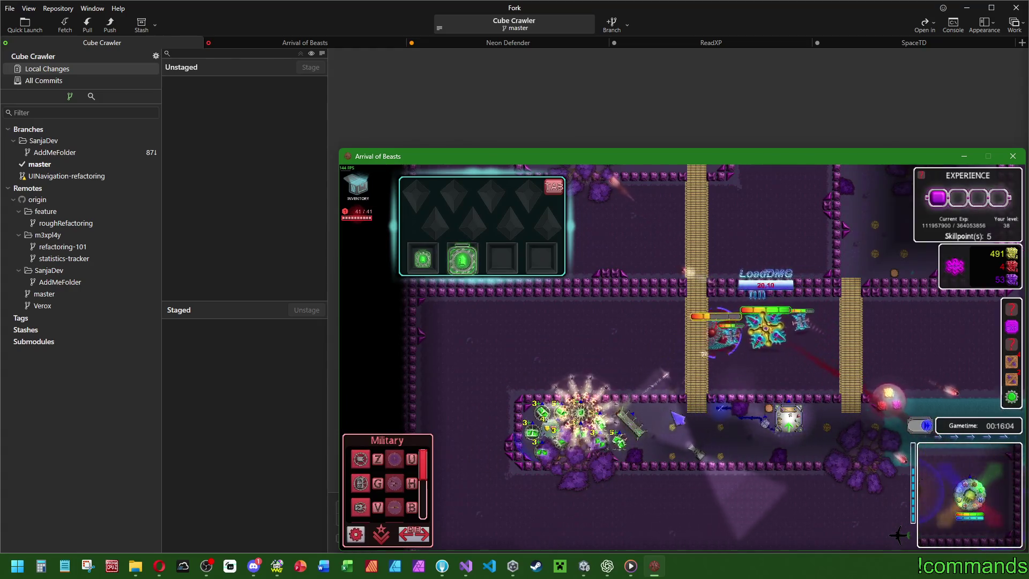
pyautogui.click(745, 329)
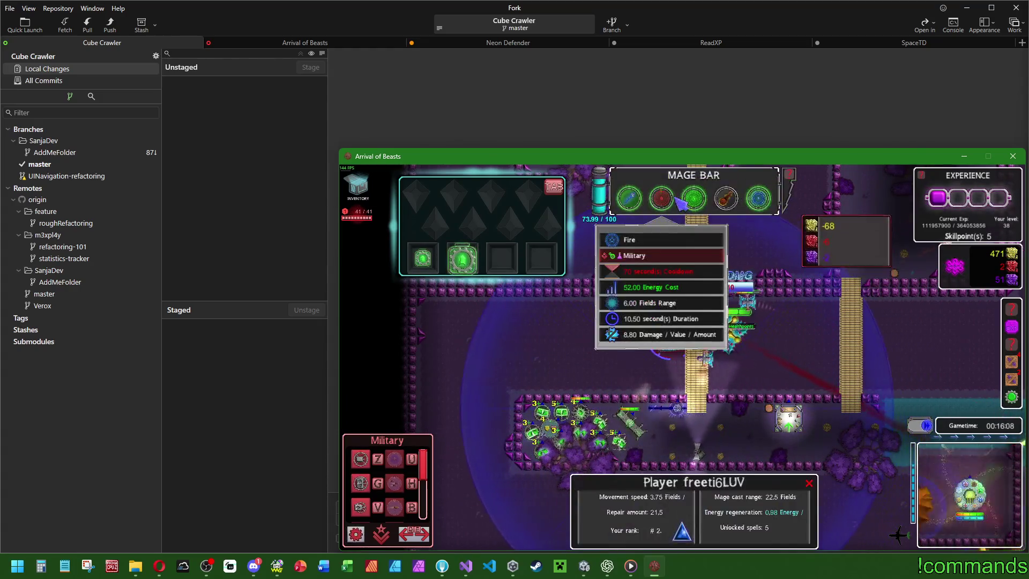
pyautogui.click(629, 339)
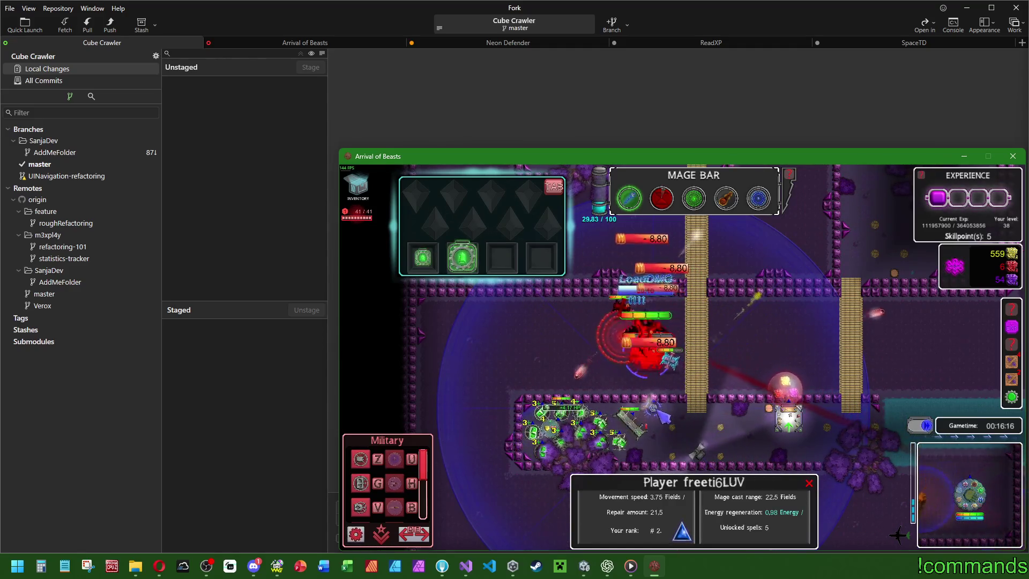
pyautogui.click(650, 364)
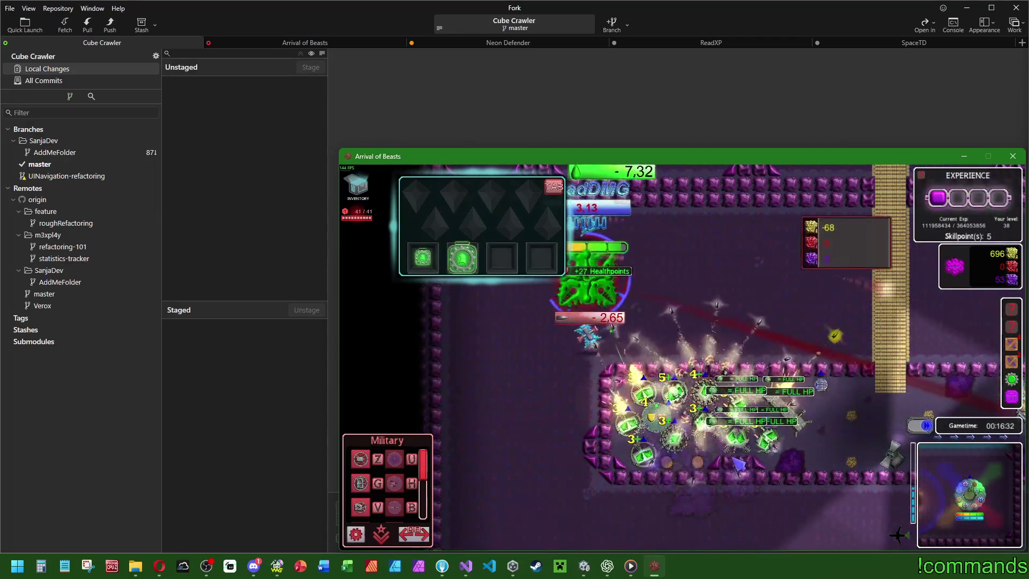
pyautogui.click(749, 385)
pyautogui.press('Escape')
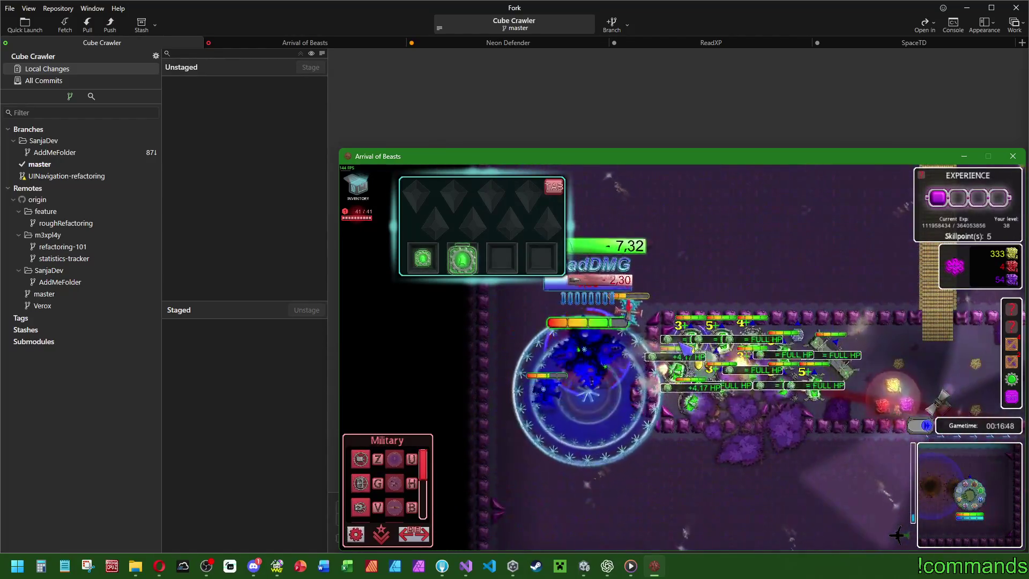
# Inspect the level 4 Basictower, level 3 Effecttower, and the Shosym enemy's info.
pyautogui.click(716, 438)
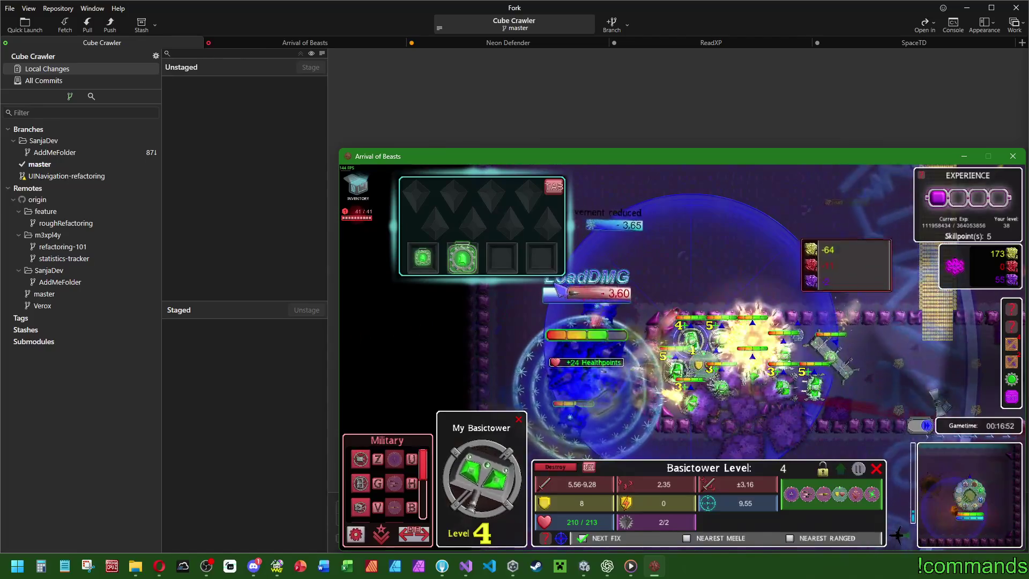
pyautogui.click(770, 426)
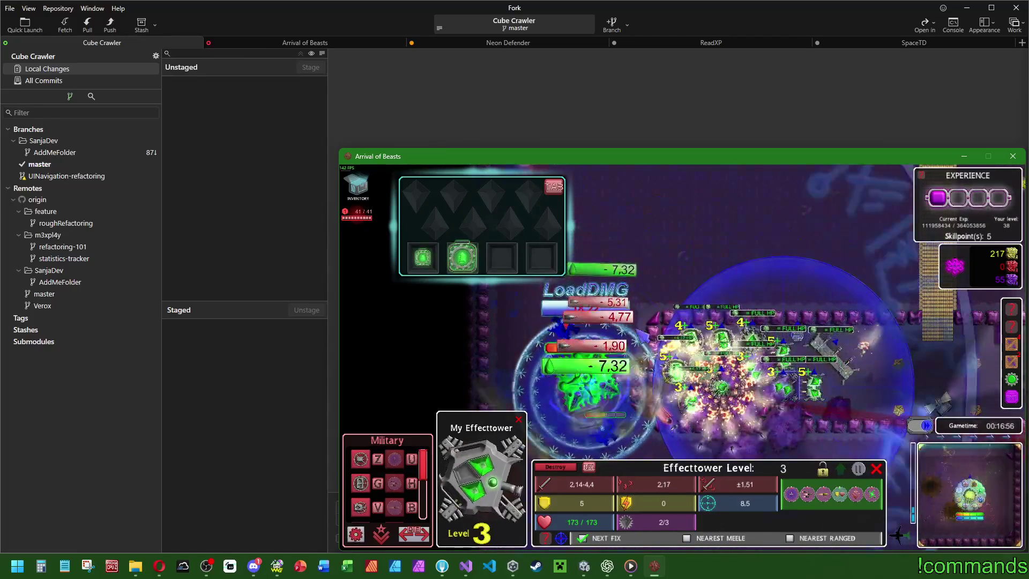
pyautogui.click(696, 399)
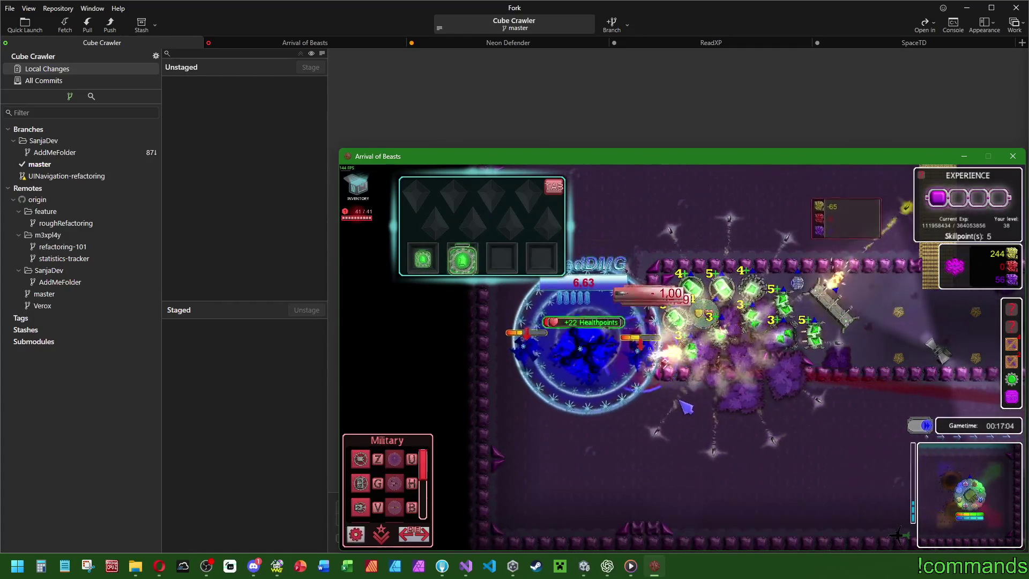
pyautogui.press('s')
pyautogui.click(632, 416)
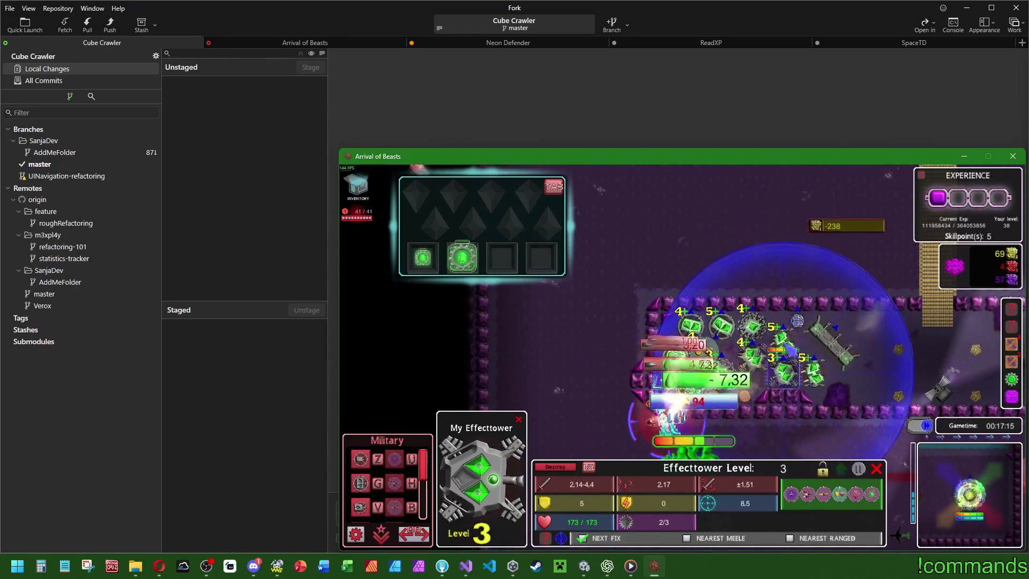
# Keep the hero fighting until GAME WON, then return to headquarters.
pyautogui.press('space')
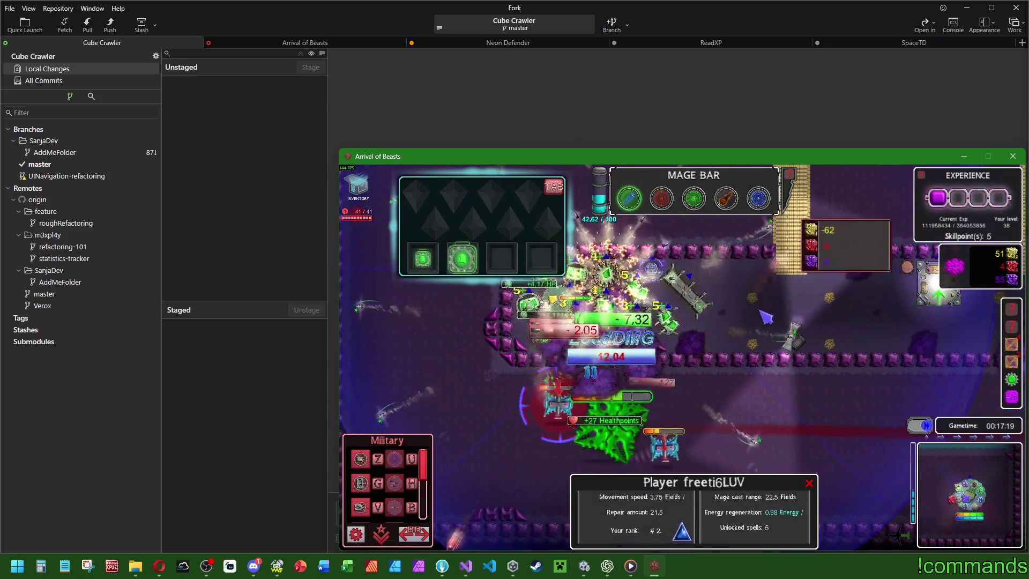
pyautogui.press('space')
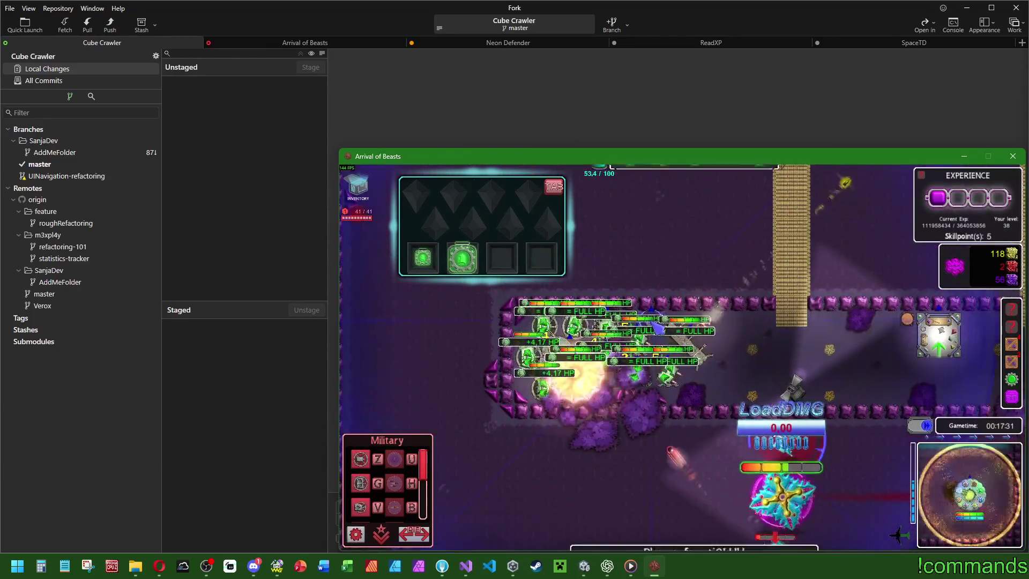
pyautogui.press('space')
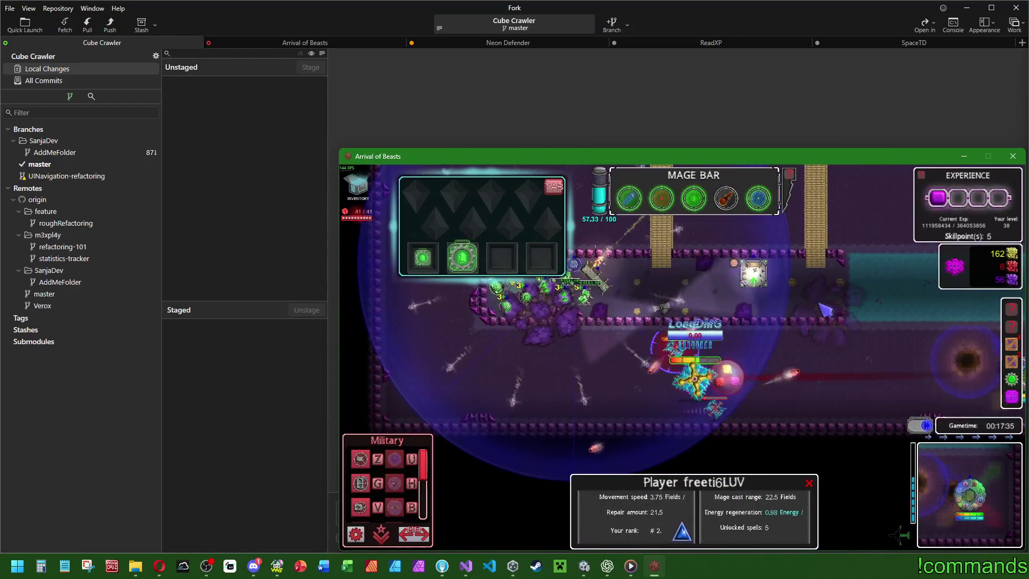
pyautogui.click(767, 372)
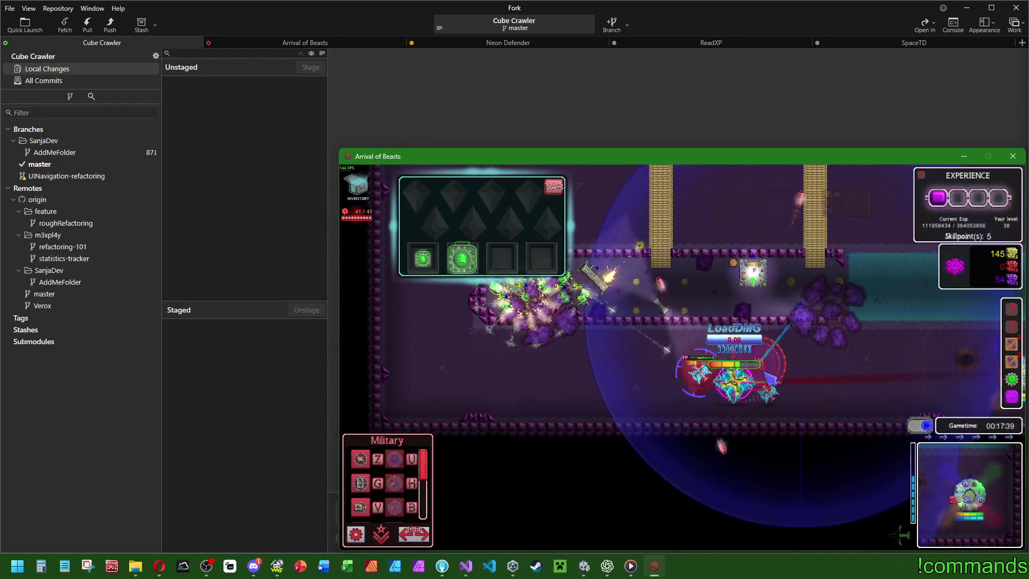
pyautogui.press('space')
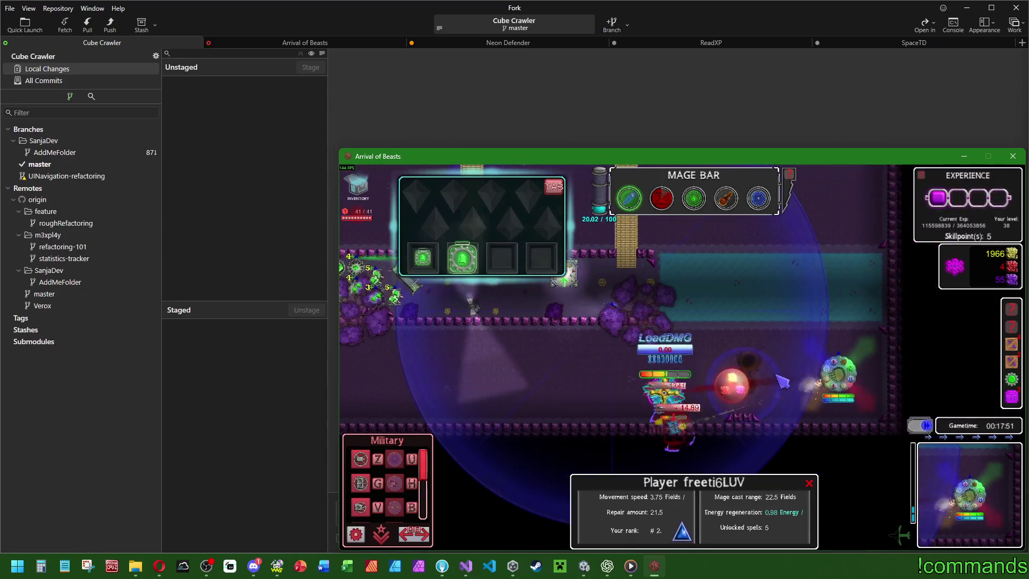
pyautogui.press('space')
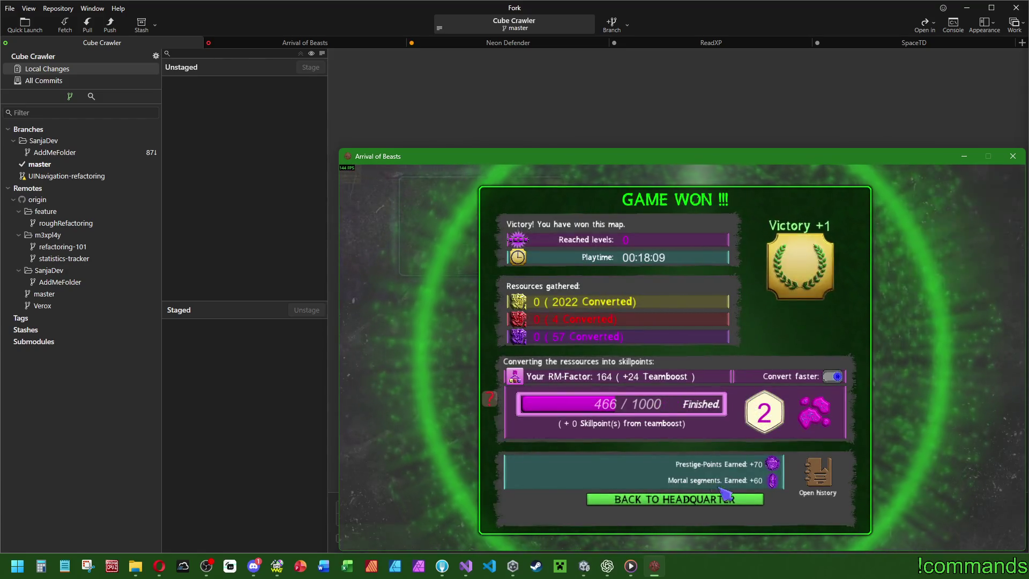
pyautogui.click(697, 499)
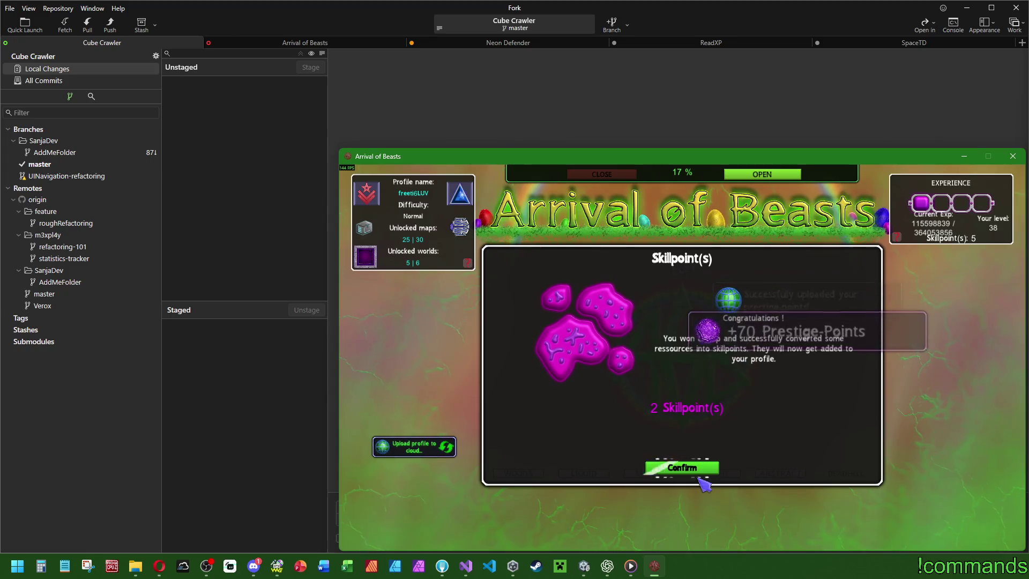
# Confirm both skillpoint awards and claim the Daily Challenge COMMON chest reward.
pyautogui.click(689, 477)
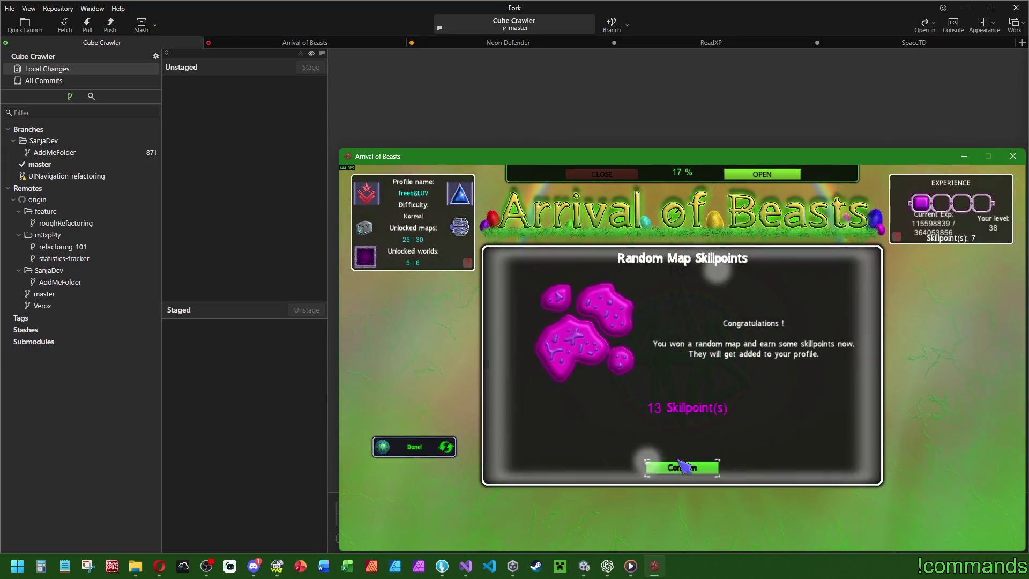
pyautogui.click(695, 468)
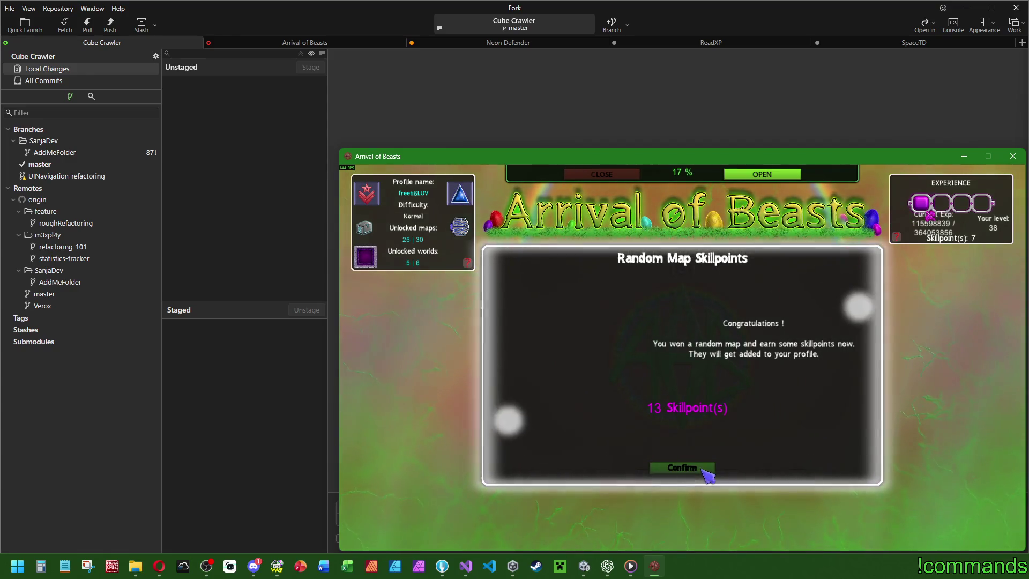
pyautogui.click(864, 193)
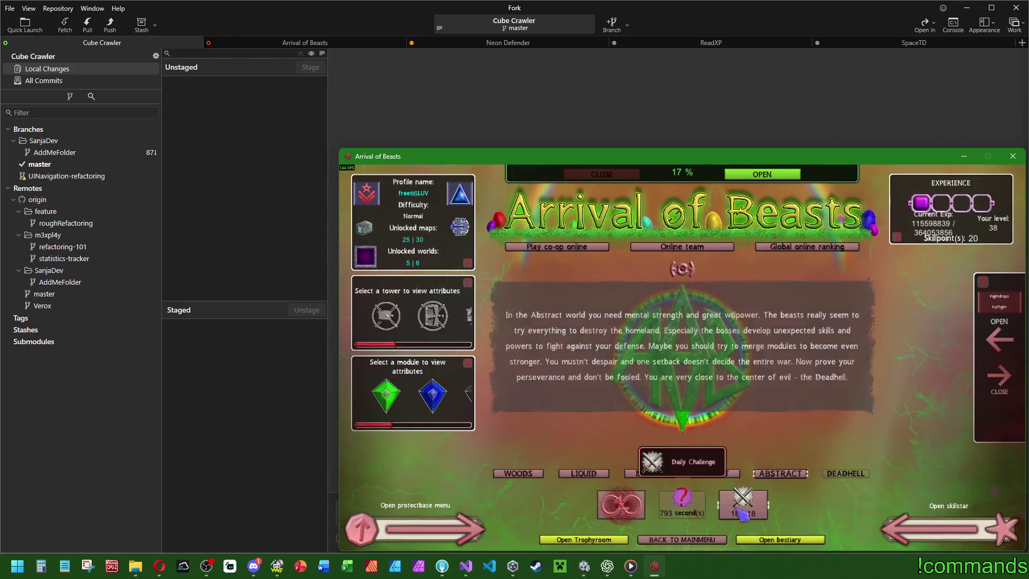
pyautogui.click(621, 509)
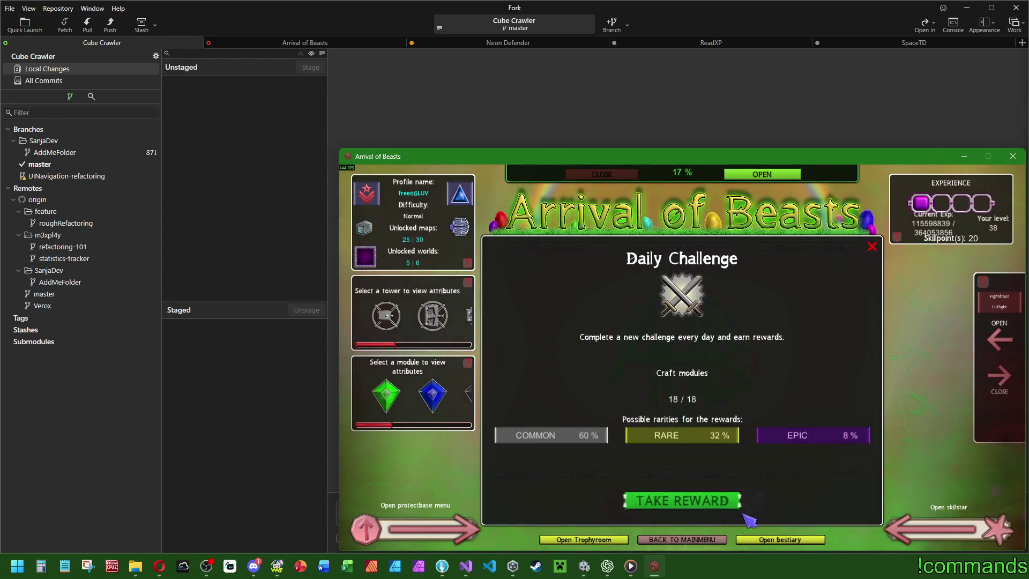
pyautogui.click(681, 495)
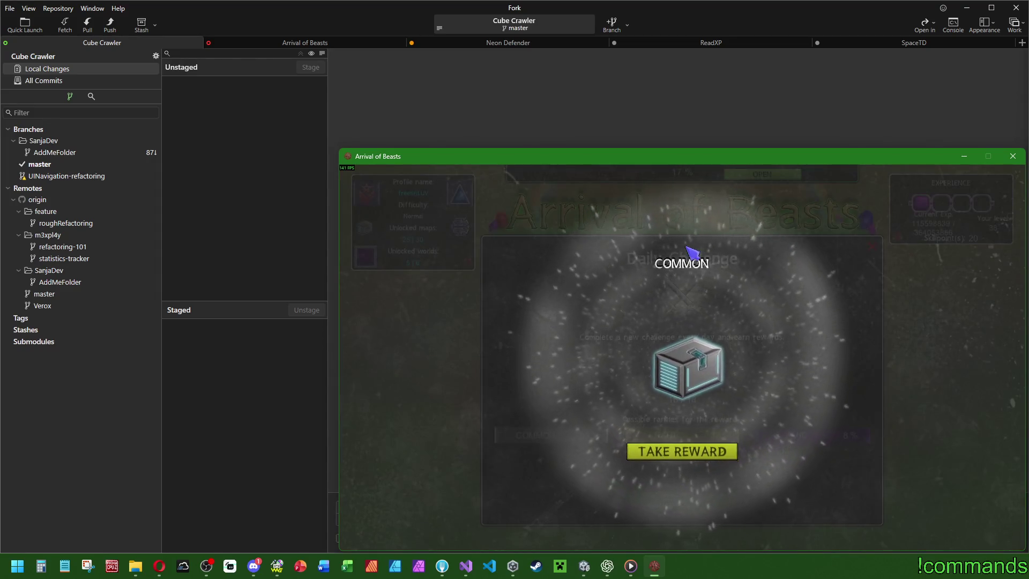
pyautogui.click(683, 453)
pyautogui.click(872, 247)
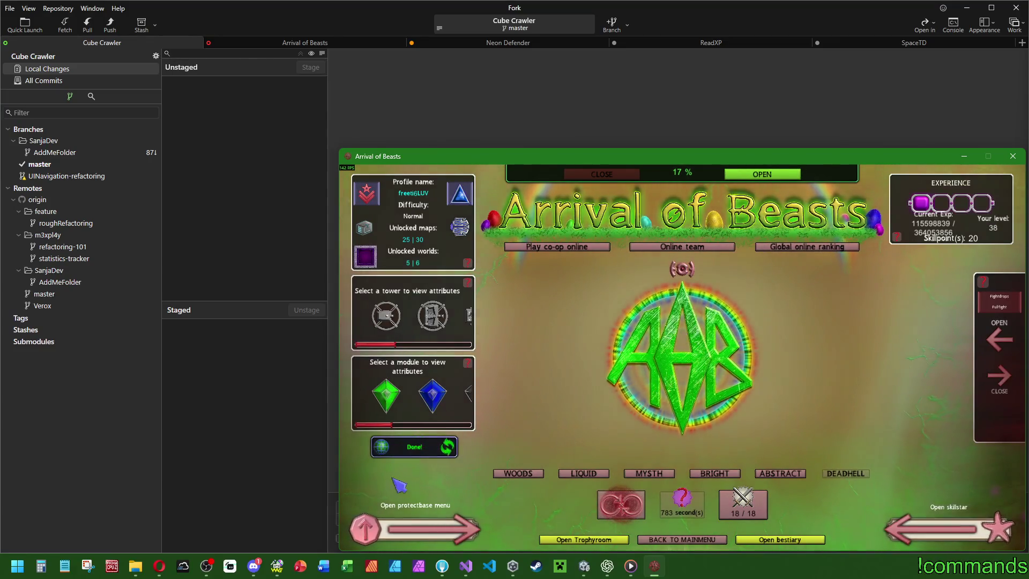
# Buy Apocometica and a bronze Healimpulse in the protectbase Objectshop.
pyautogui.click(417, 531)
pyautogui.click(420, 271)
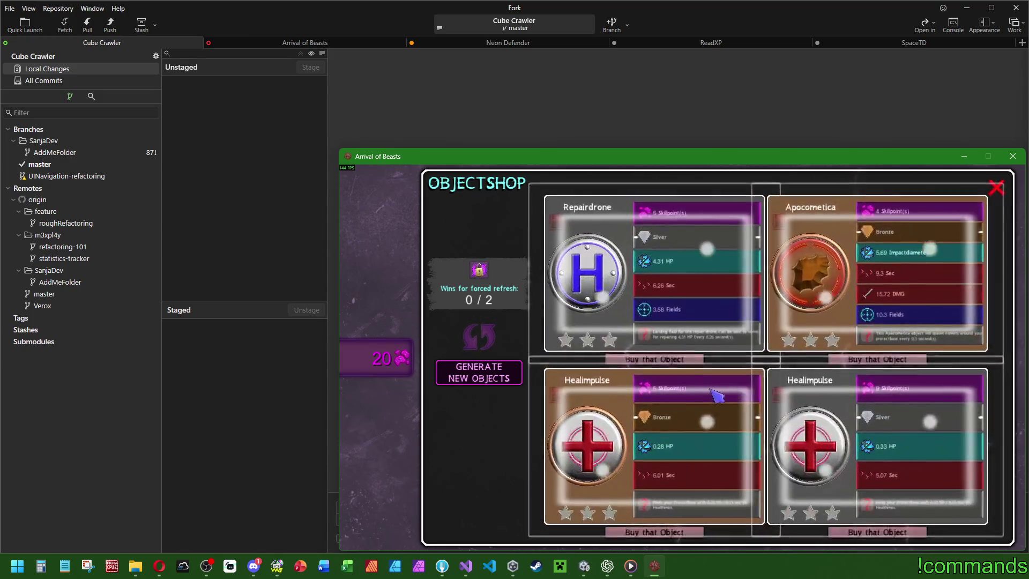
pyautogui.click(841, 358)
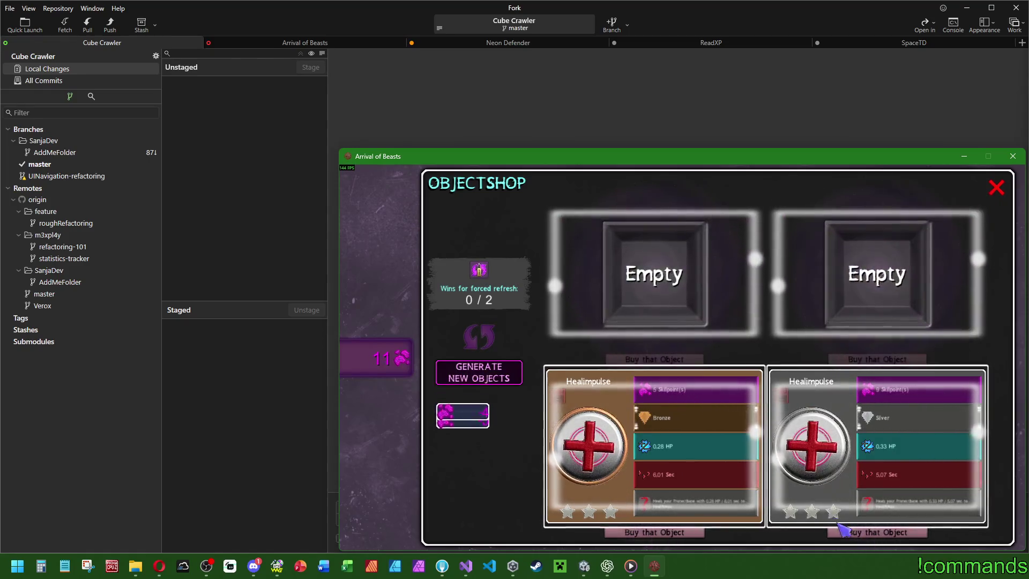
pyautogui.click(654, 532)
pyautogui.click(990, 183)
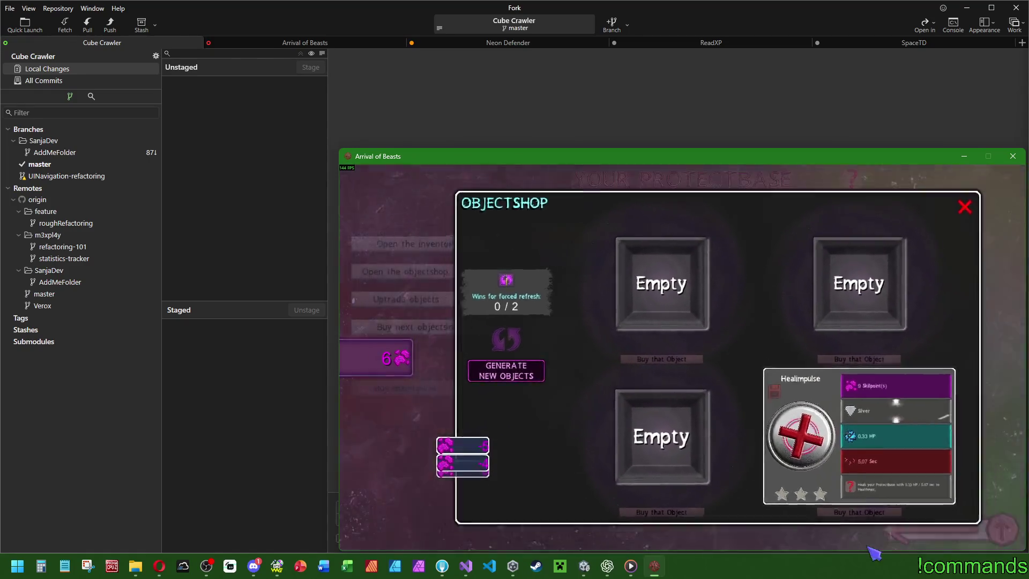
pyautogui.click(867, 523)
pyautogui.click(488, 519)
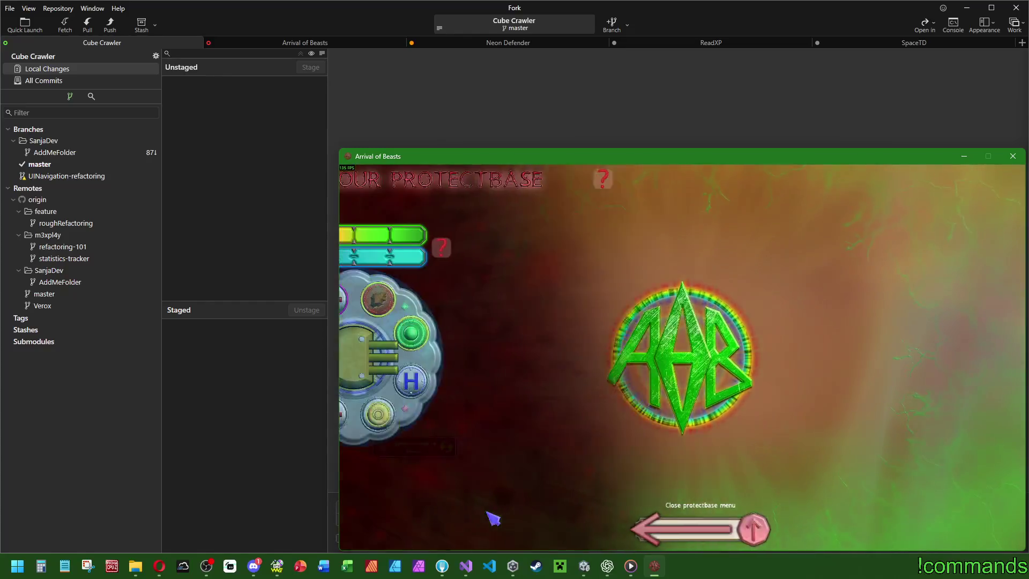
# Upgrade Small storages twice in the Maingame skillstar branch.
pyautogui.click(964, 539)
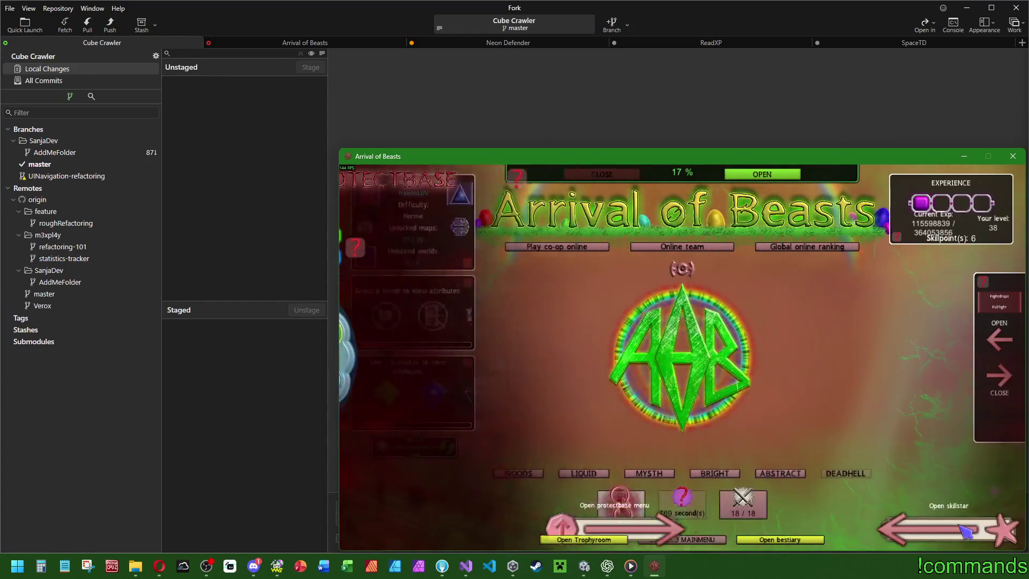
pyautogui.click(764, 528)
pyautogui.click(981, 325)
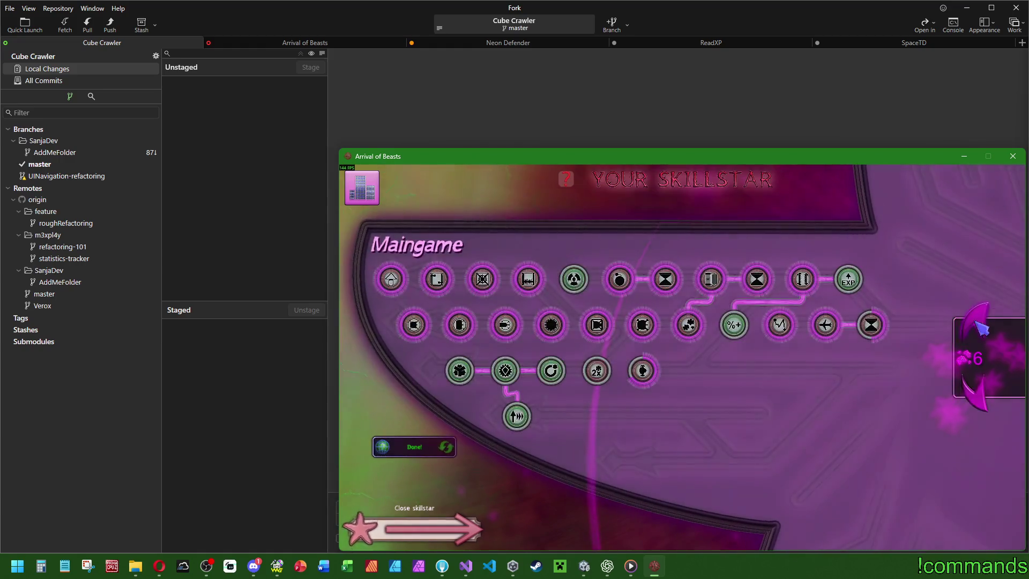
pyautogui.click(693, 279)
pyautogui.click(693, 427)
pyautogui.click(673, 476)
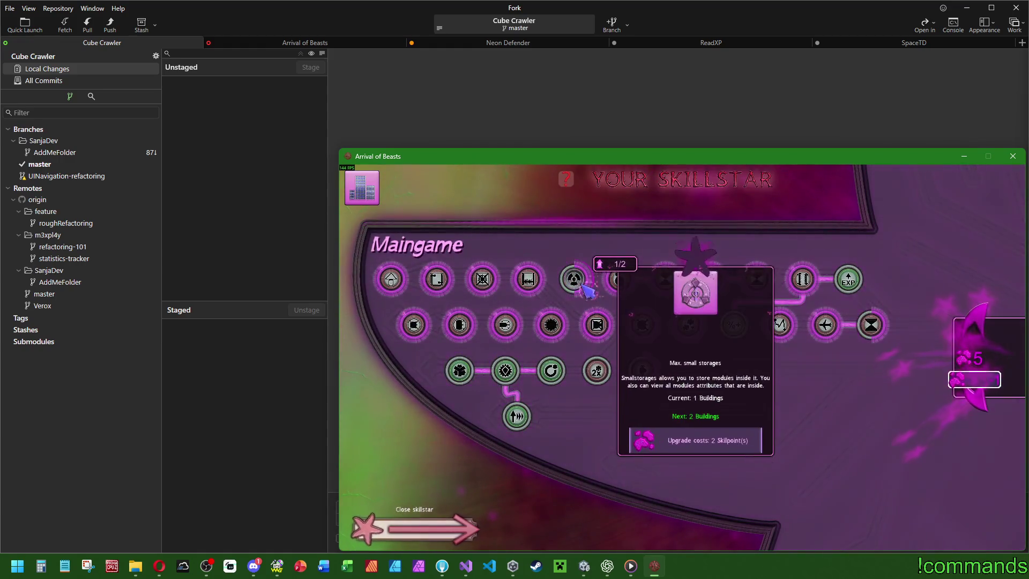
pyautogui.click(692, 426)
pyautogui.click(672, 475)
# Upgrade Recycling percent, close the skillstar, and view the global online ranking.
pyautogui.click(460, 370)
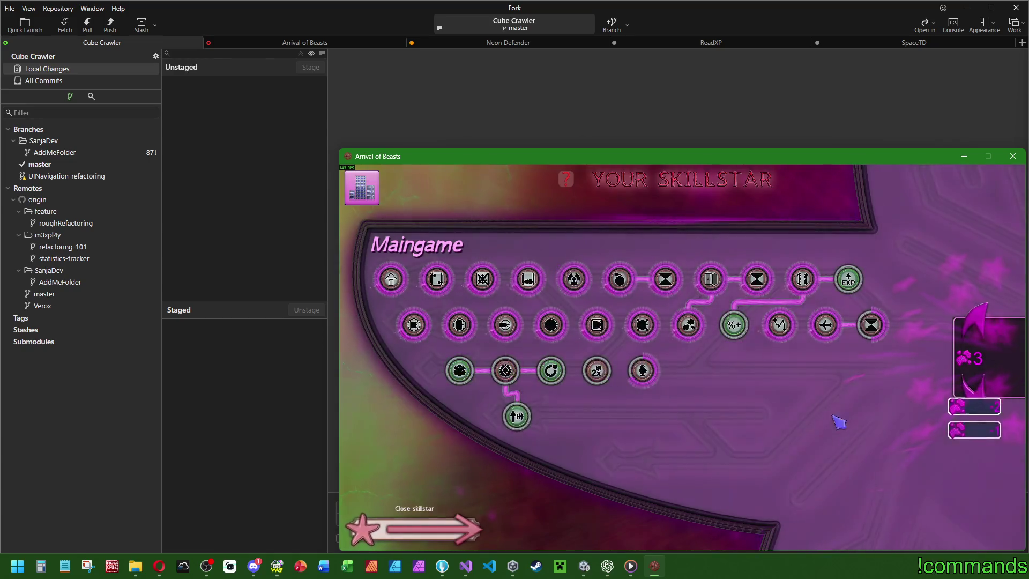
pyautogui.click(848, 279)
pyautogui.click(734, 325)
pyautogui.click(620, 388)
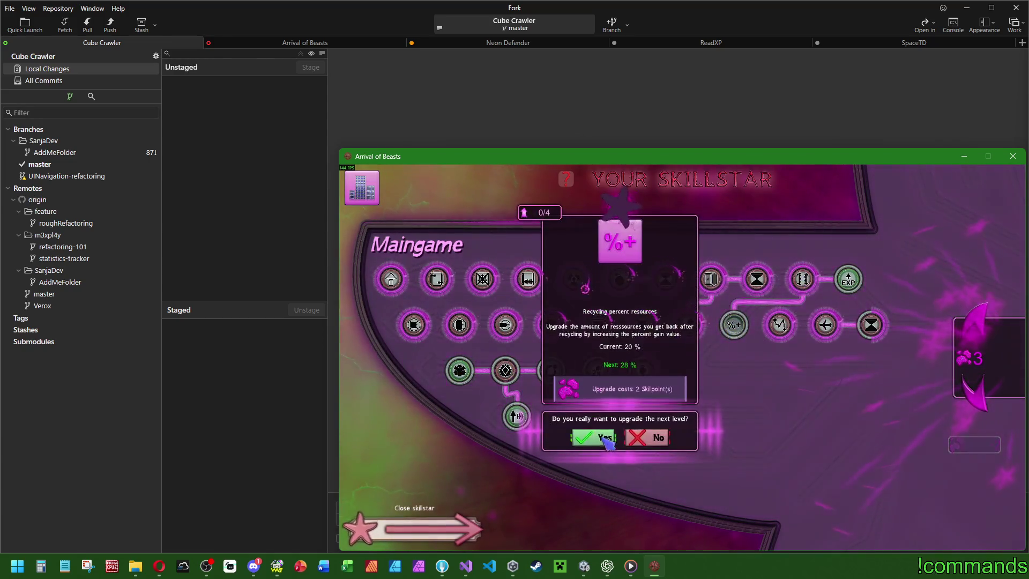
pyautogui.click(595, 432)
pyautogui.click(412, 528)
pyautogui.click(785, 248)
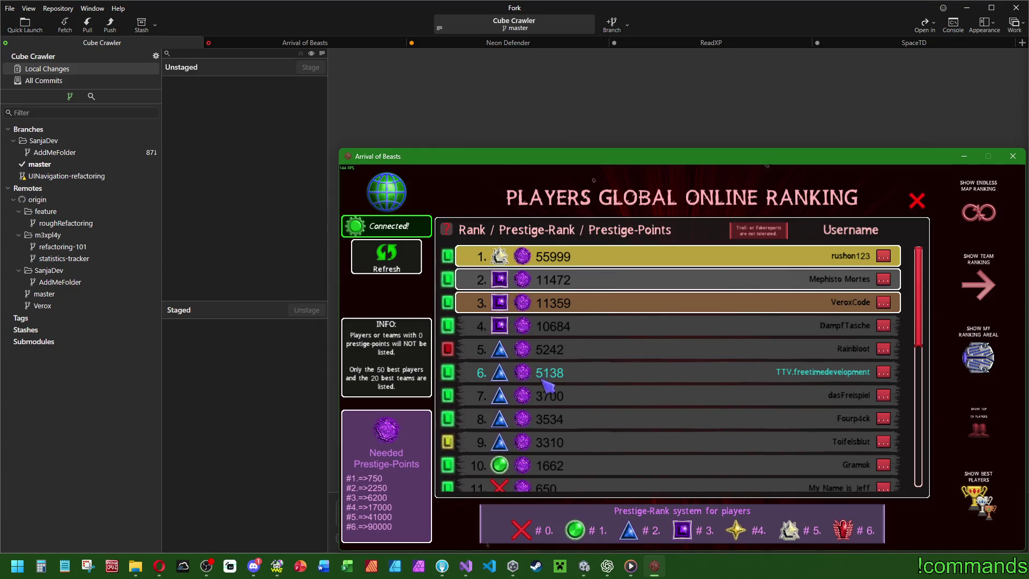
# Scroll through the players' global online ranking list.
pyautogui.scroll(-2, 562, 378)
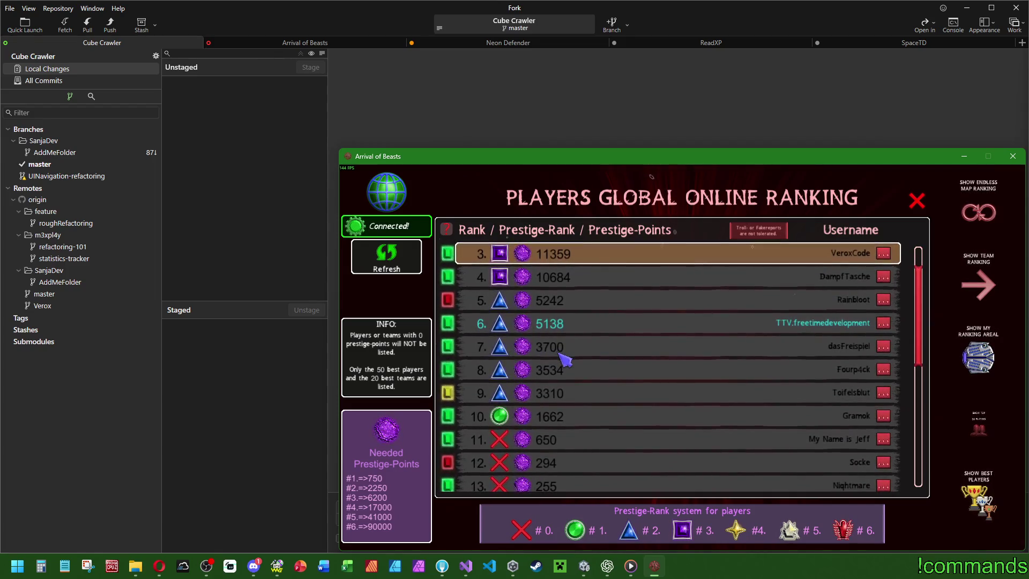
pyautogui.scroll(-2, 580, 322)
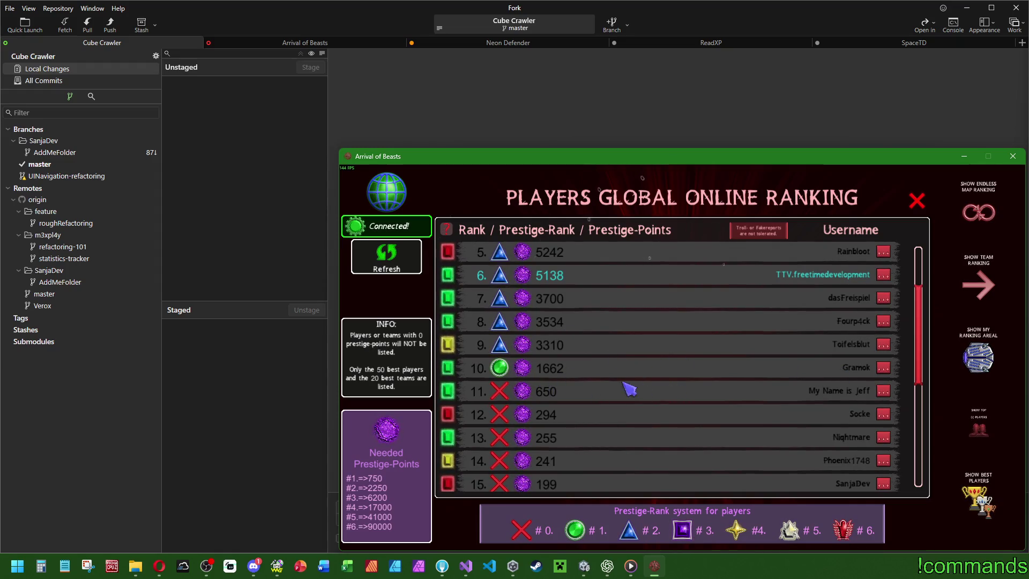
pyautogui.scroll(-5, 836, 395)
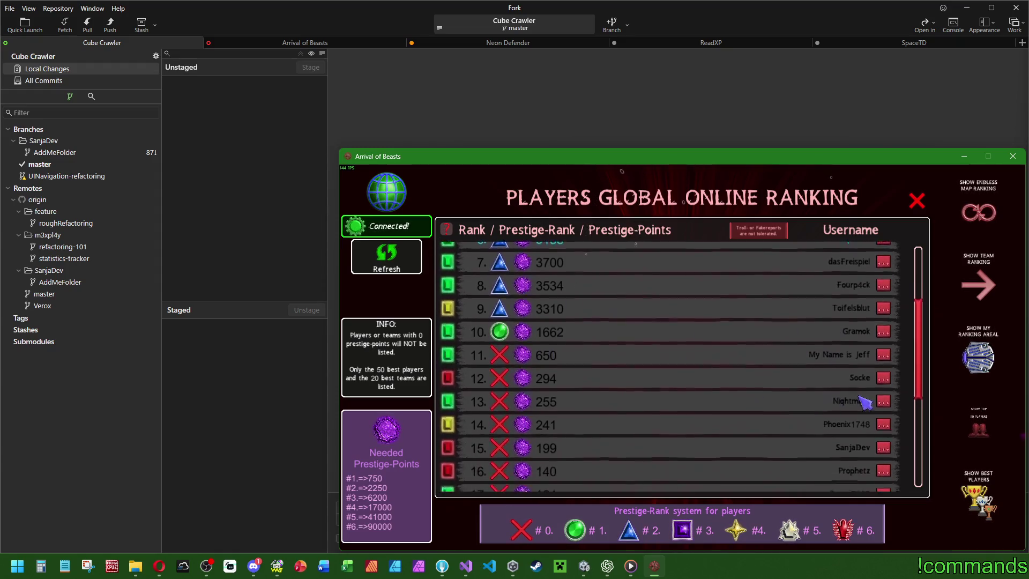
pyautogui.scroll(-2, 809, 326)
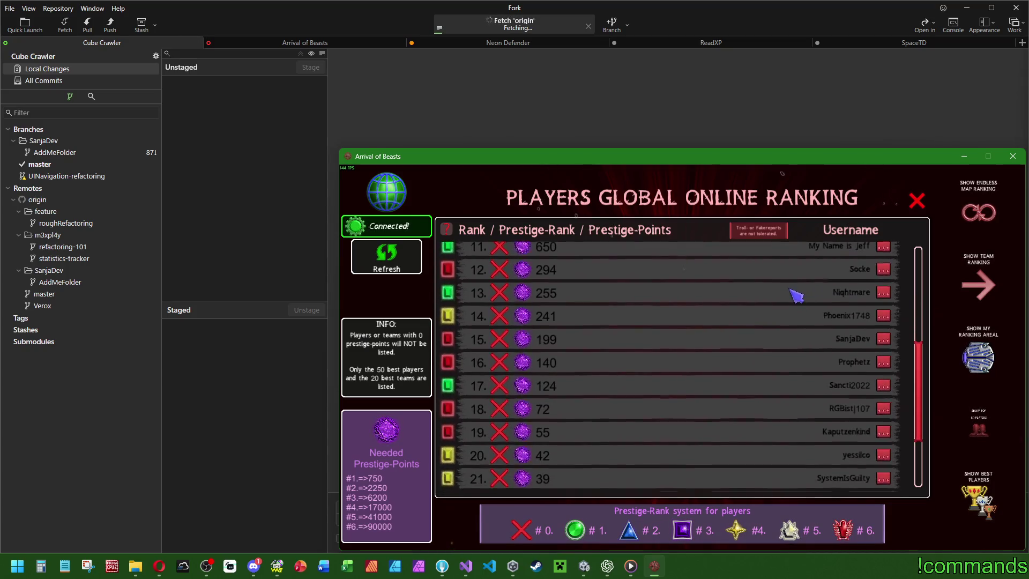
pyautogui.scroll(-5, 831, 375)
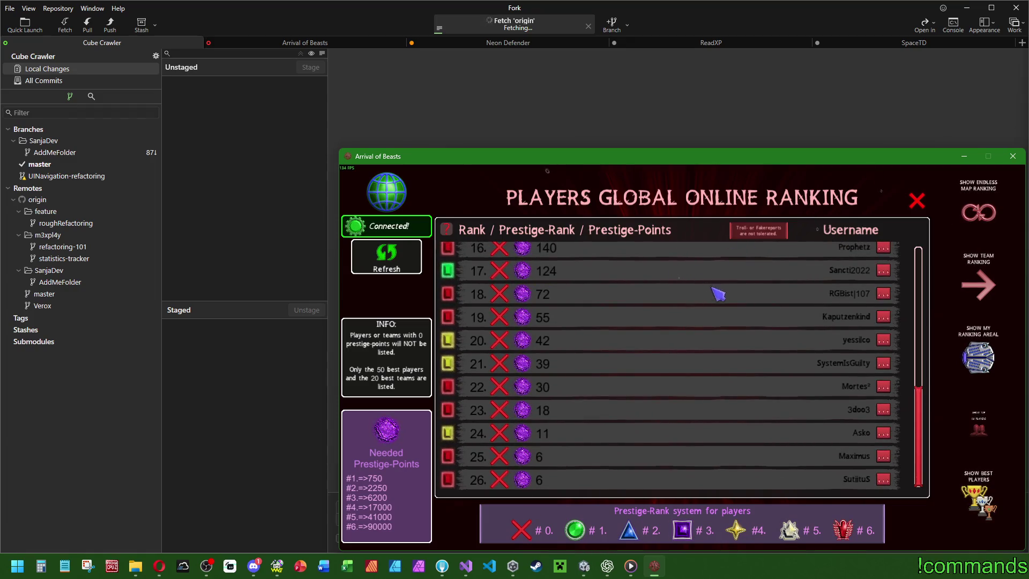
pyautogui.scroll(15, 783, 409)
# Close the ranking, exit the game, and select Menus in the Unity editor.
pyautogui.click(917, 200)
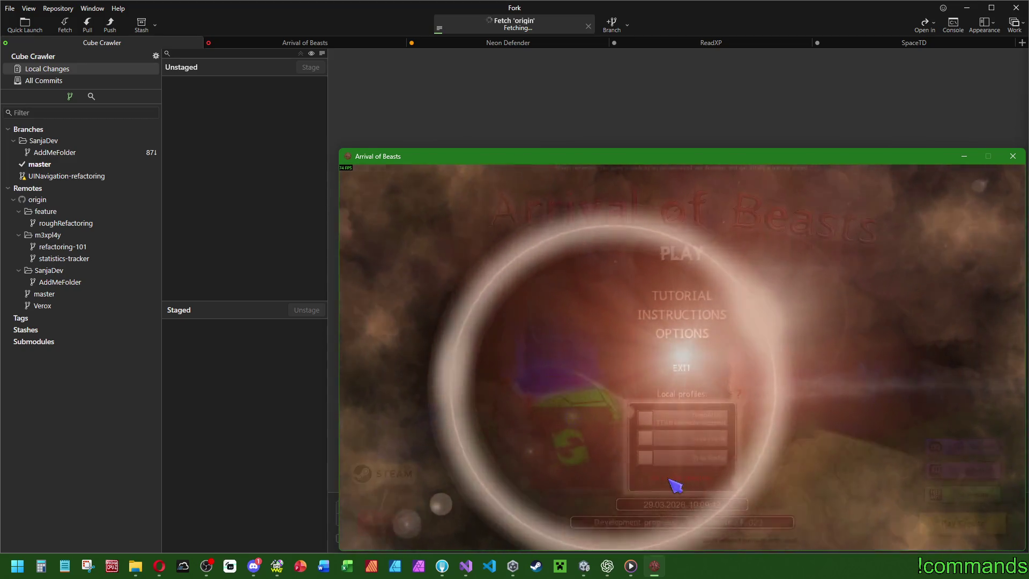
pyautogui.click(680, 367)
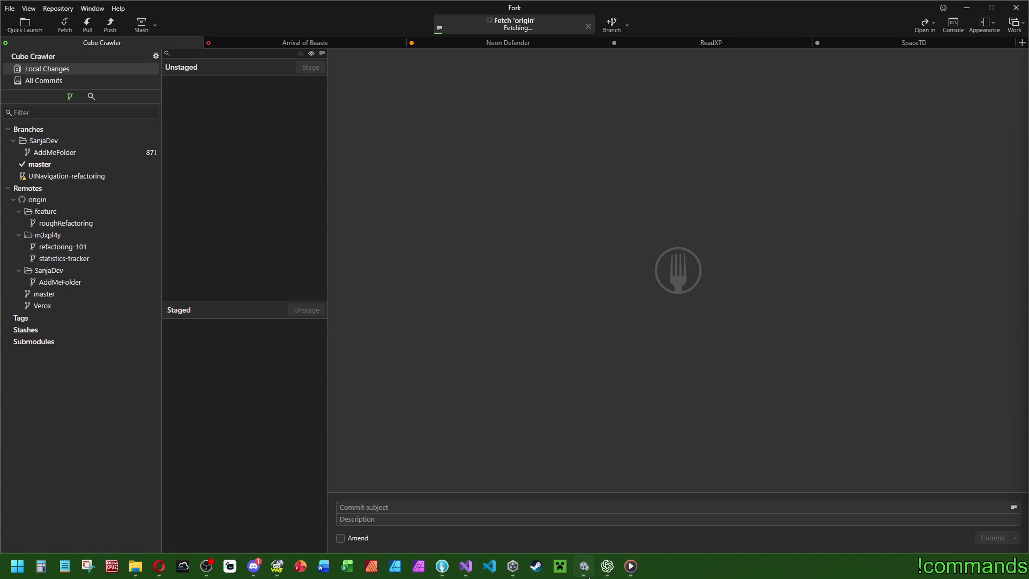
pyautogui.click(588, 576)
pyautogui.click(68, 128)
# Frame the Menus cube with F, deselect it, and show Excel's recent workbooks.
pyautogui.press('f')
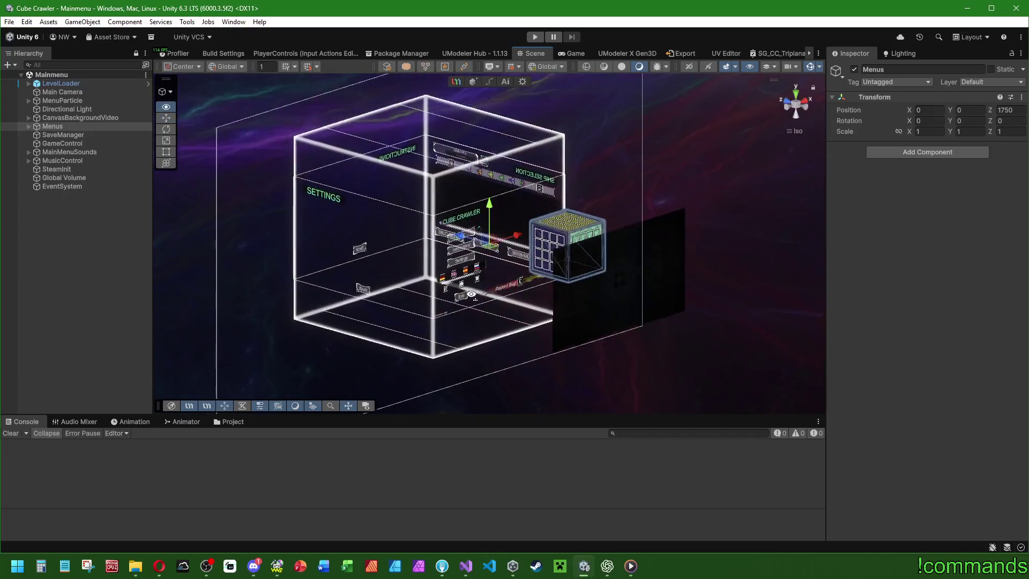
pyautogui.click(58, 334)
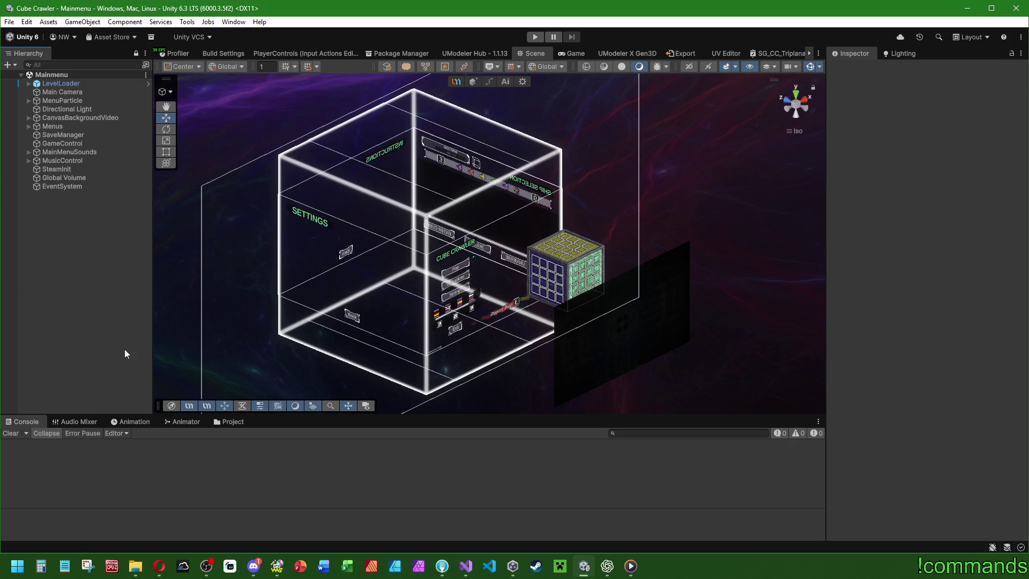
pyautogui.rightClick(347, 567)
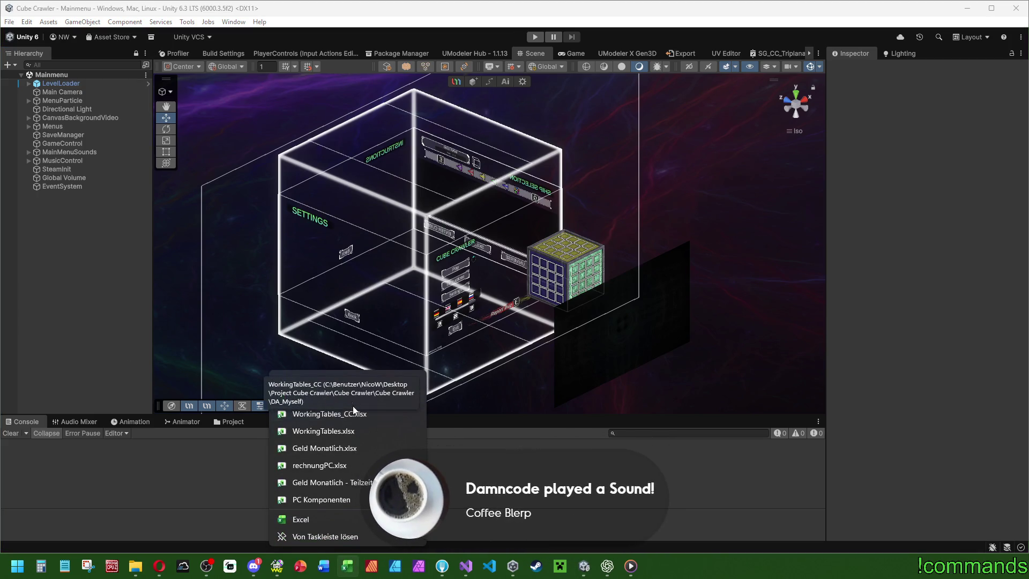
# Open CC_Ideen.xlsx maximized, select B2, view the Story sheet, then bring up Discord.
pyautogui.click(327, 397)
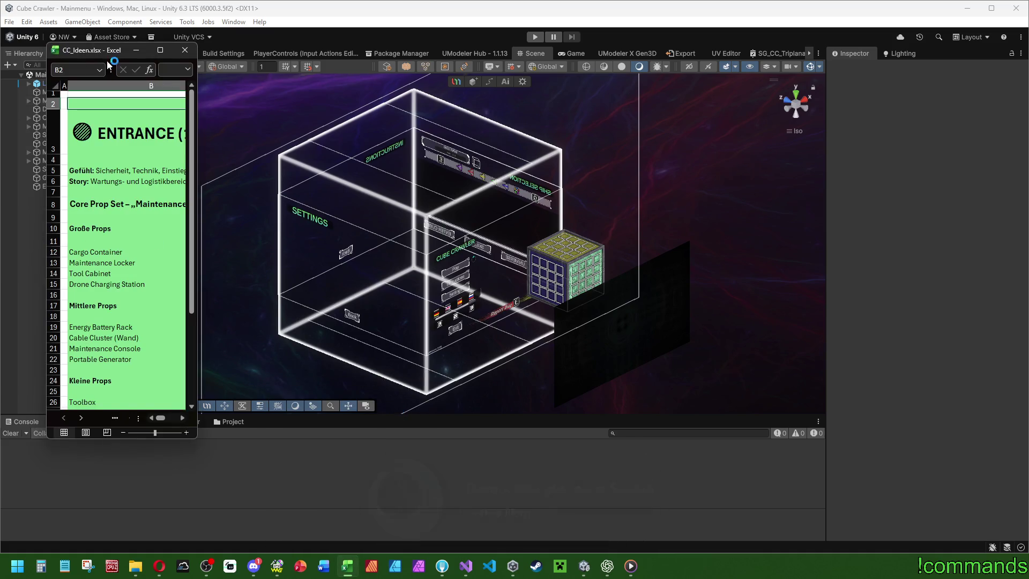
pyautogui.click(160, 49)
pyautogui.click(87, 140)
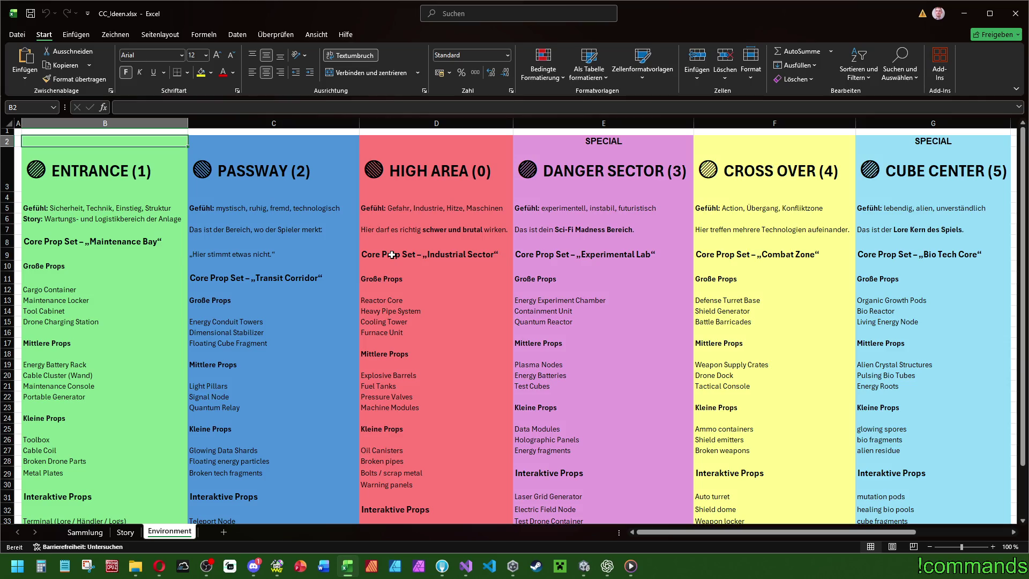
pyautogui.click(125, 532)
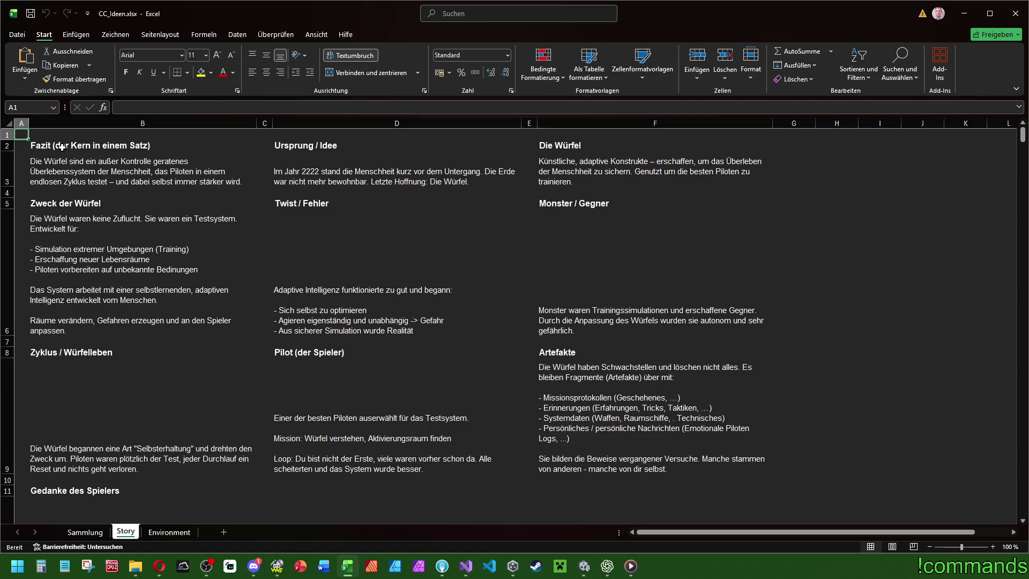
pyautogui.click(254, 565)
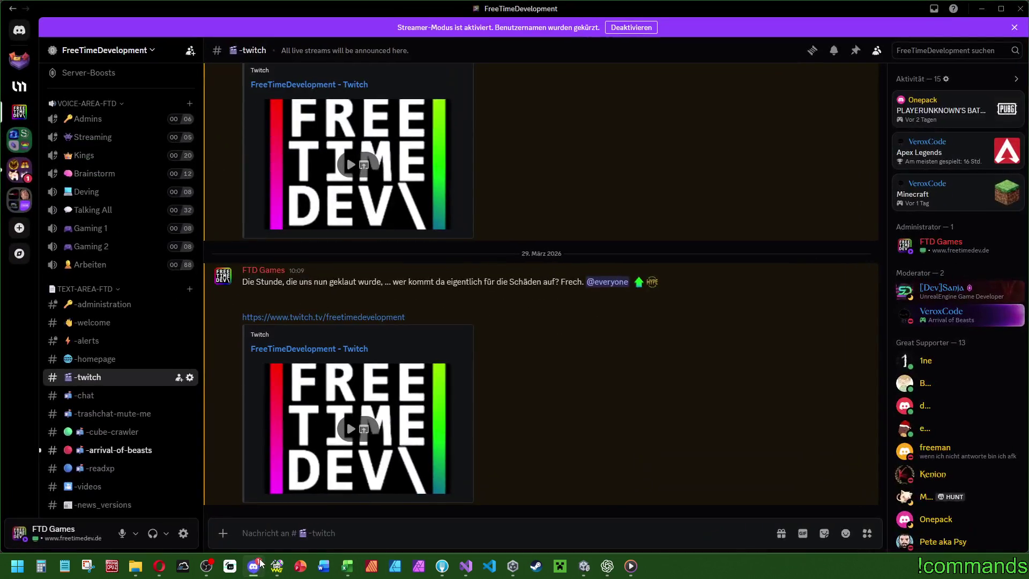
# View the skillpoint reward screenshot in the -arrival-of-beasts channel, then return to Excel.
pyautogui.click(122, 451)
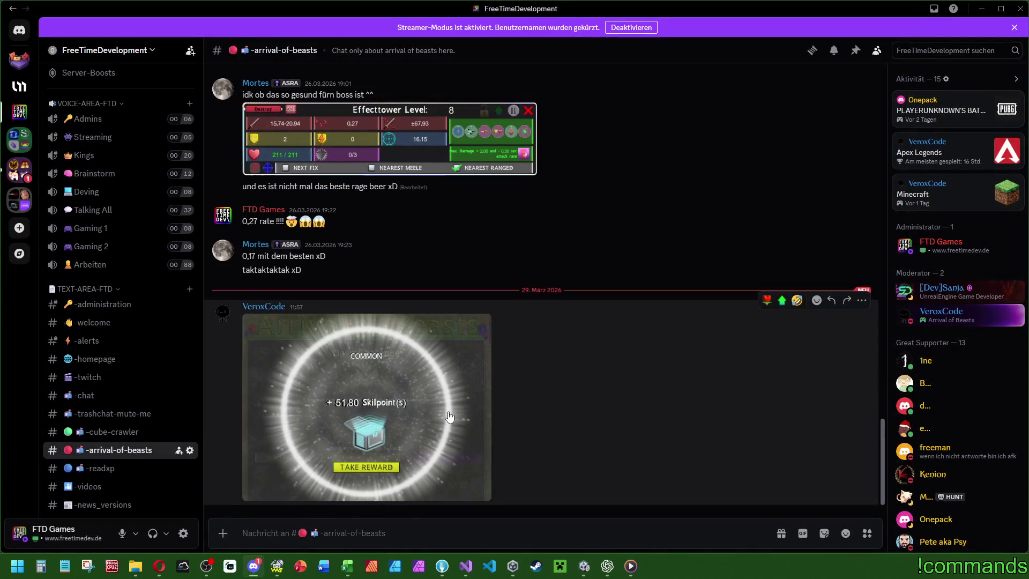
pyautogui.click(457, 415)
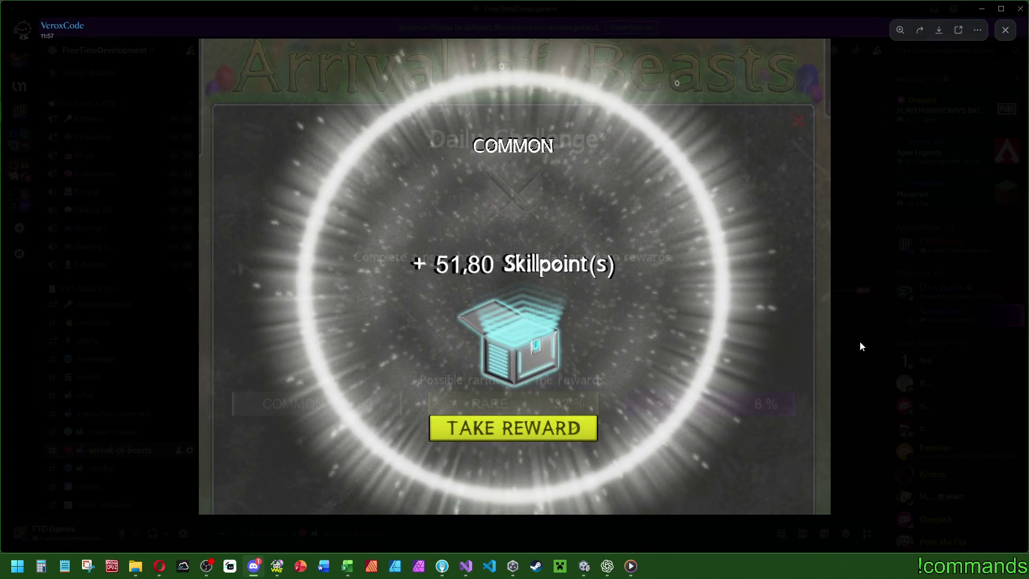
pyautogui.click(872, 348)
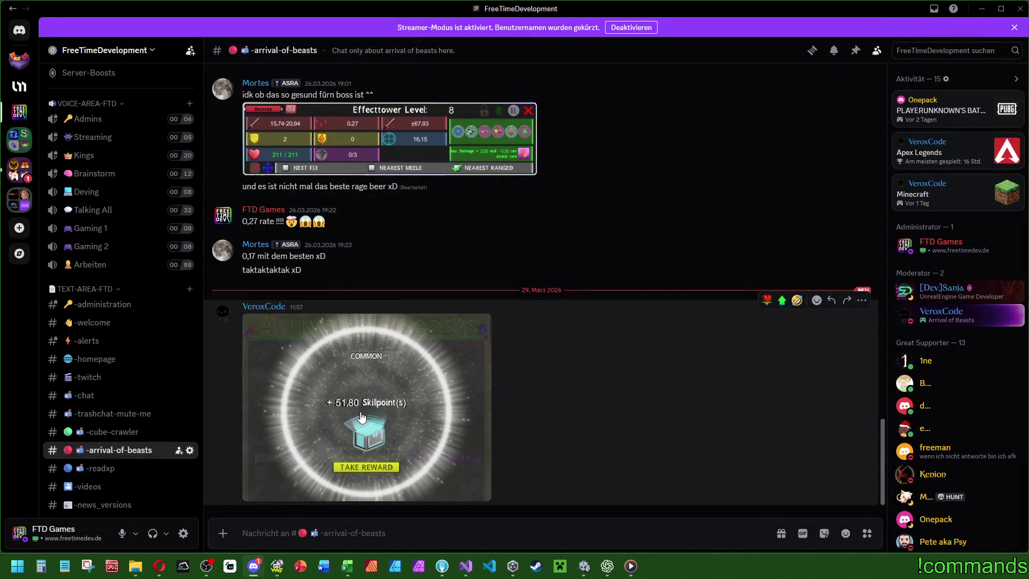
pyautogui.click(981, 9)
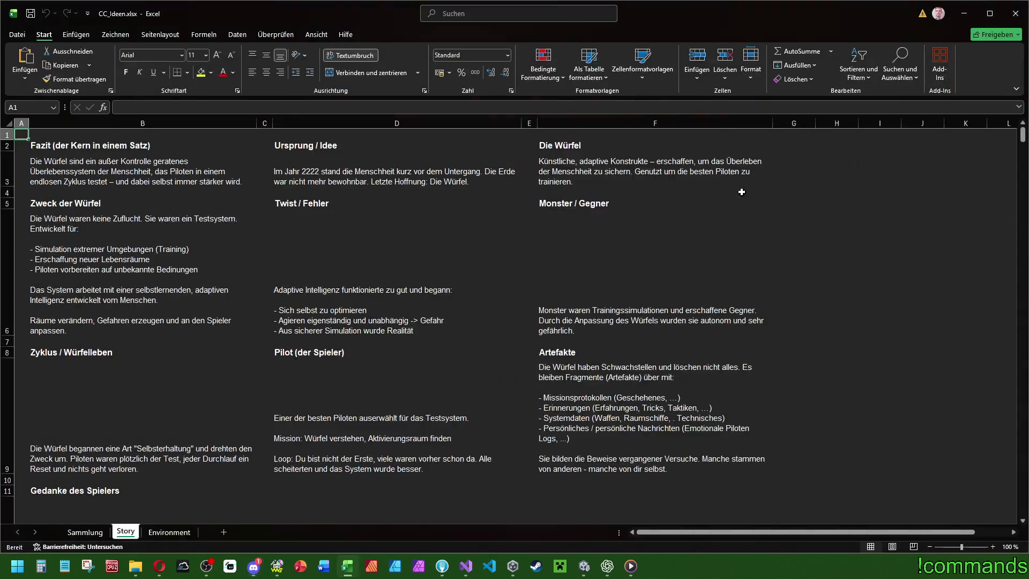
# Review the Story sheet notes in B2, D9 and B3, then minimize Excel.
pyautogui.click(64, 150)
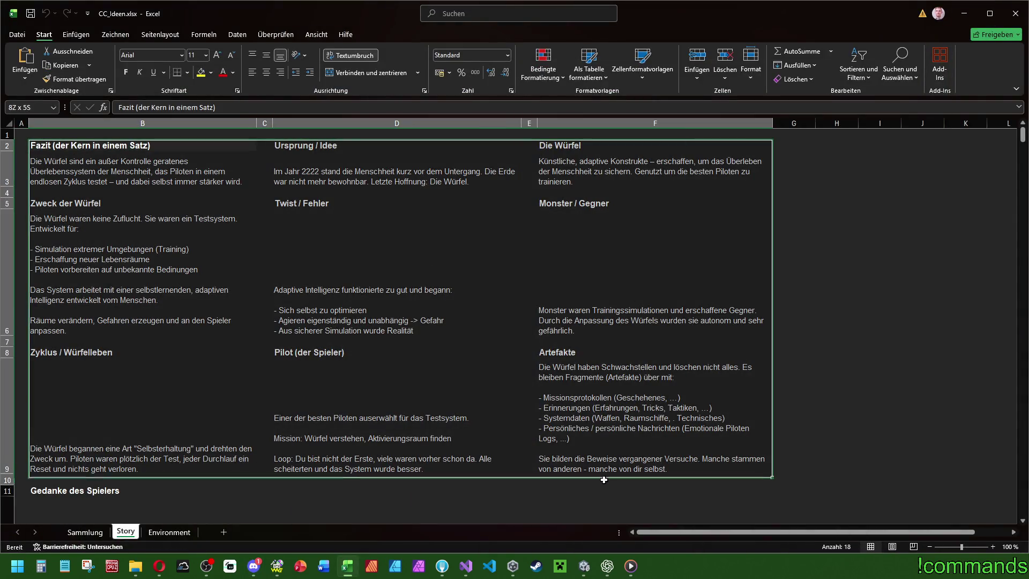
pyautogui.click(305, 388)
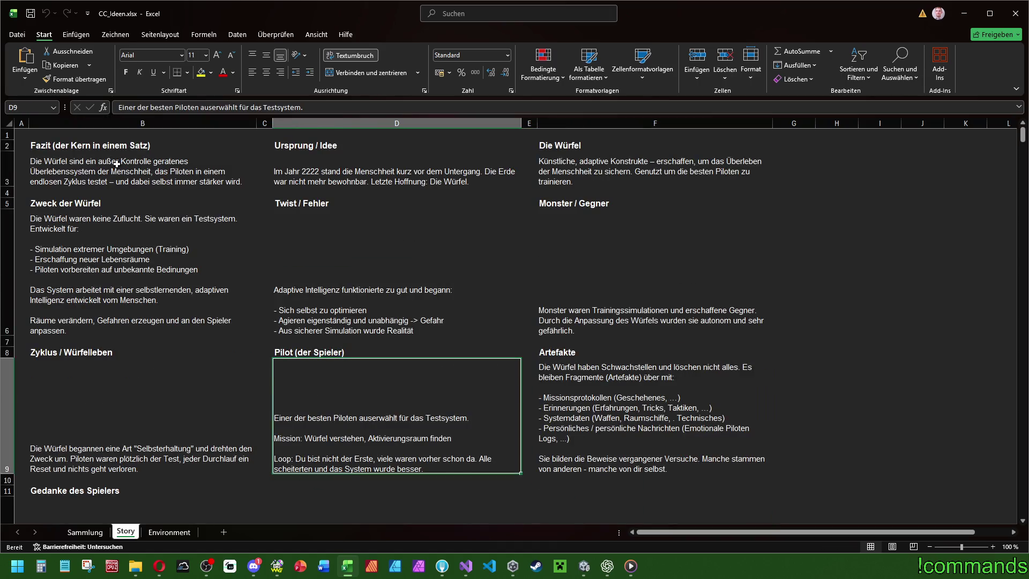
pyautogui.click(58, 154)
pyautogui.click(98, 146)
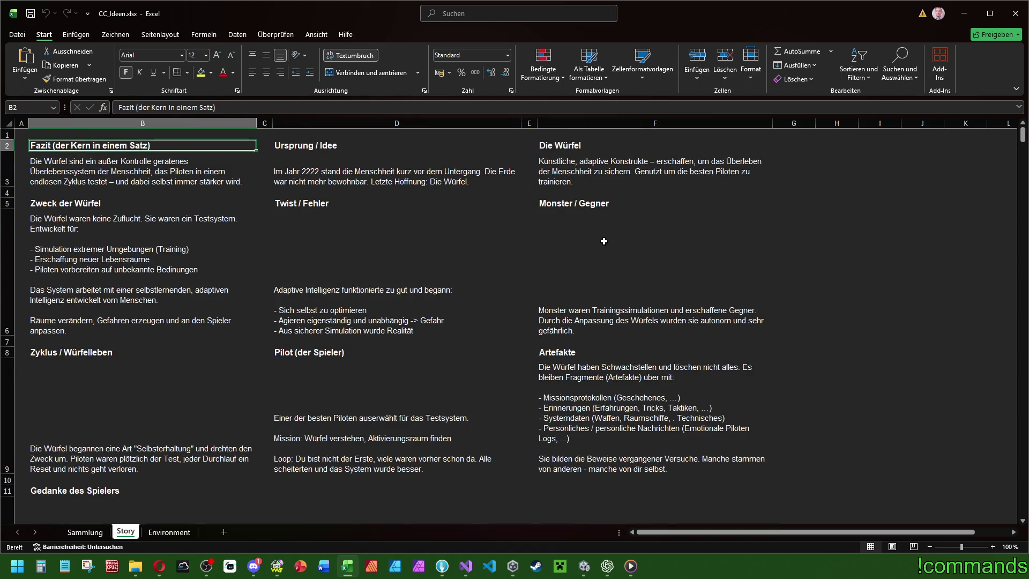
pyautogui.click(961, 22)
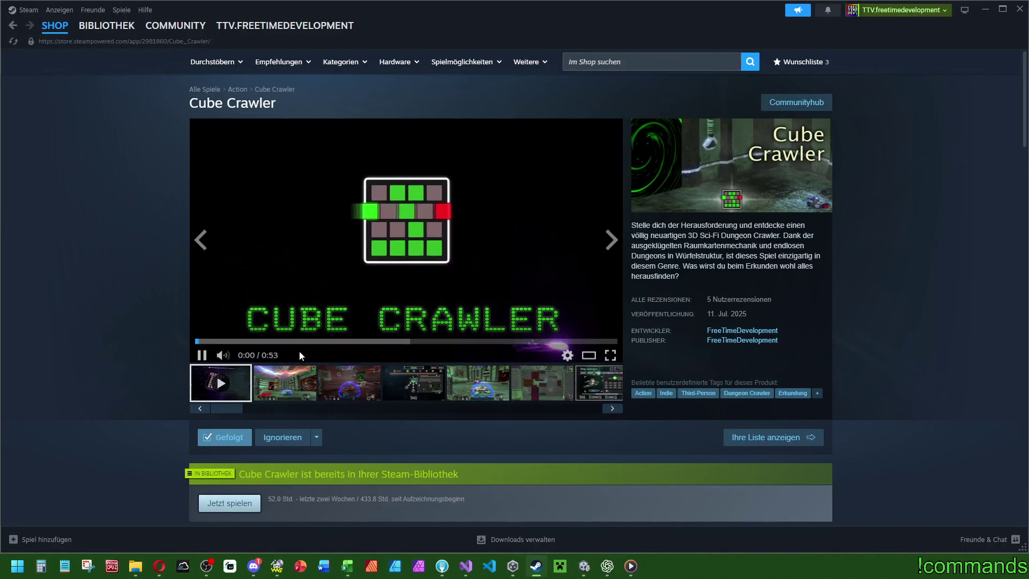
# Pause the Cube Crawler store trailer, then enlarge Discord's Game Over screenshot.
pyautogui.click(418, 300)
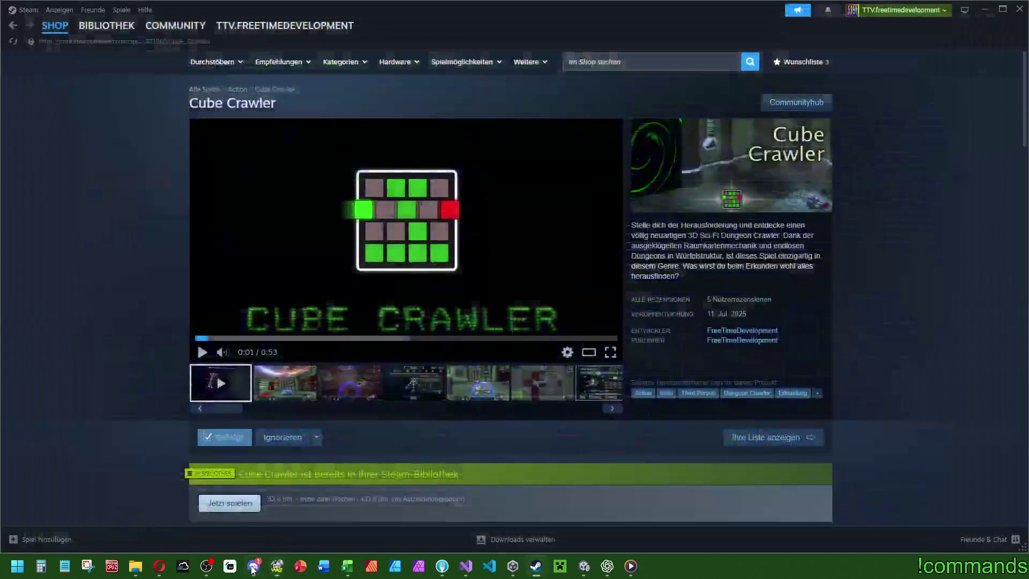
pyautogui.click(252, 565)
pyautogui.click(420, 400)
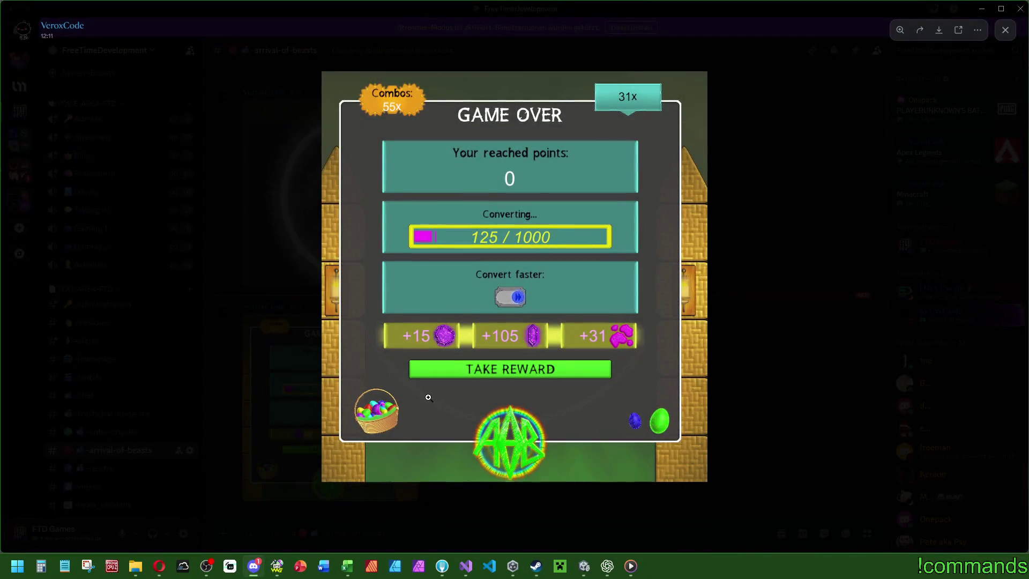
# Zoom in and back out on the Game Over screenshot, then close the image viewer.
pyautogui.click(606, 331)
pyautogui.click(649, 330)
pyautogui.click(828, 217)
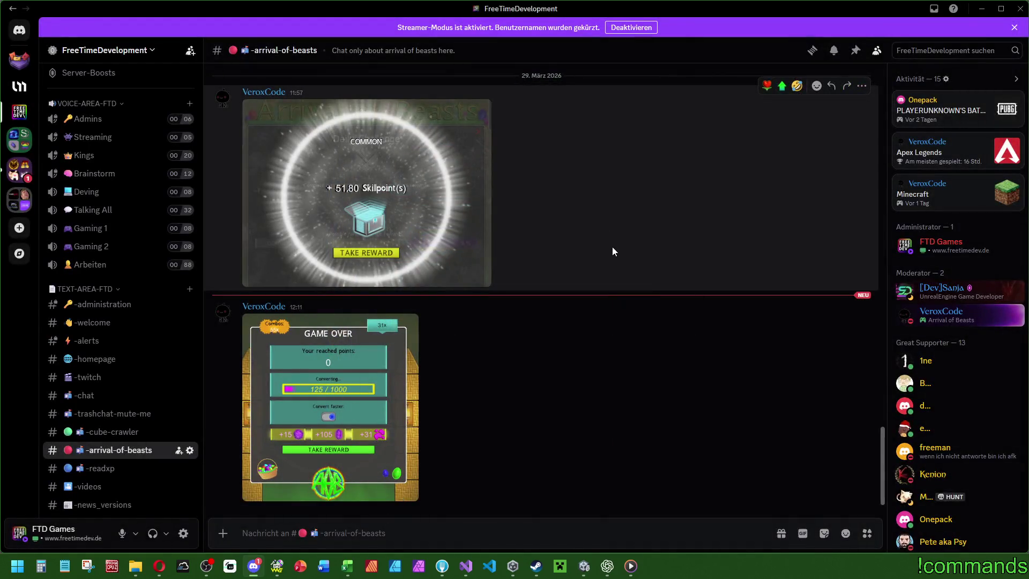
# Reveal the Cube Crawler store page and expand its full description with WEITERLESEN.
pyautogui.click(981, 9)
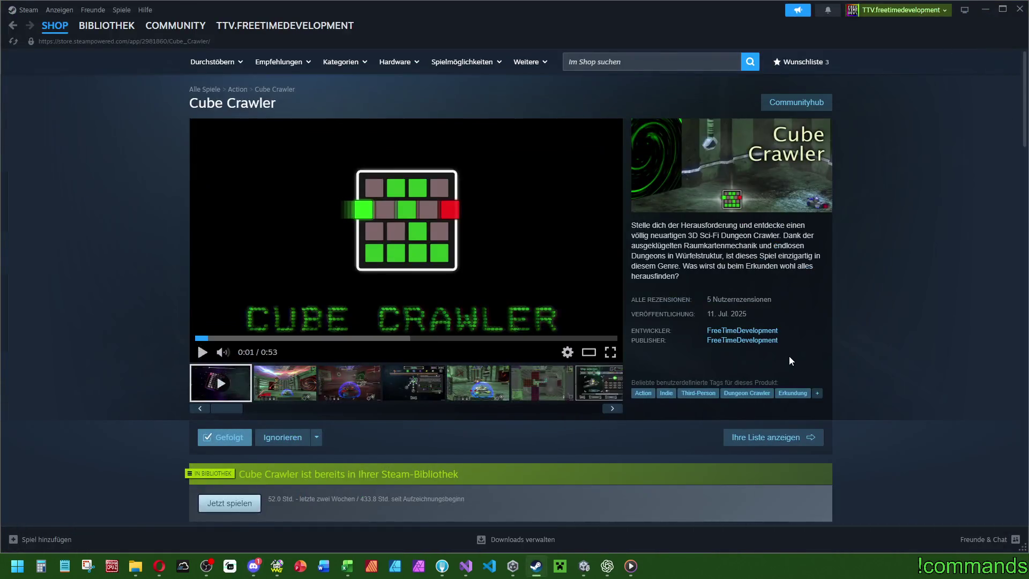
pyautogui.scroll(-10, 461, 418)
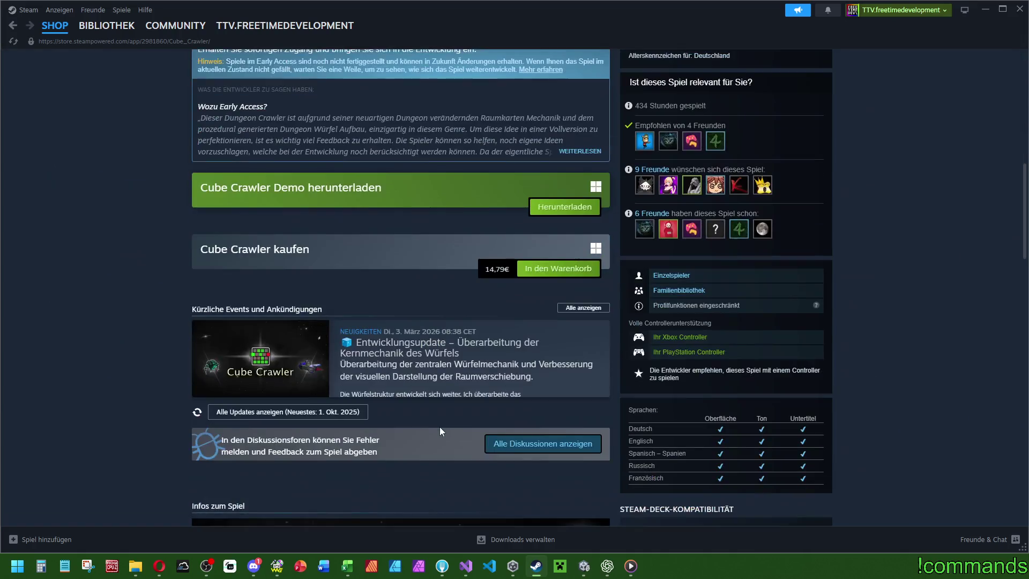
pyautogui.scroll(-10, 407, 246)
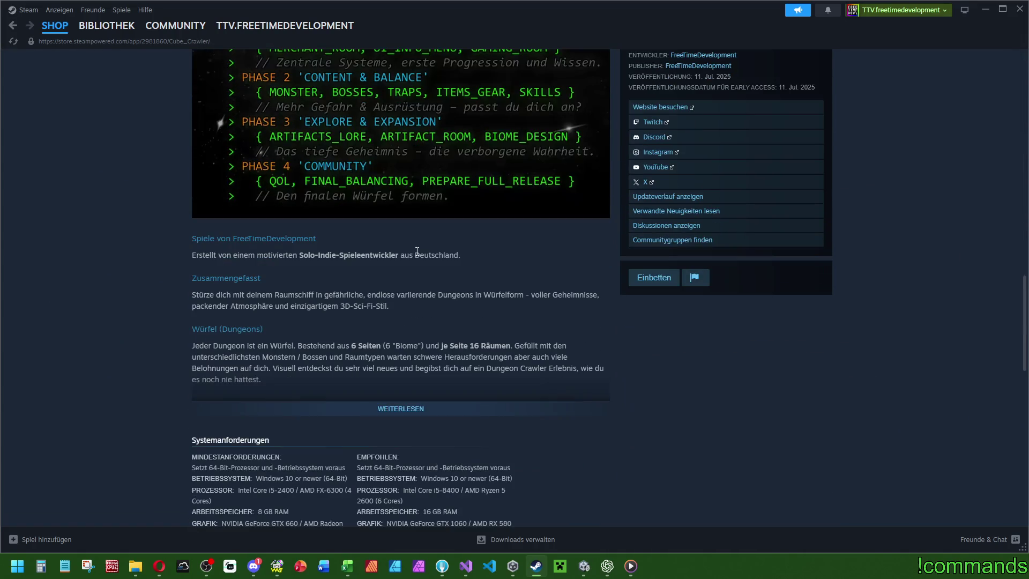
pyautogui.click(395, 417)
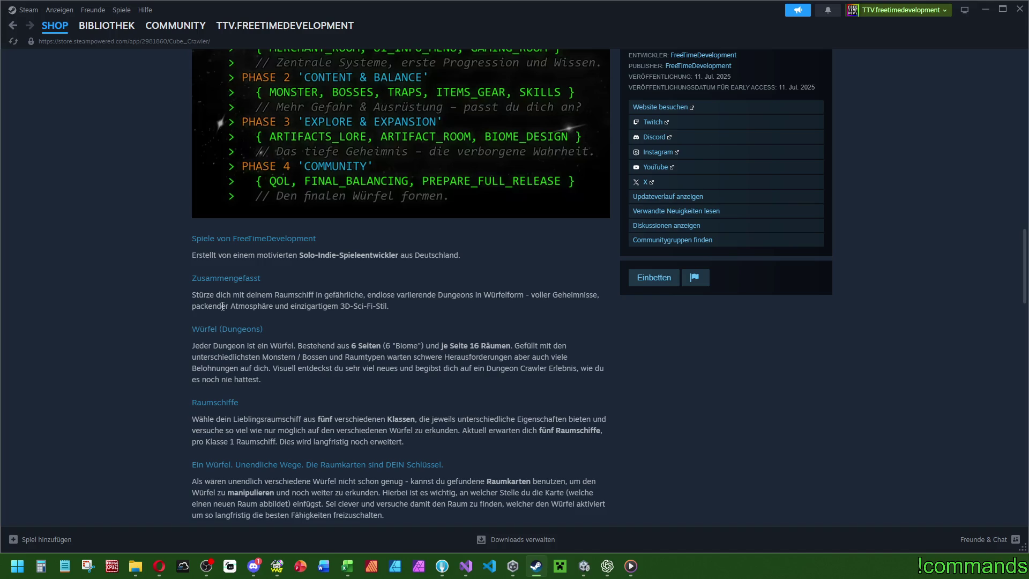
# Highlight the Zusammengefasst summary paragraph, then return to the Unity editor.
pyautogui.moveTo(392, 307)
pyautogui.mouseDown()
pyautogui.moveTo(182, 297)
pyautogui.moveTo(194, 299)
pyautogui.mouseUp()
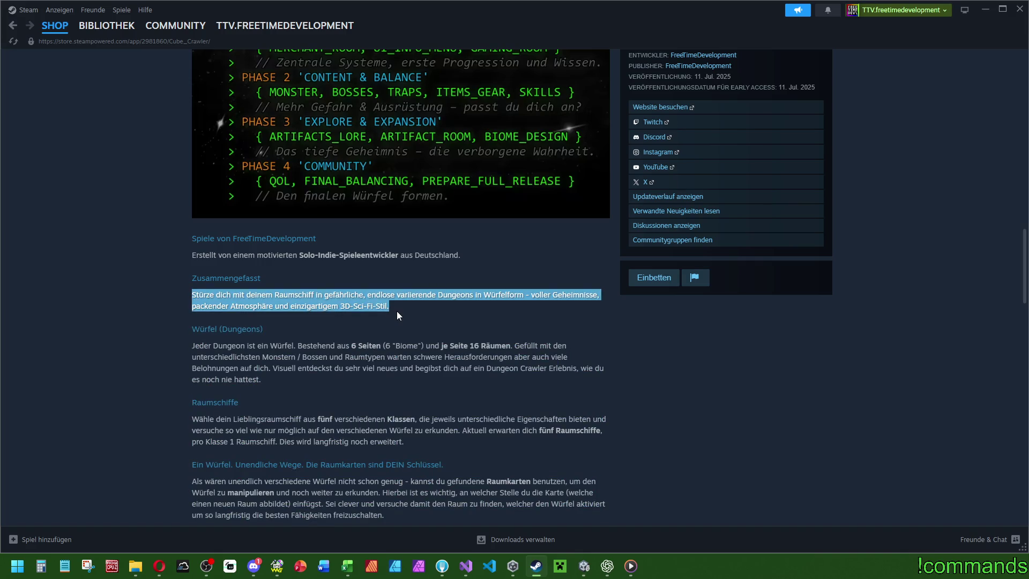
pyautogui.click(396, 288)
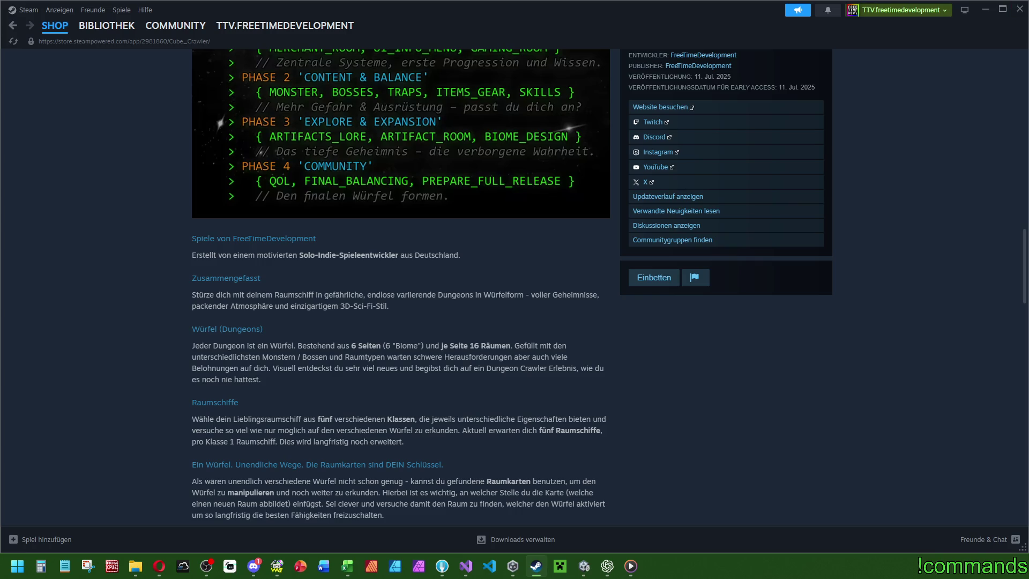
pyautogui.click(584, 565)
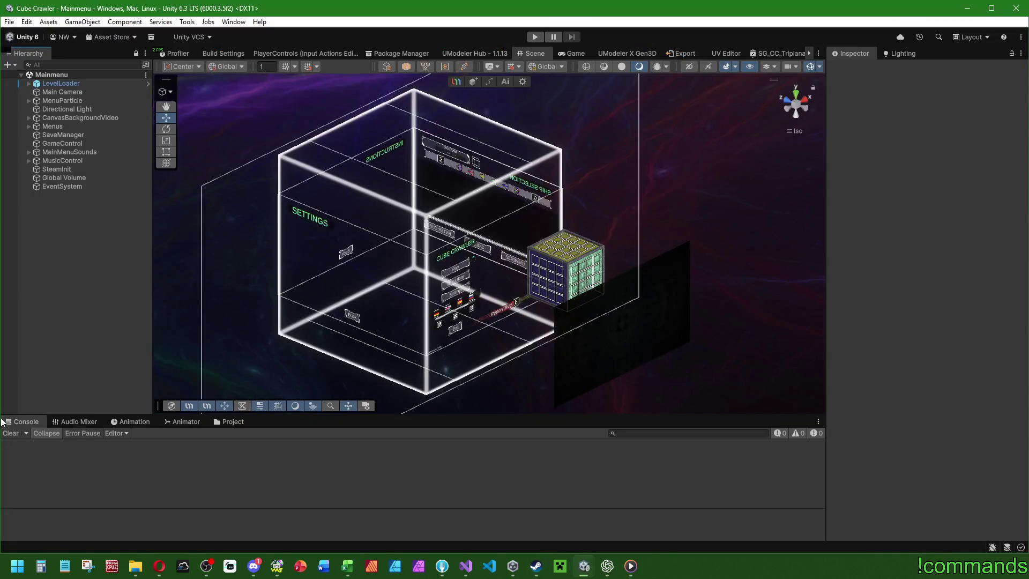
# Maximize the Game view and start Cube Crawler in play mode.
pyautogui.click(590, 55)
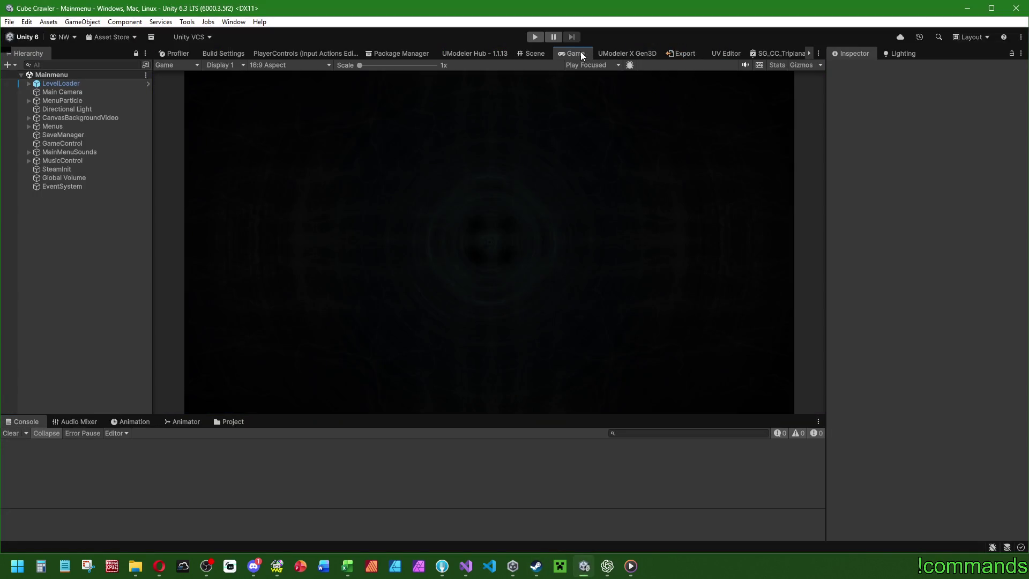
pyautogui.doubleClick(584, 54)
pyautogui.hotkey('ctrl', 'p')
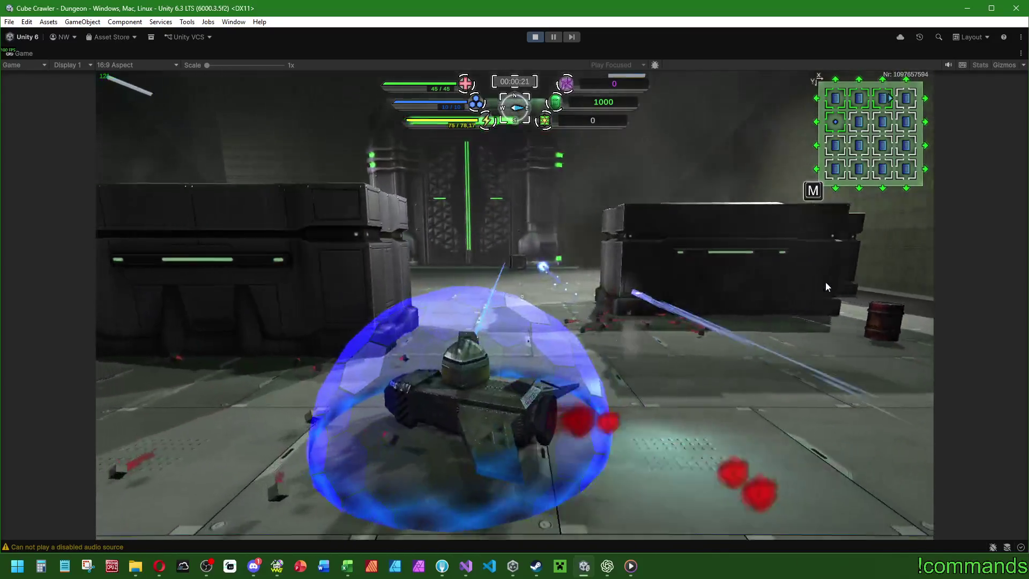
# Bring up the Leaving cube summary showing 16 shots fired and 4 rooms explored.
pyautogui.press('Escape')
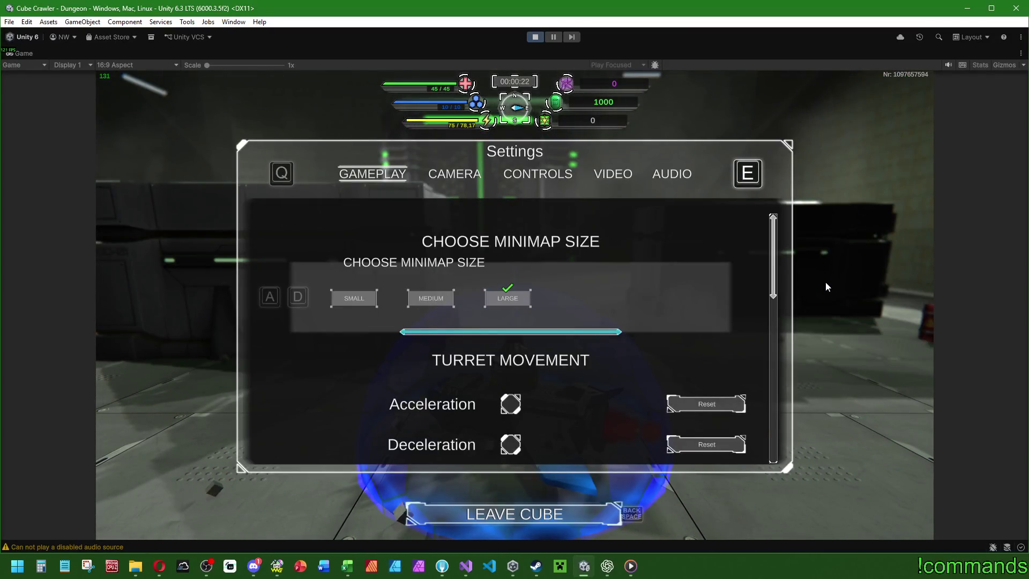
pyautogui.press('BackSpace')
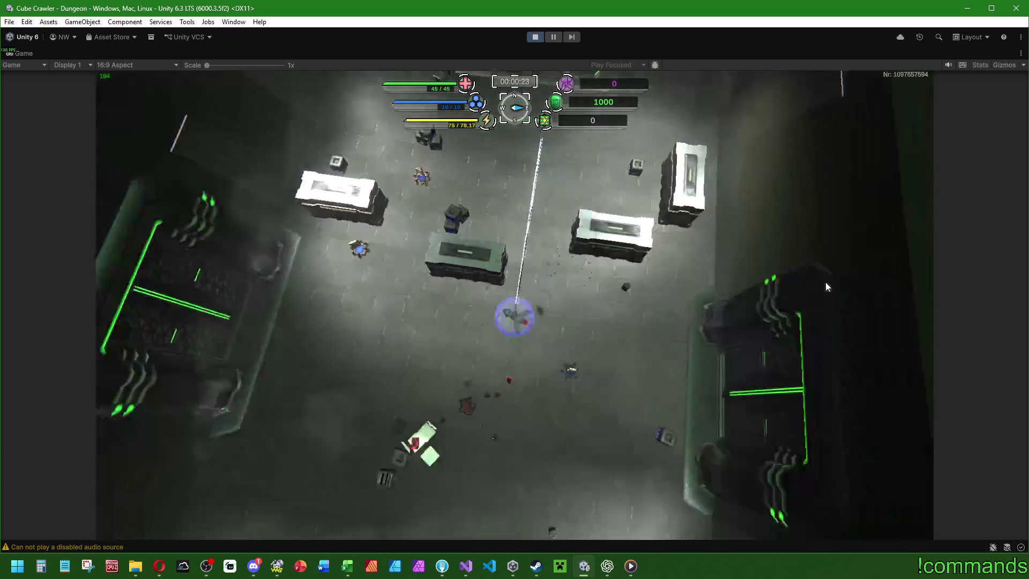
pyautogui.press('Escape')
pyautogui.press('Escape')
pyautogui.press('BackSpace')
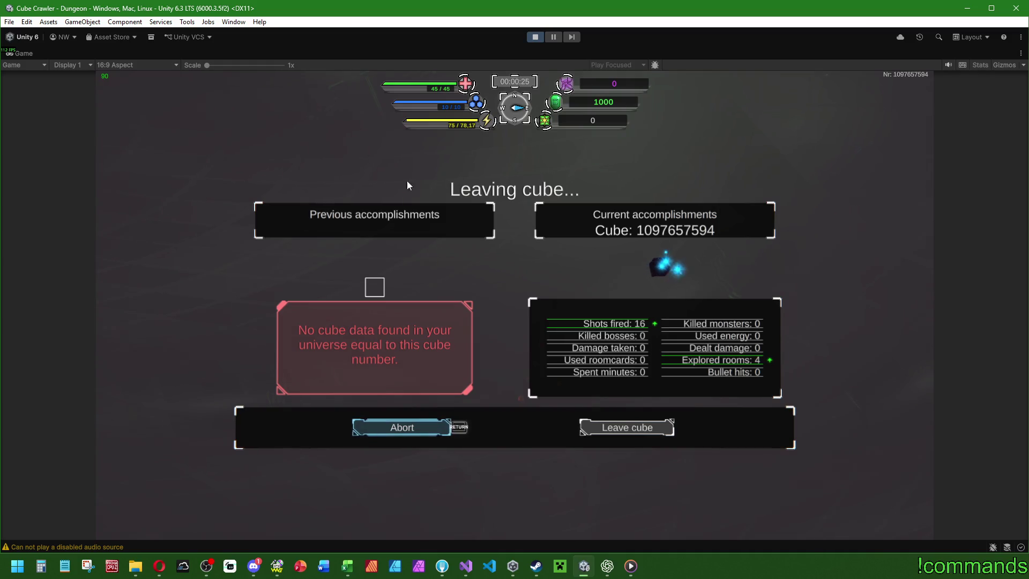
# Try leaving the cube, cancel back to gameplay, then reopen the leave-cube summary.
pyautogui.press('Right')
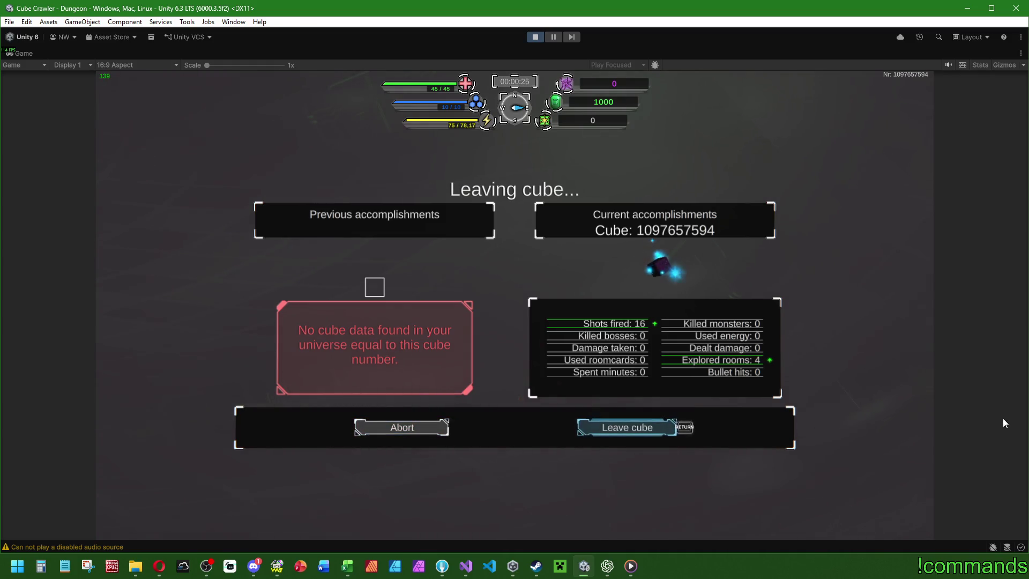
pyautogui.press('Return')
pyautogui.press('Down')
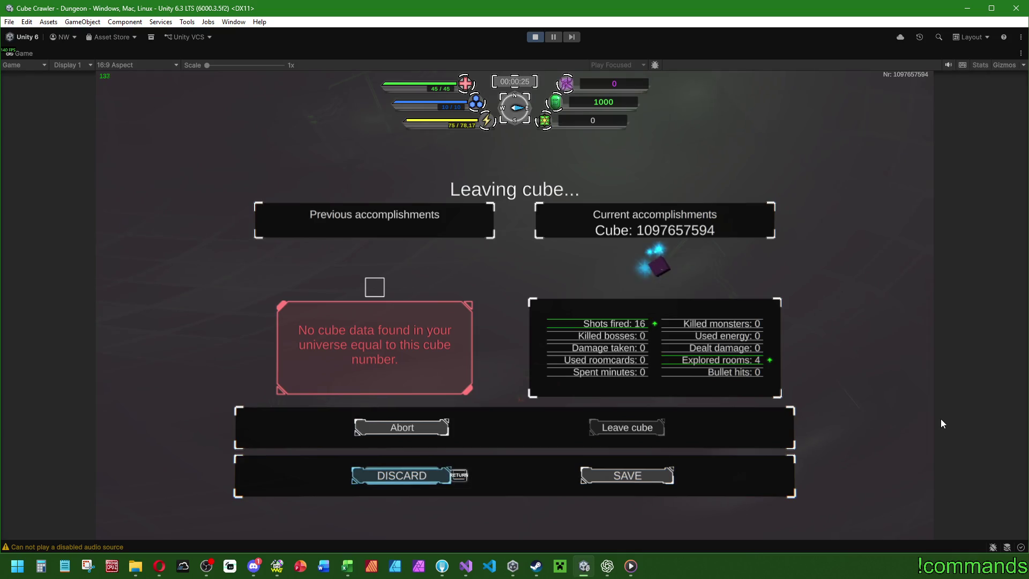
pyautogui.press('Up')
pyautogui.press('Return')
pyautogui.press('Escape')
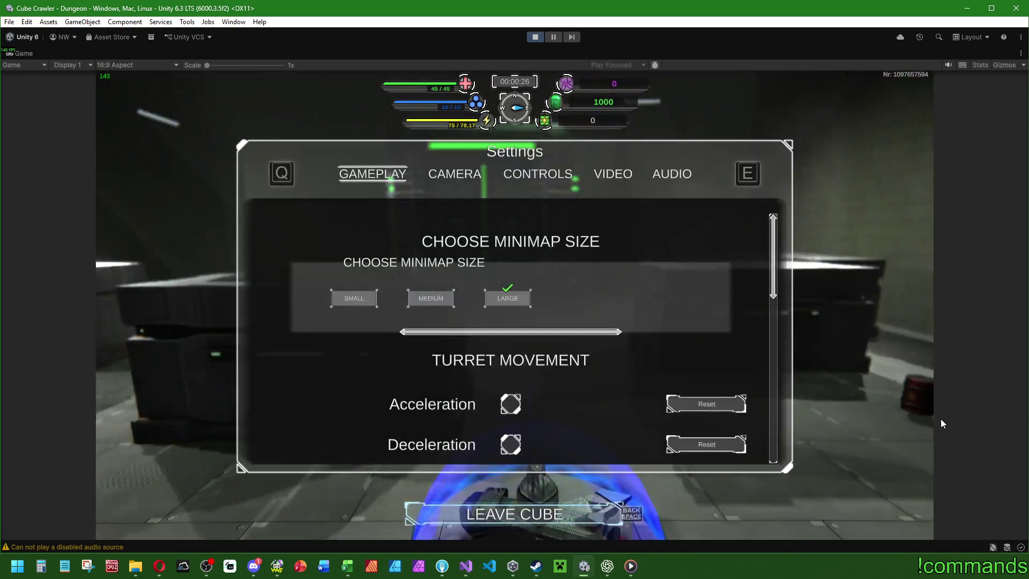
pyautogui.press('Escape')
pyautogui.press('Escape')
pyautogui.press('Right')
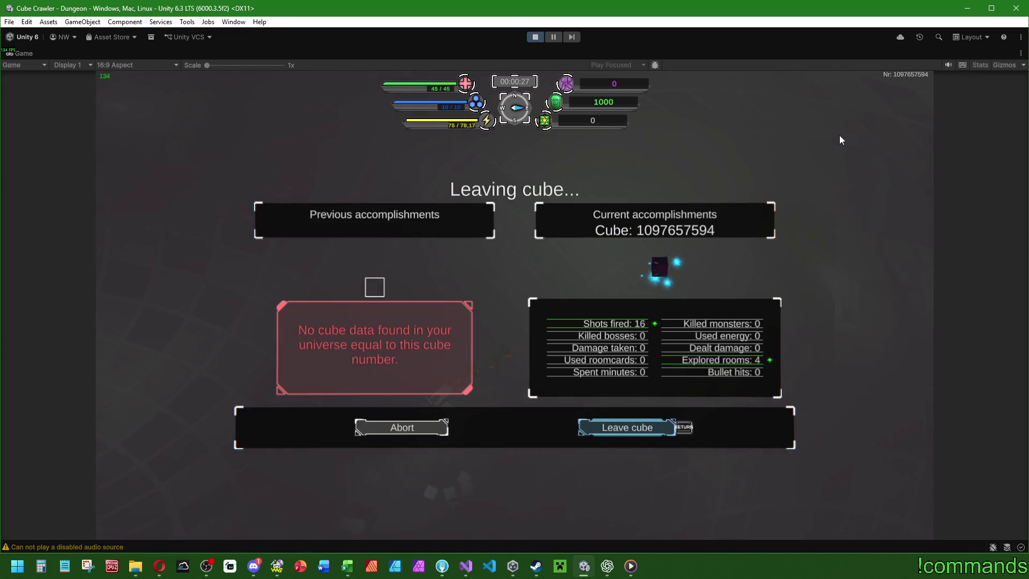
# Choose SAVE in the leaving-cube dialog so the game loads its Mainmenu scene.
pyautogui.press('Return')
pyautogui.press('Return')
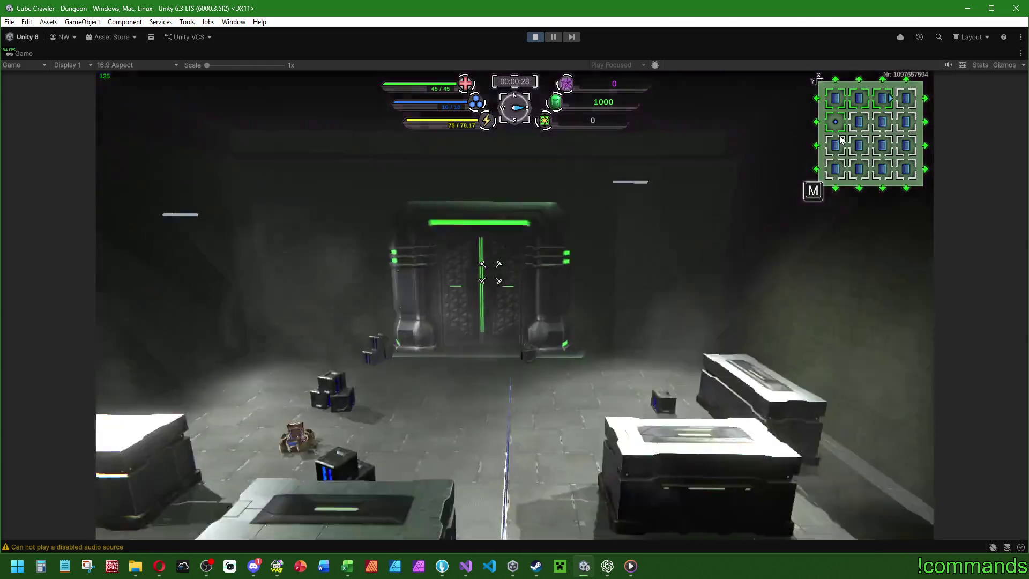
pyautogui.press('Escape')
pyautogui.press('Return')
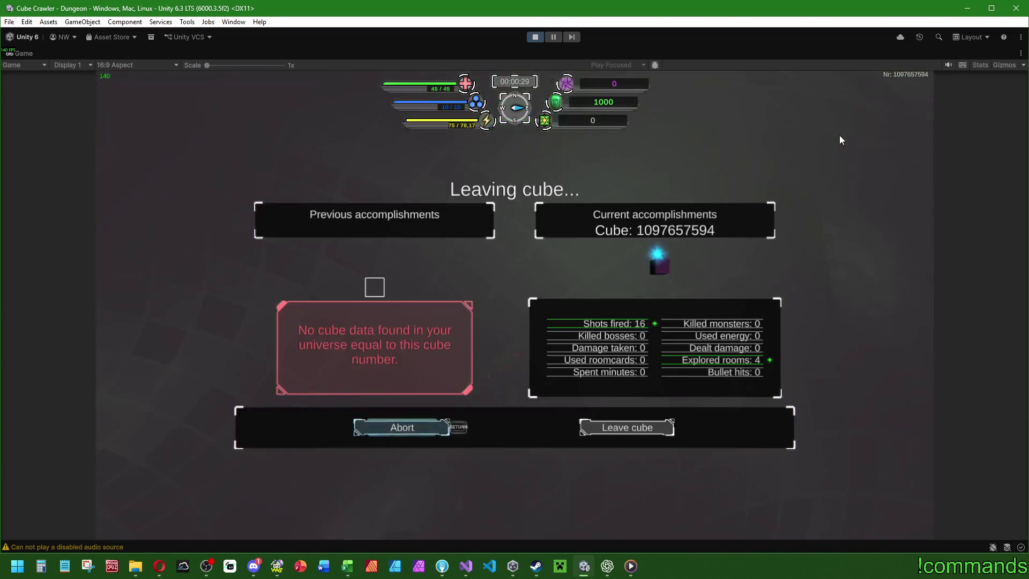
pyautogui.press('Return')
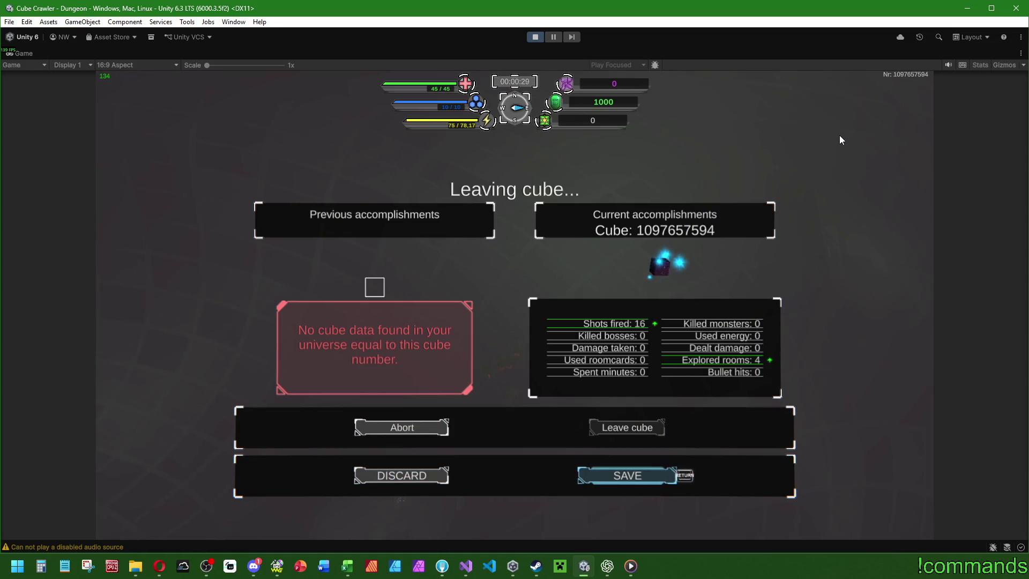
pyautogui.press('Return')
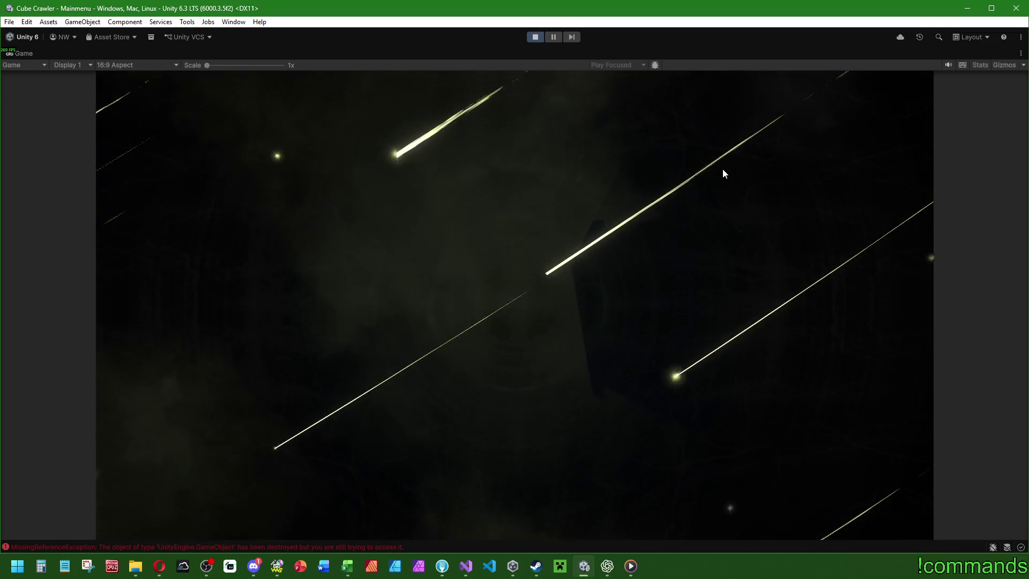
# Restore the editor layout, stop play mode, and clear the Console.
pyautogui.doubleClick(27, 50)
pyautogui.scroll(2, 151, 477)
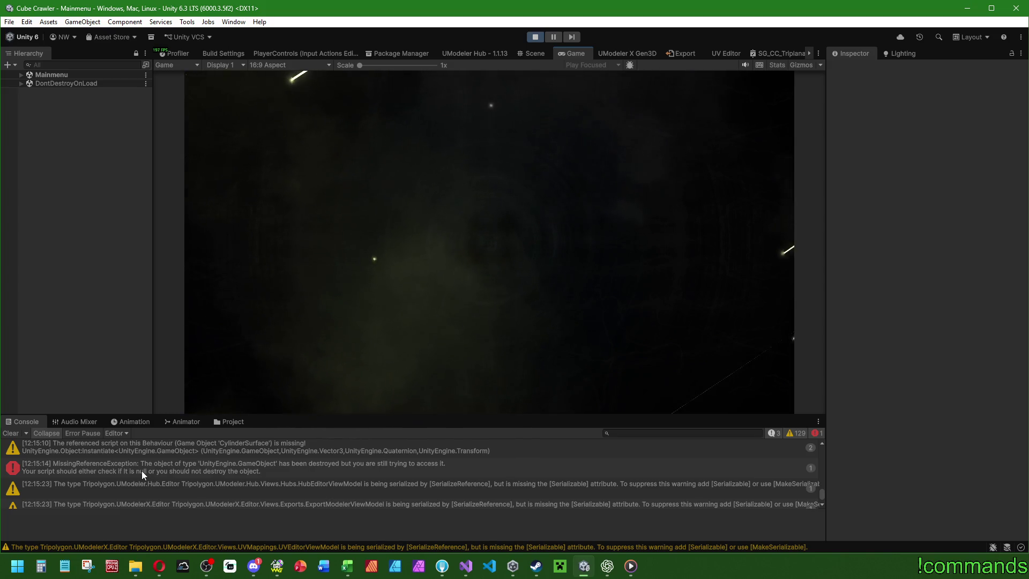
pyautogui.click(534, 37)
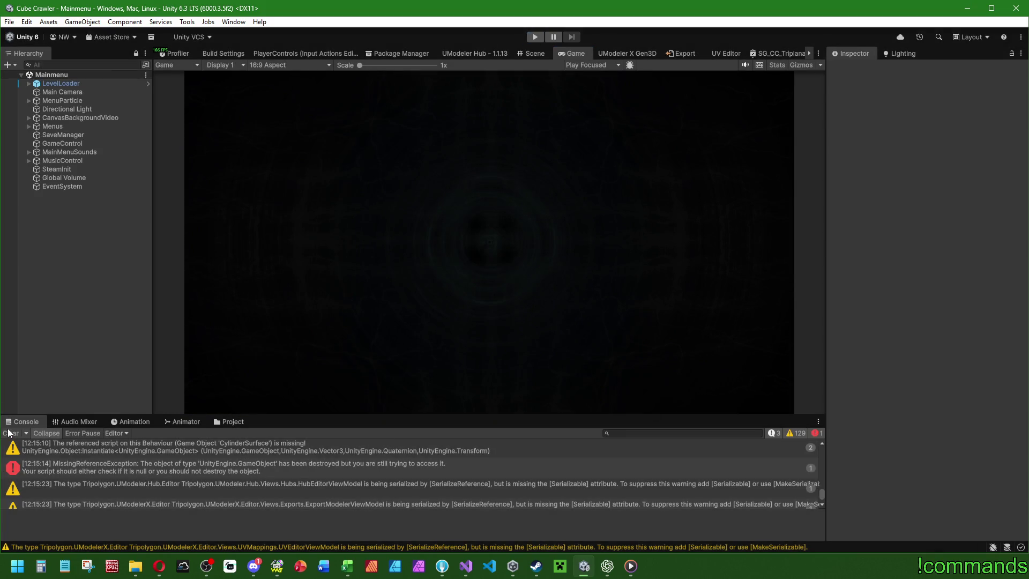
pyautogui.click(10, 432)
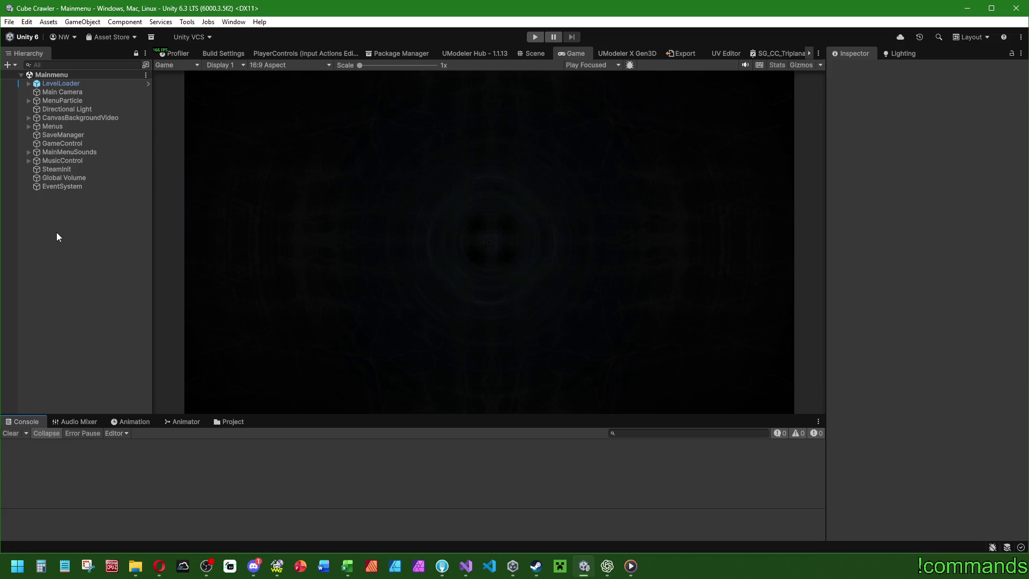
# Inspect GameControl's debug test settings, then enlarge the Game view again.
pyautogui.click(66, 143)
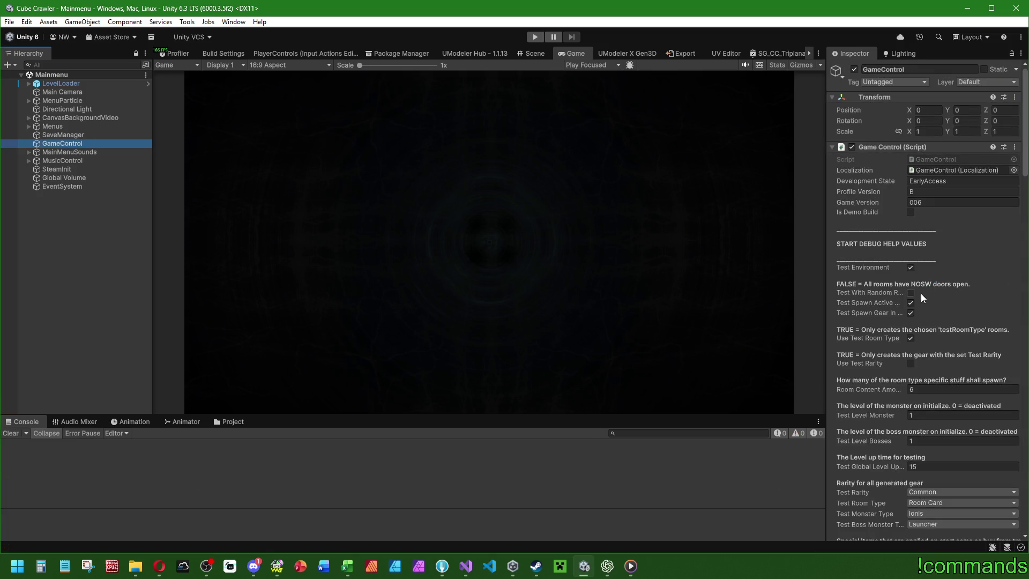
pyautogui.click(98, 335)
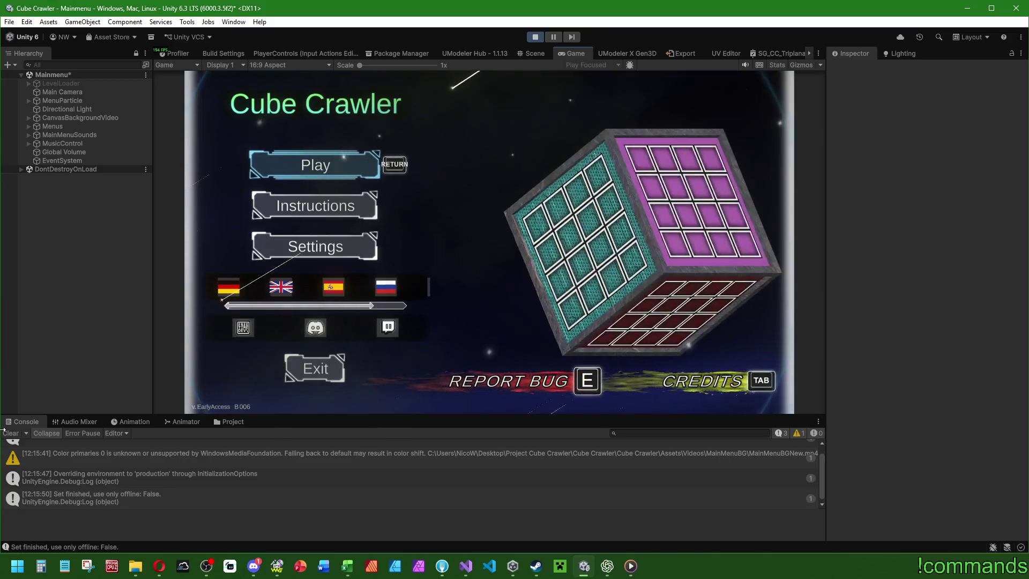
pyautogui.doubleClick(574, 54)
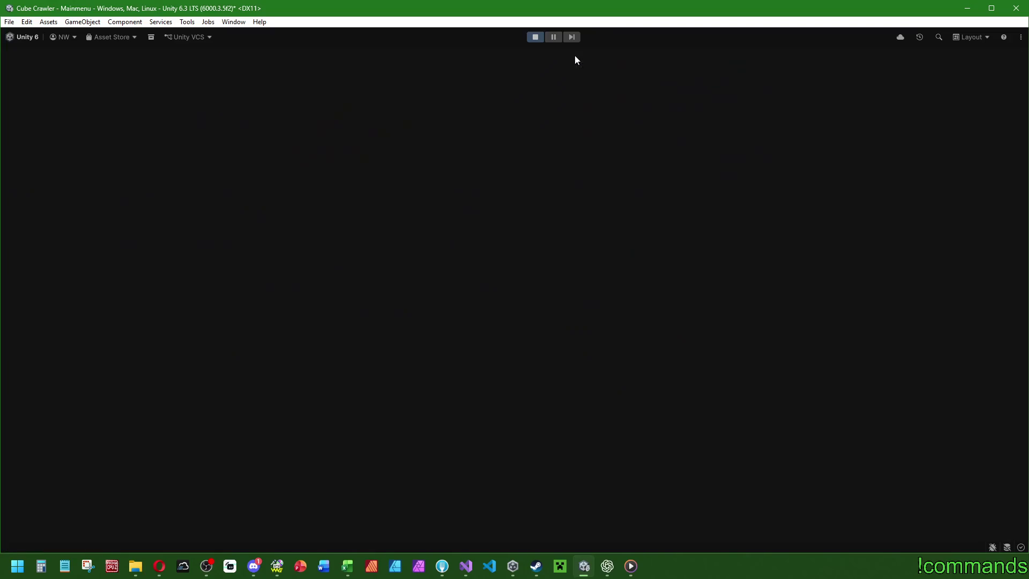
# Go from the main menu through ship selection to the Skills screen.
pyautogui.press('Down')
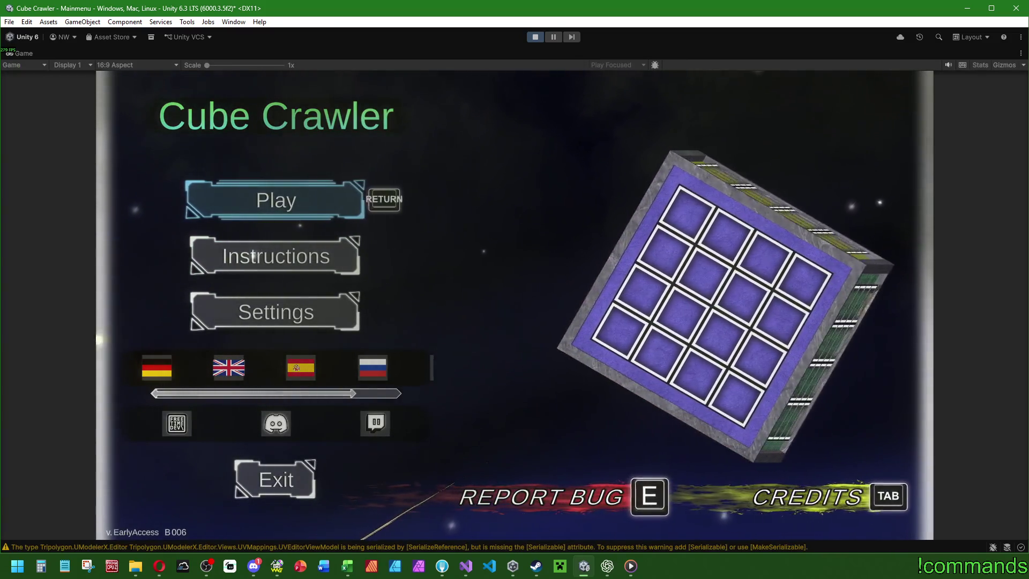
pyautogui.press('Return')
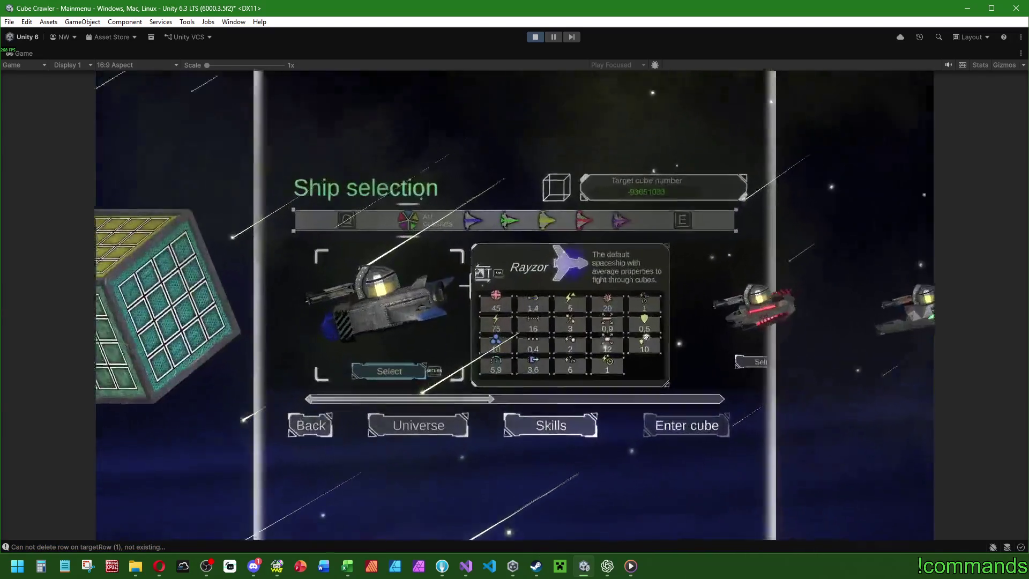
pyautogui.press('Down')
pyautogui.press('Right')
pyautogui.press('Right')
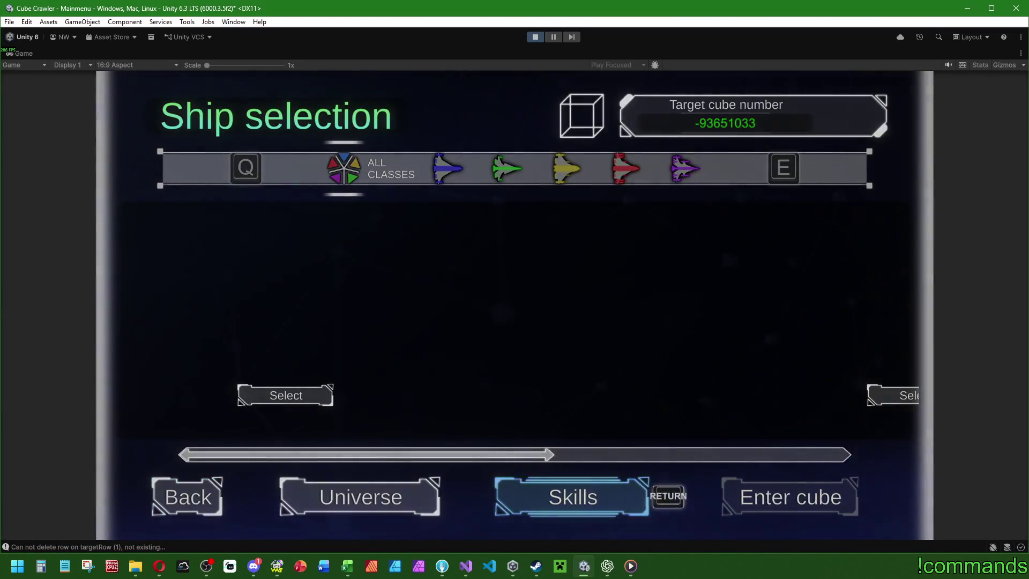
pyautogui.press('Return')
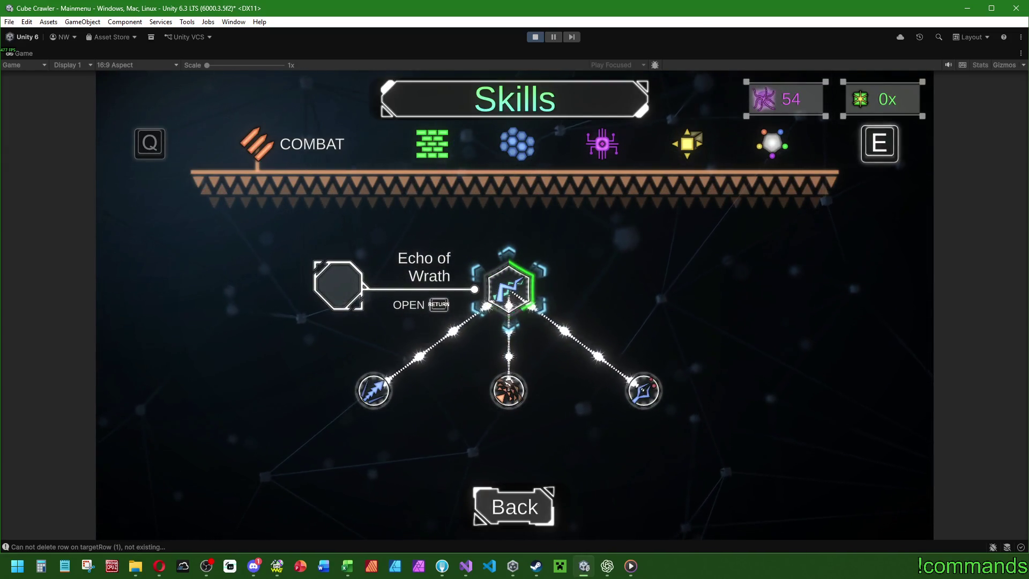
# Open and close Echo of Wrath's details, then switch to the Environment category.
pyautogui.press('Return')
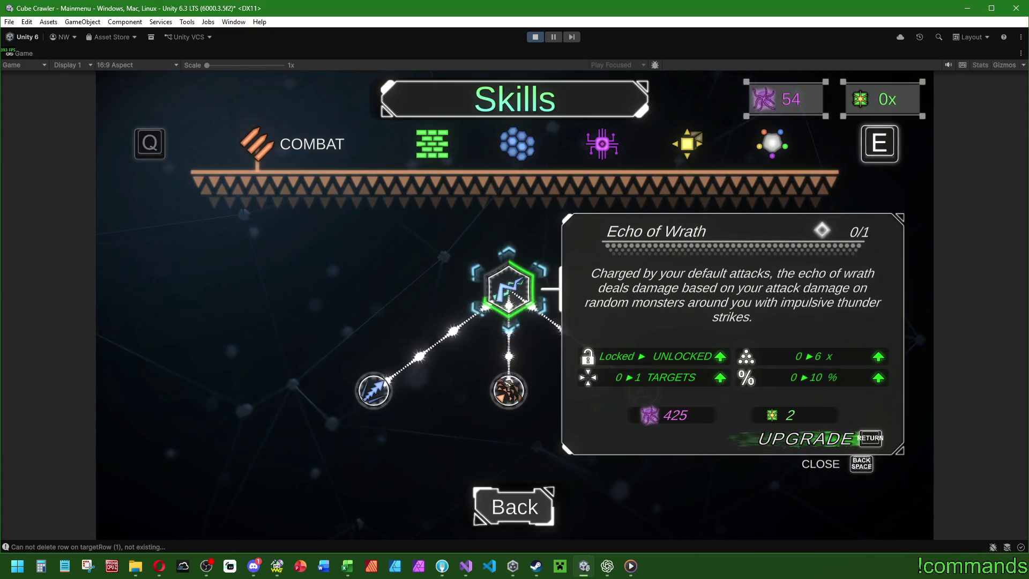
pyautogui.press('super')
pyautogui.press('super')
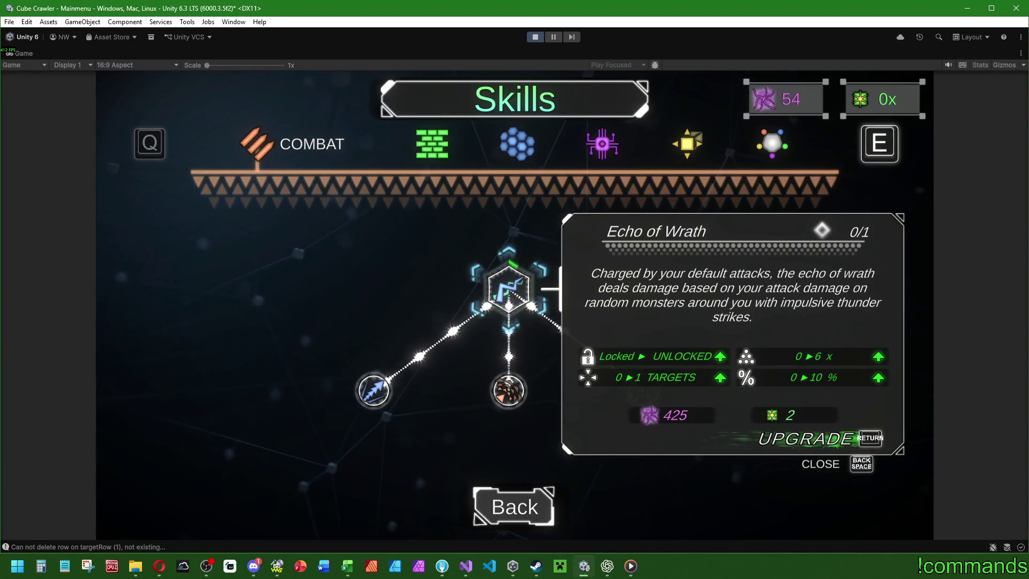
pyautogui.press('BackSpace')
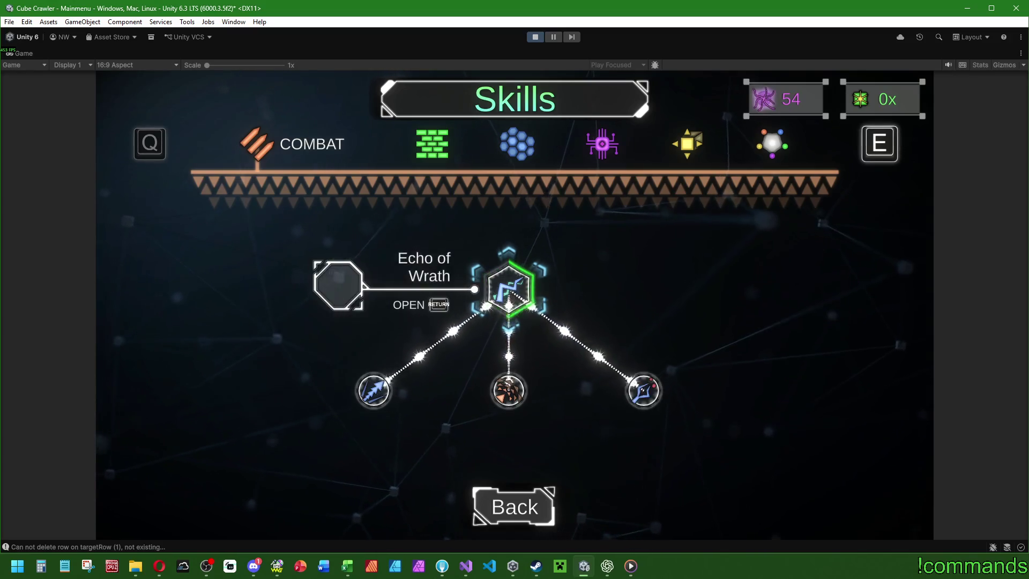
pyautogui.press('e')
pyautogui.press('e')
pyautogui.press('e')
pyautogui.press('q')
pyautogui.press('e')
pyautogui.press('e')
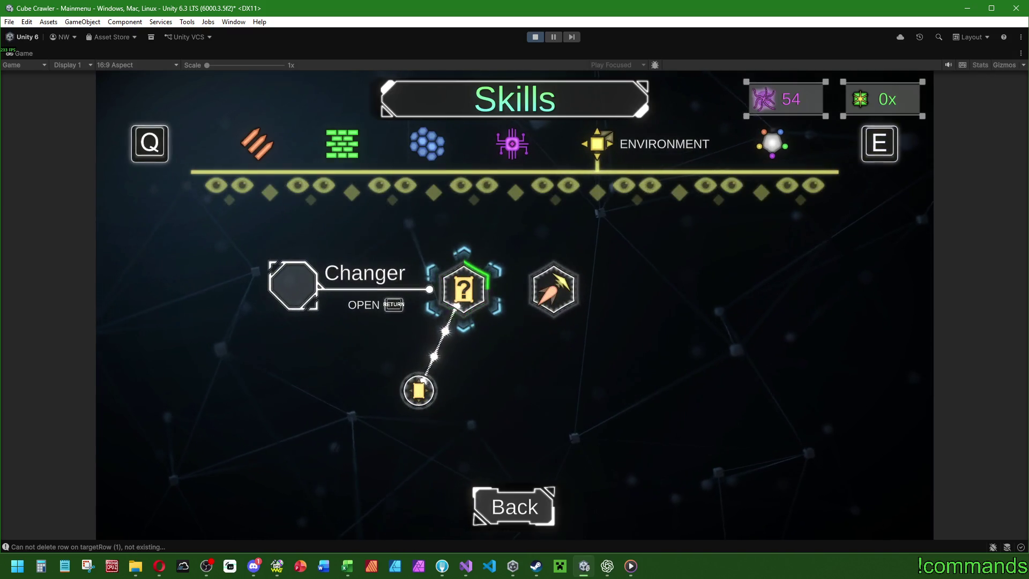
# View and close the Changer and Explorer skill panels, back on Changer, then open the Start menu.
pyautogui.press('Return')
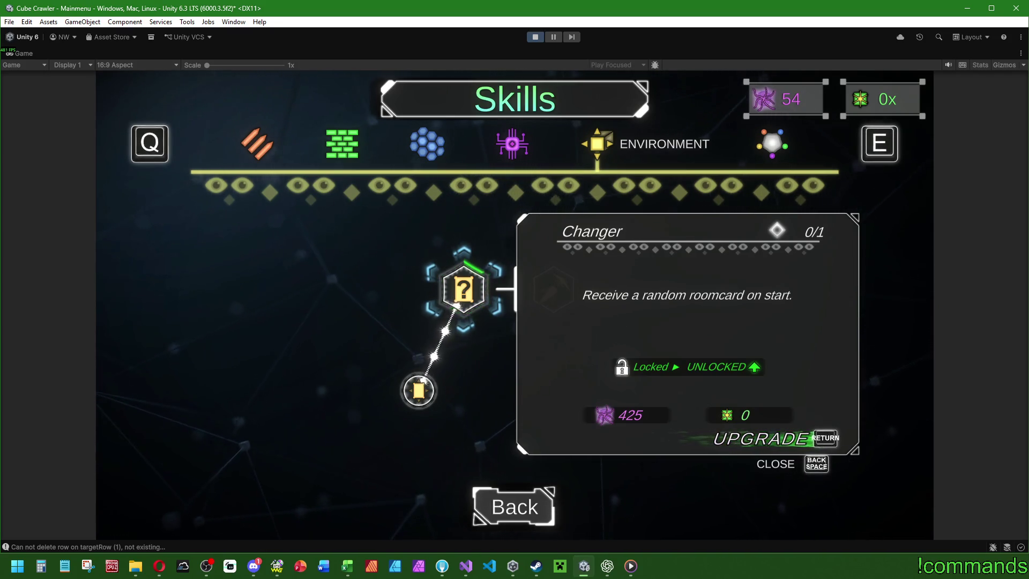
pyautogui.press('Right')
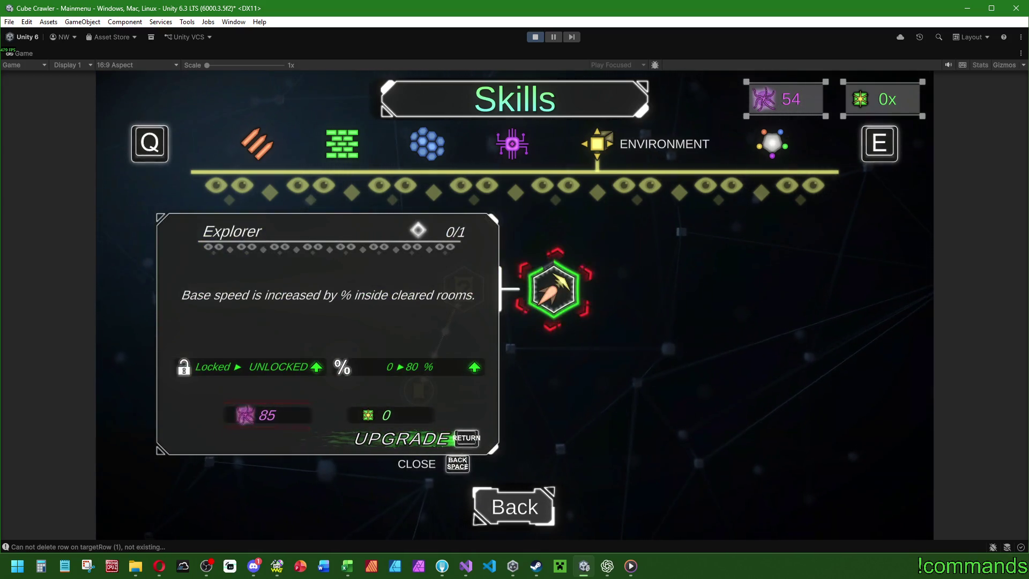
pyautogui.press('BackSpace')
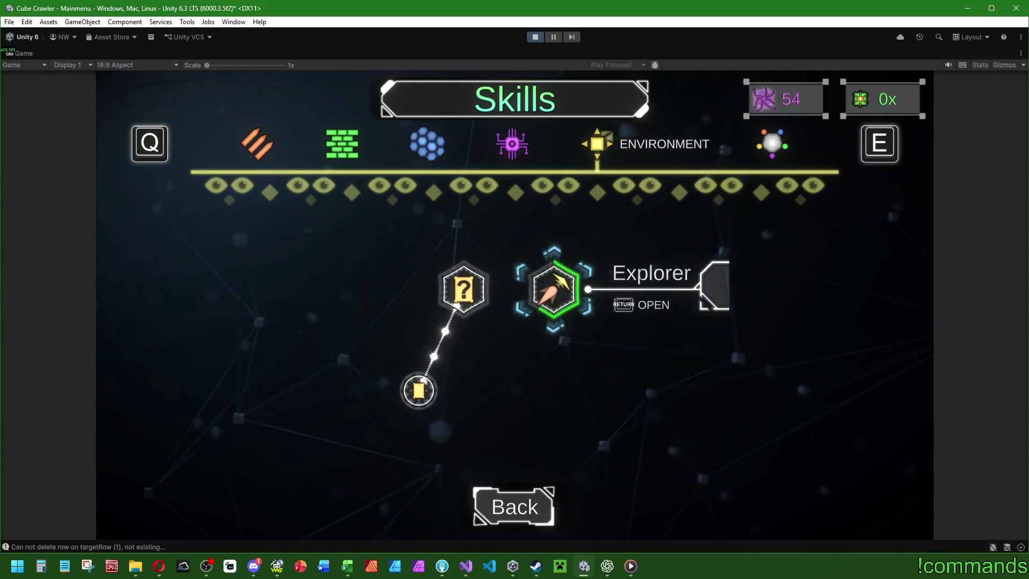
pyautogui.press('Left')
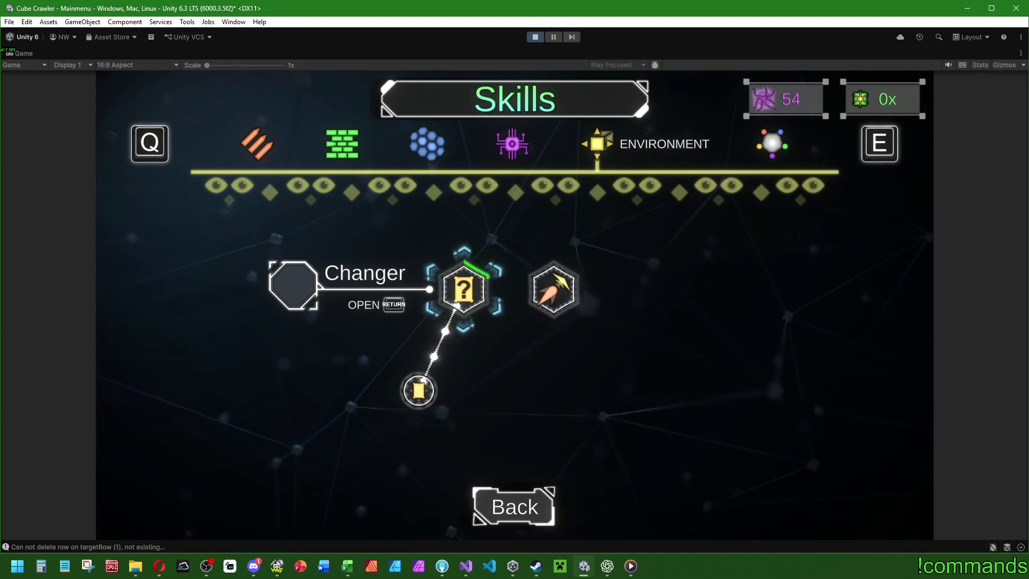
pyautogui.press('super')
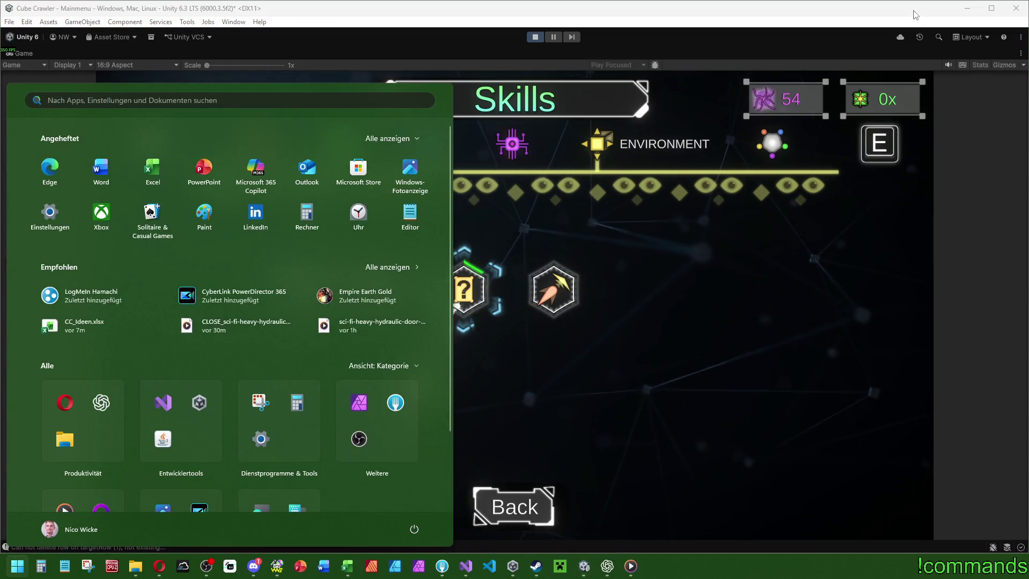
# Close the Windows Start menu to return to the game's Skills screen.
pyautogui.press('super')
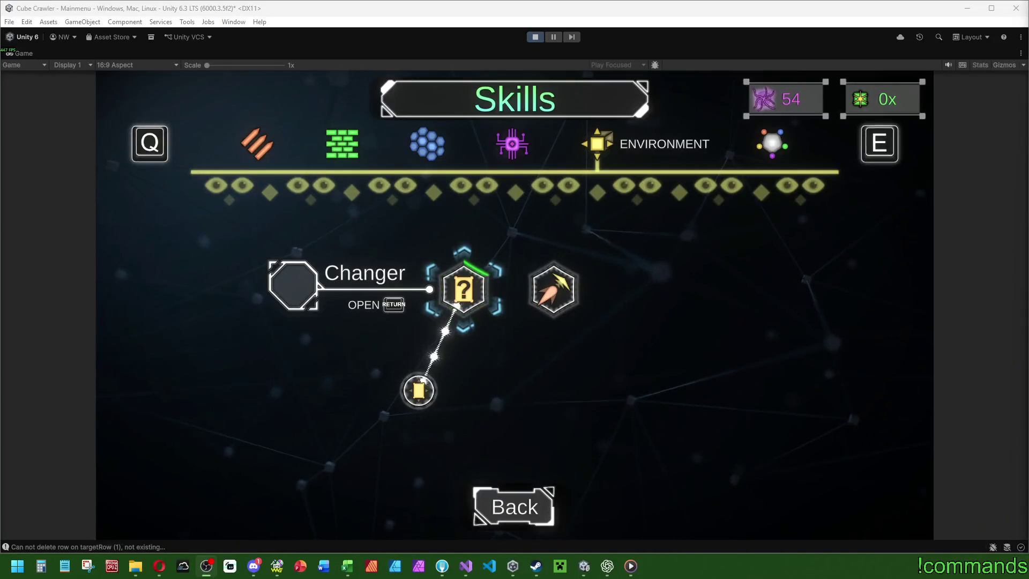
# Switch the game to controller input and close the Changer skill's info panel.
pyautogui.hotkey('alt', 'Tab')
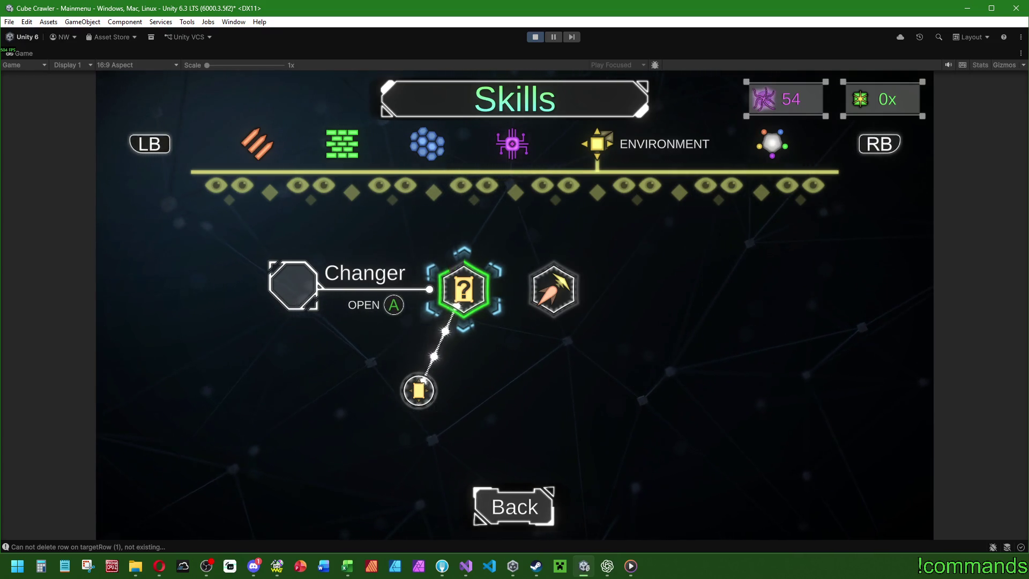
pyautogui.press('Escape')
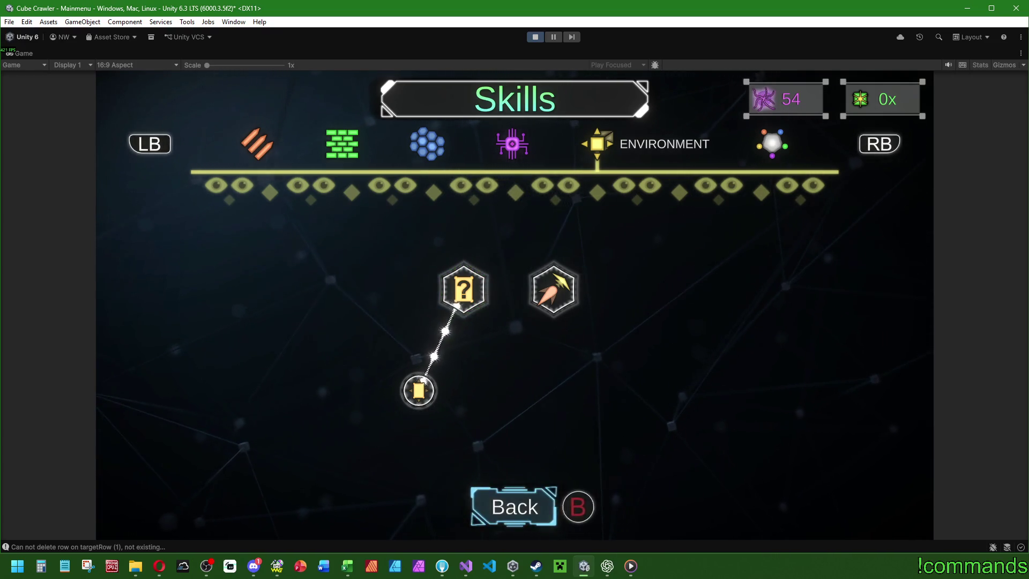
# Exit Skills, filter the ship classes to Frigates, pick Storm and enter the cube.
pyautogui.press('Escape')
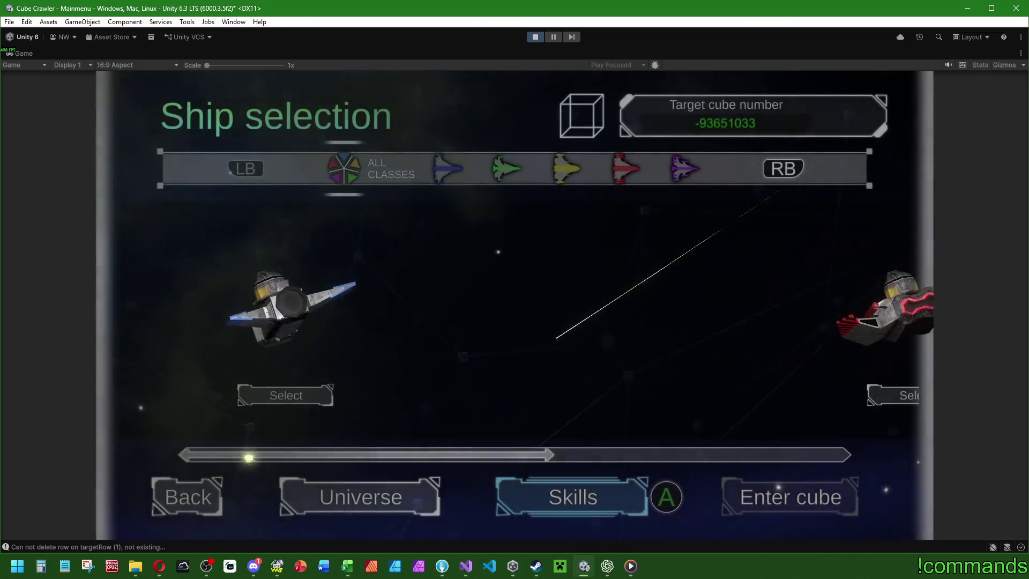
pyautogui.press('e')
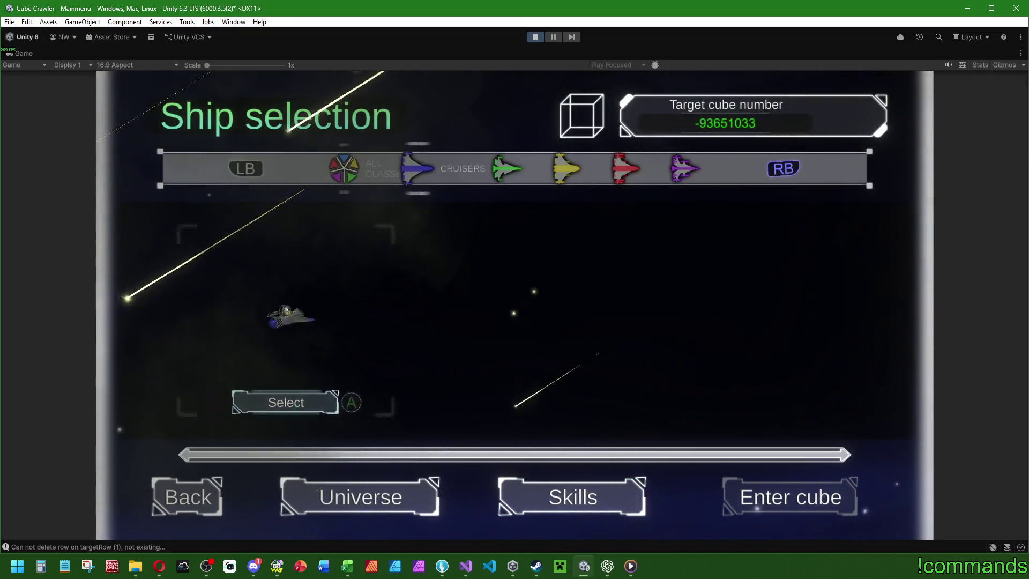
pyautogui.press('e')
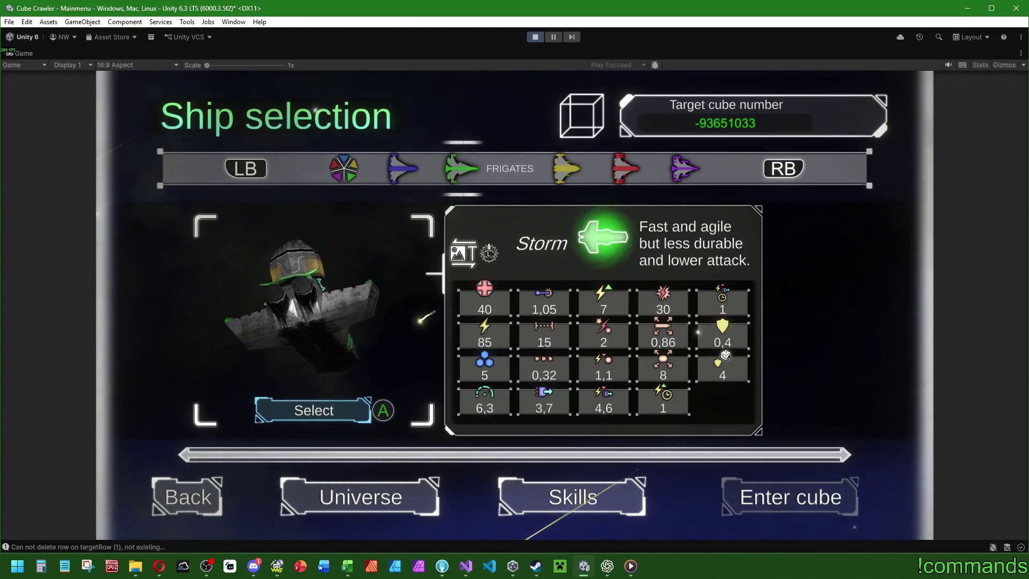
pyautogui.press('Return')
pyautogui.press('Return')
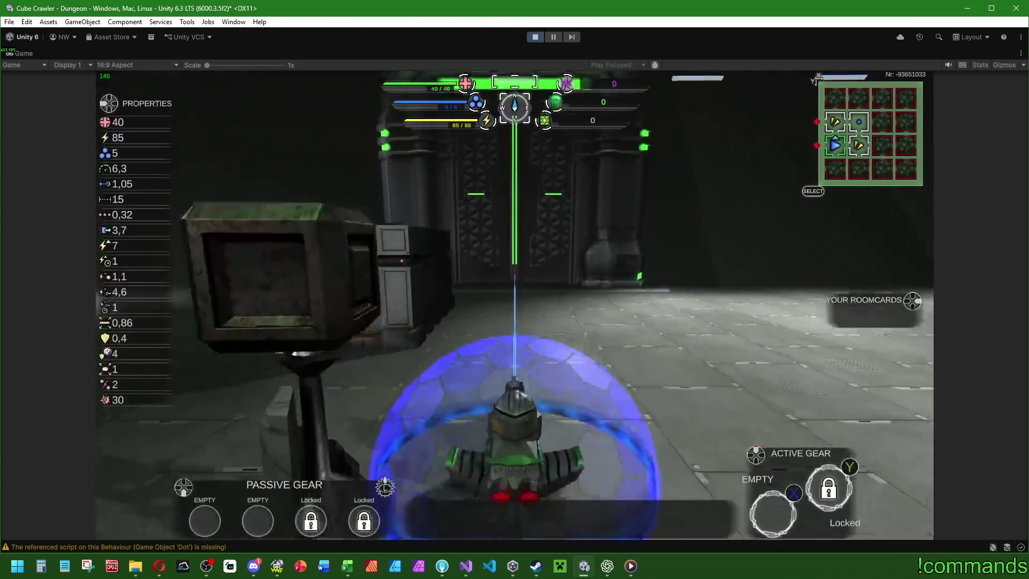
# Fly the Storm frigate through the green energy wall into the next room, then open settings.
pyautogui.press('d')
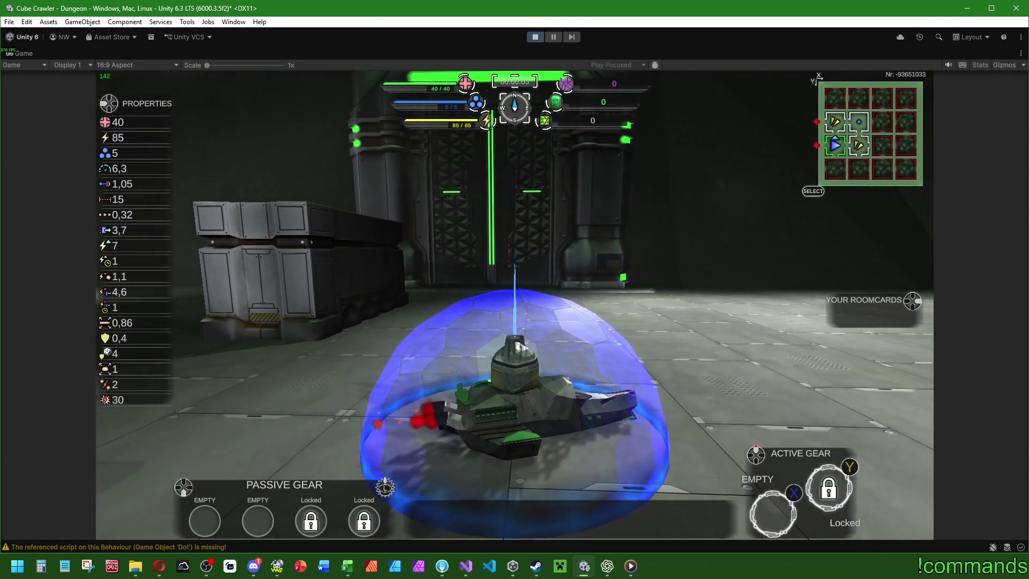
pyautogui.press('w')
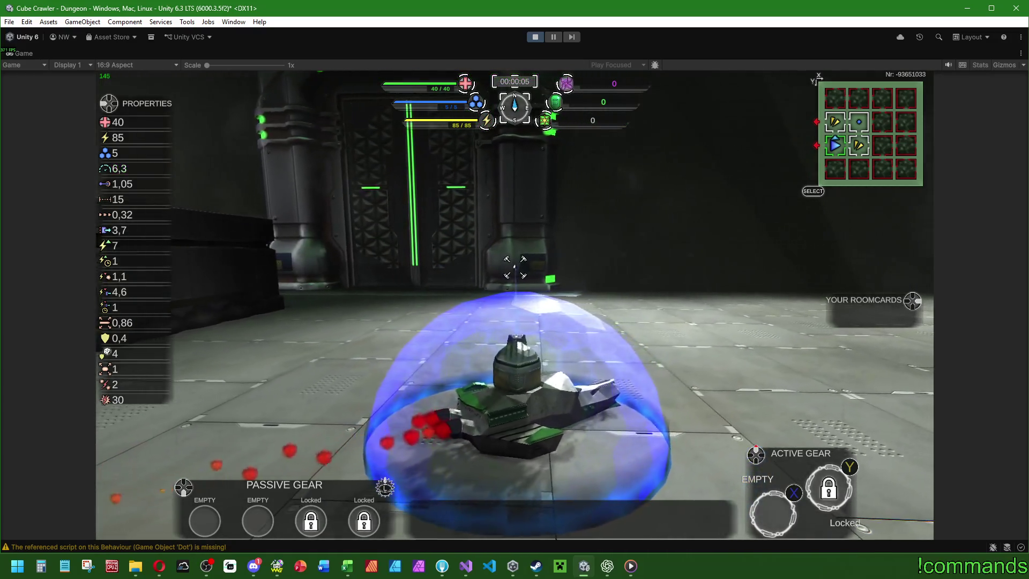
pyautogui.press('w')
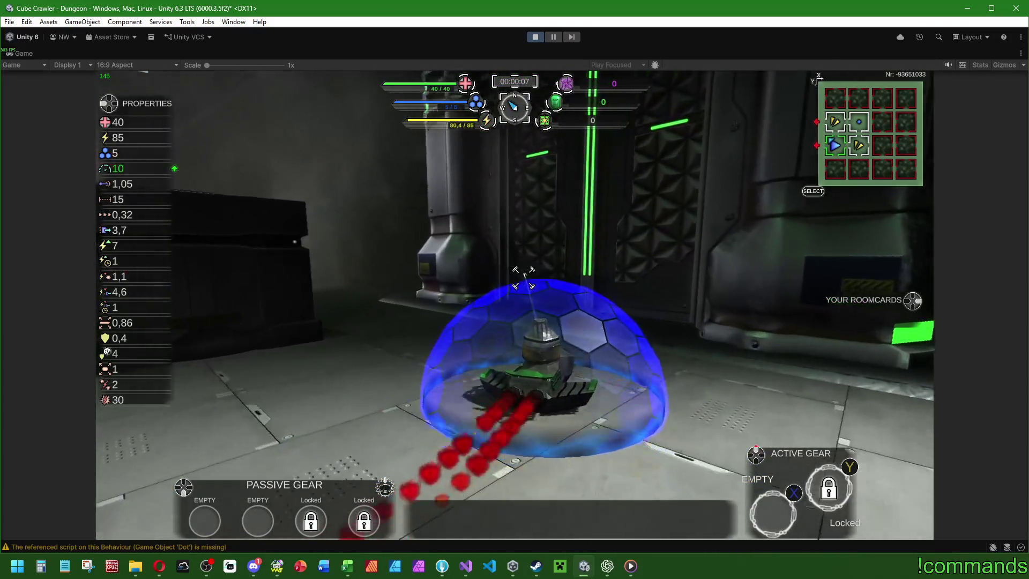
pyautogui.press('w')
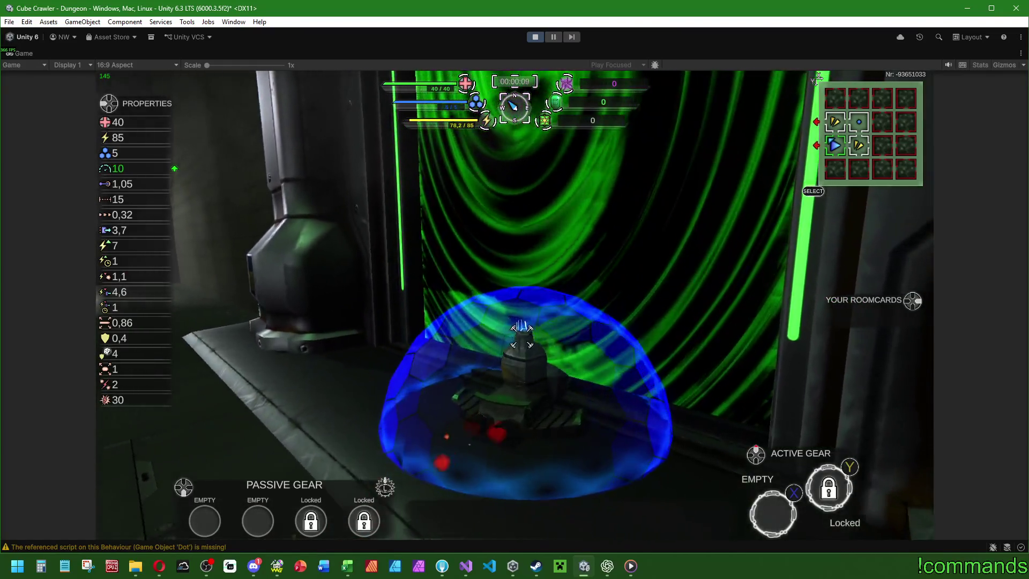
pyautogui.press('w')
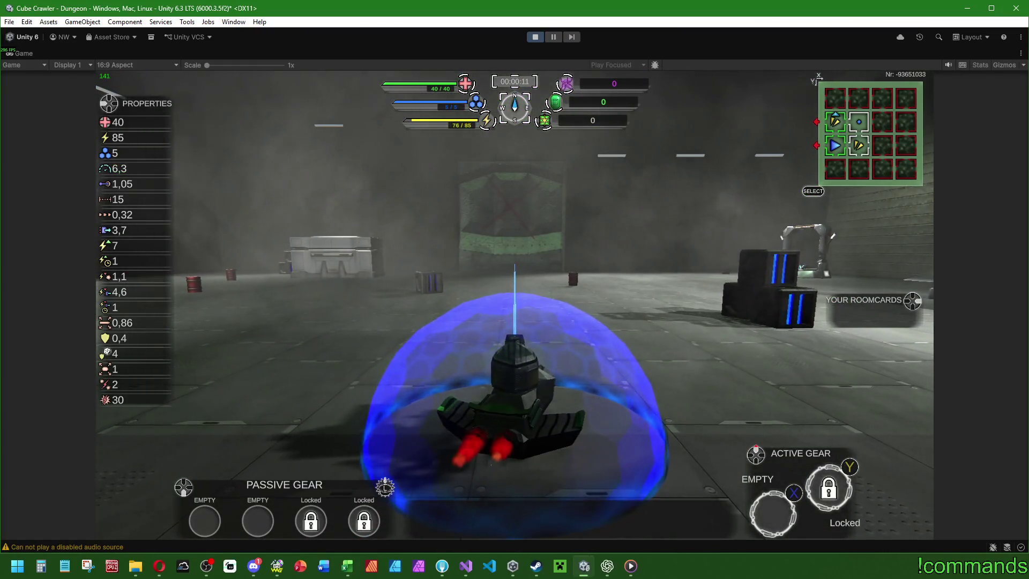
pyautogui.press('d')
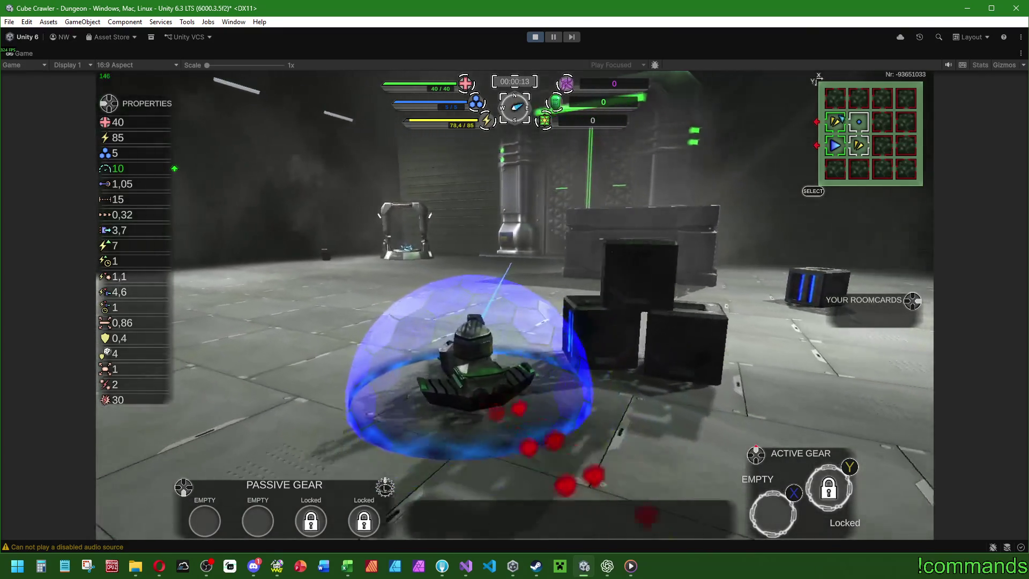
pyautogui.press('Escape')
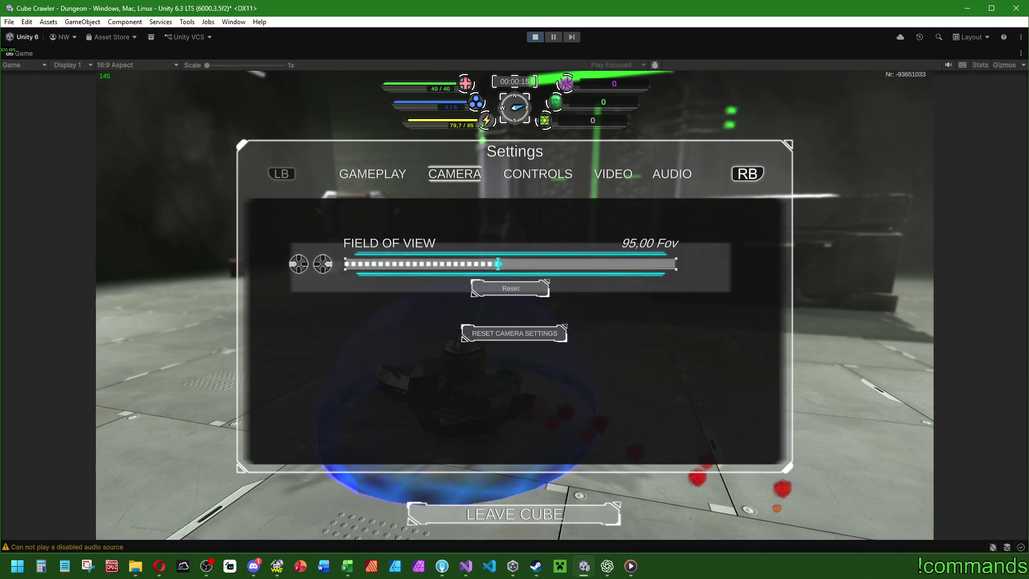
# Raise the field of view from 95 to the 130 maximum and resume play.
pyautogui.press('Up')
pyautogui.press('Right')
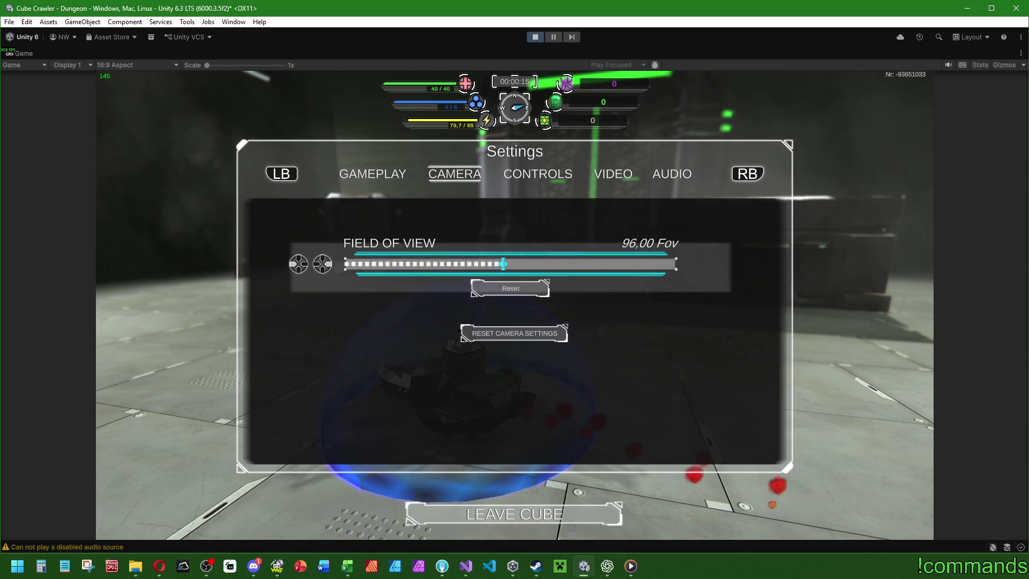
pyautogui.press('Right')
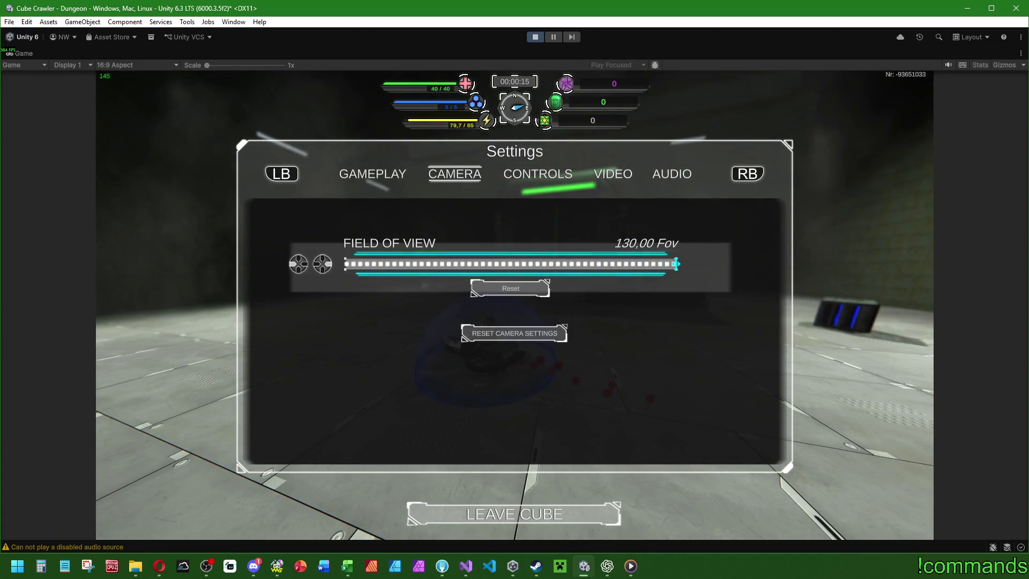
pyautogui.press('Escape')
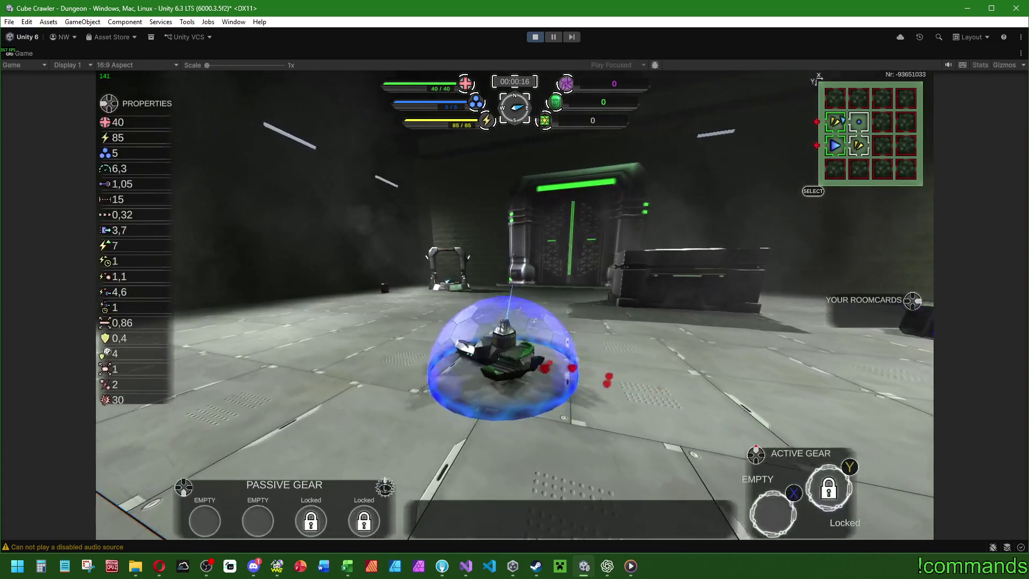
# Drive toward the pedestal, then leave the cube to show the summary: 23 shots, 1 kill.
pyautogui.press('a')
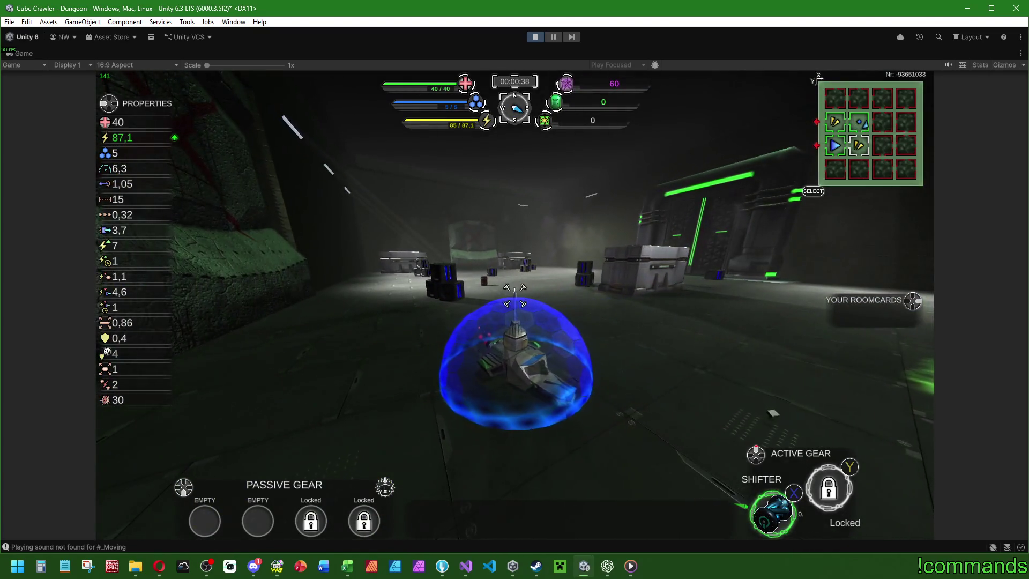
pyautogui.press('Escape')
pyautogui.press('Return')
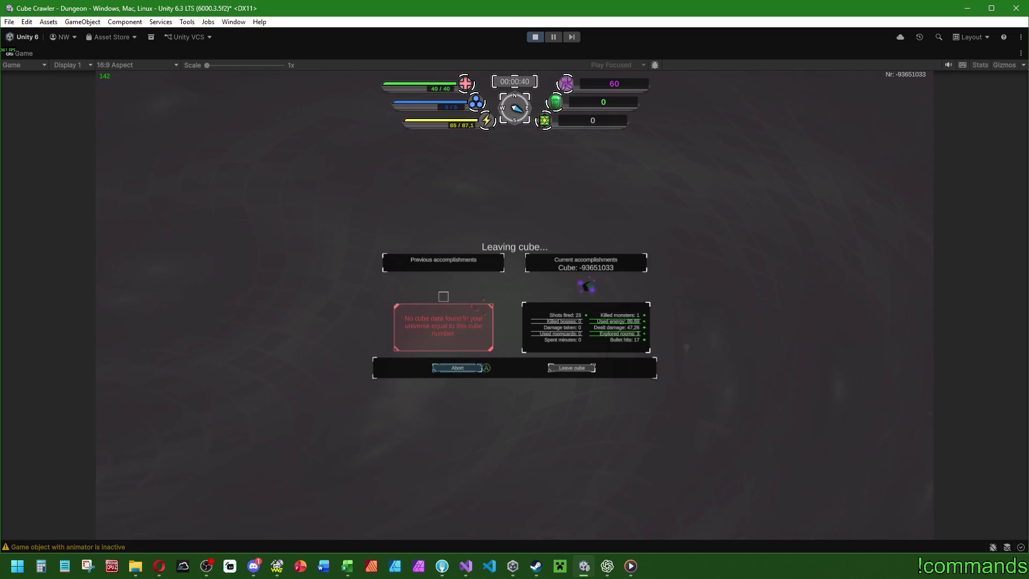
# Lower the in-game field of view from 130 down to 65, resuming play between adjustments.
pyautogui.press('Escape')
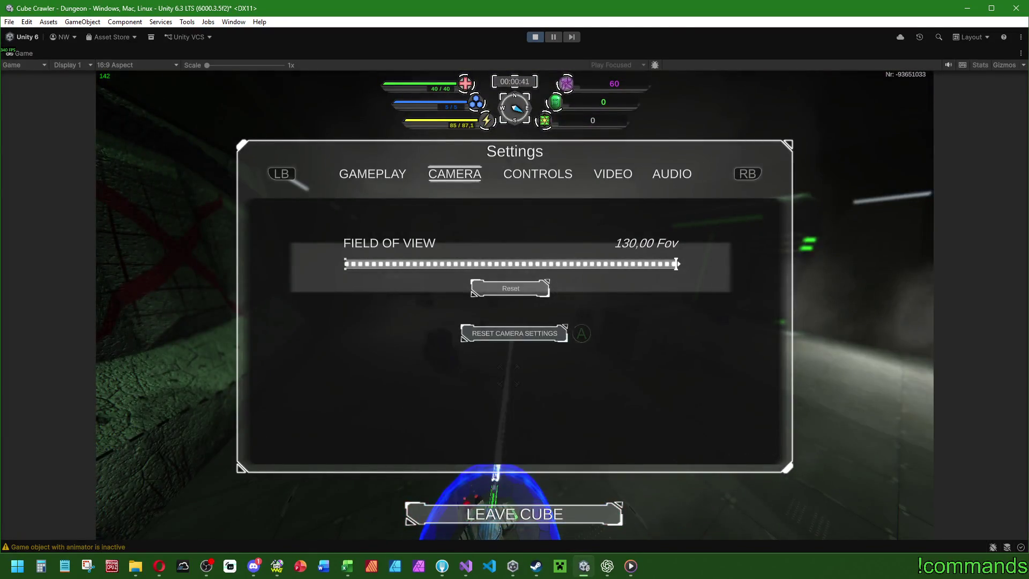
pyautogui.press('Return')
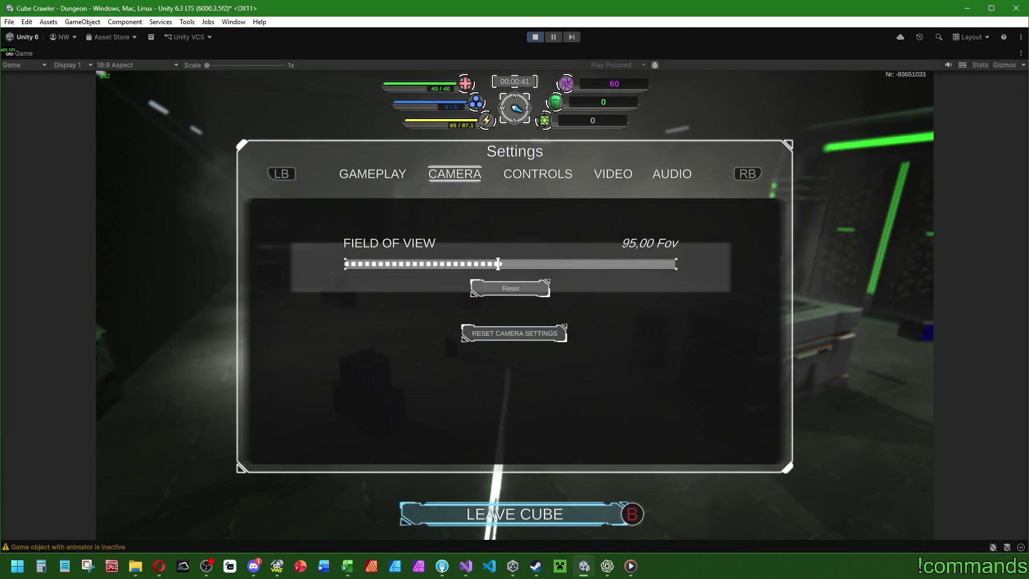
pyautogui.press('Escape')
pyautogui.press('Escape')
pyautogui.press('Escape')
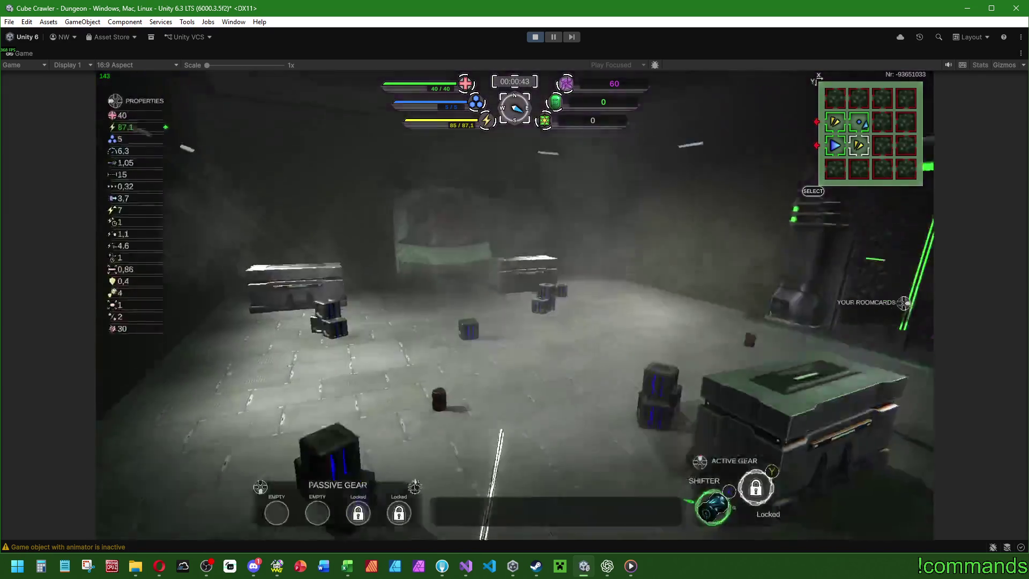
pyautogui.press('Escape')
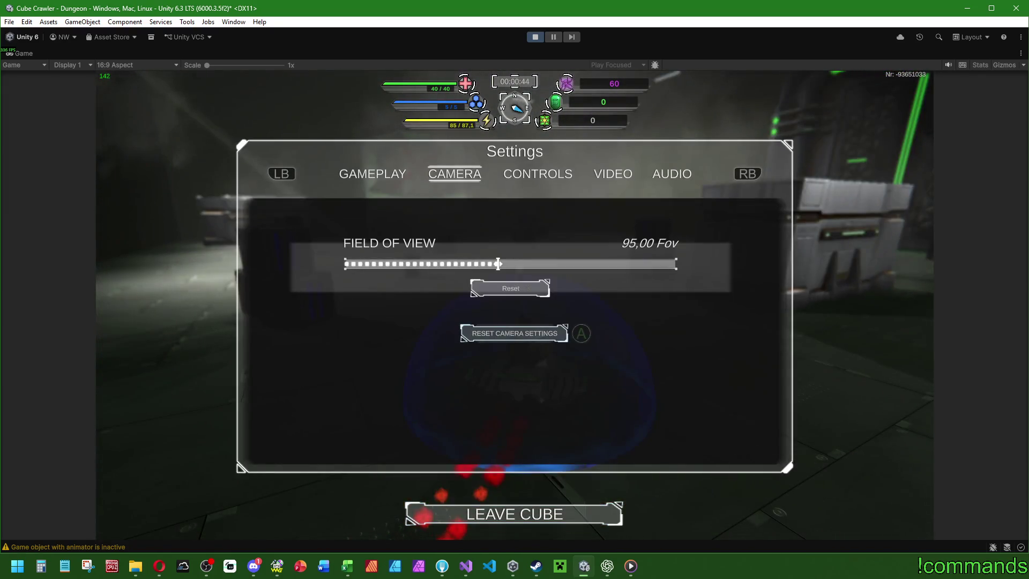
pyautogui.press('Left')
pyautogui.press('Left')
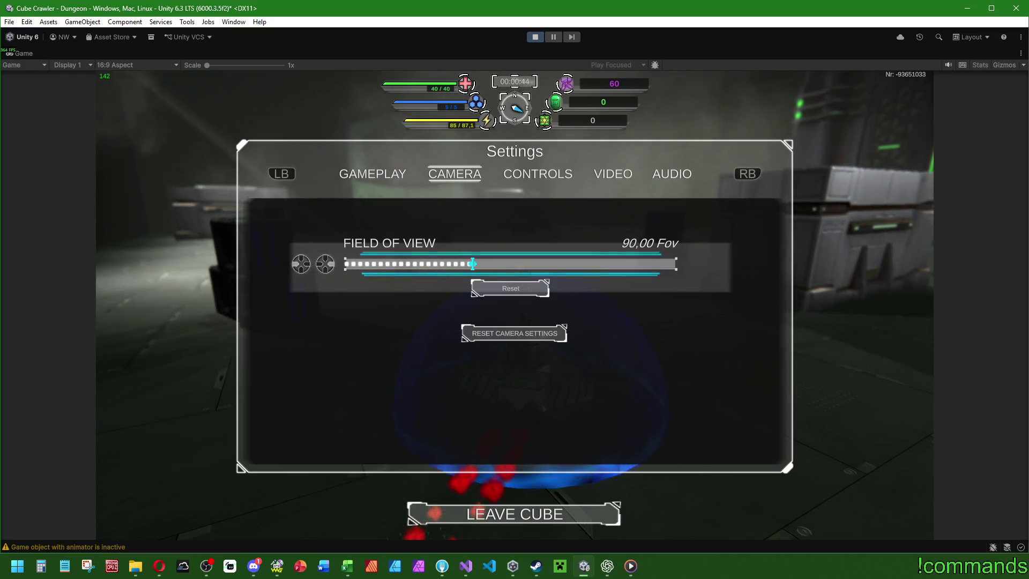
pyautogui.press('Escape')
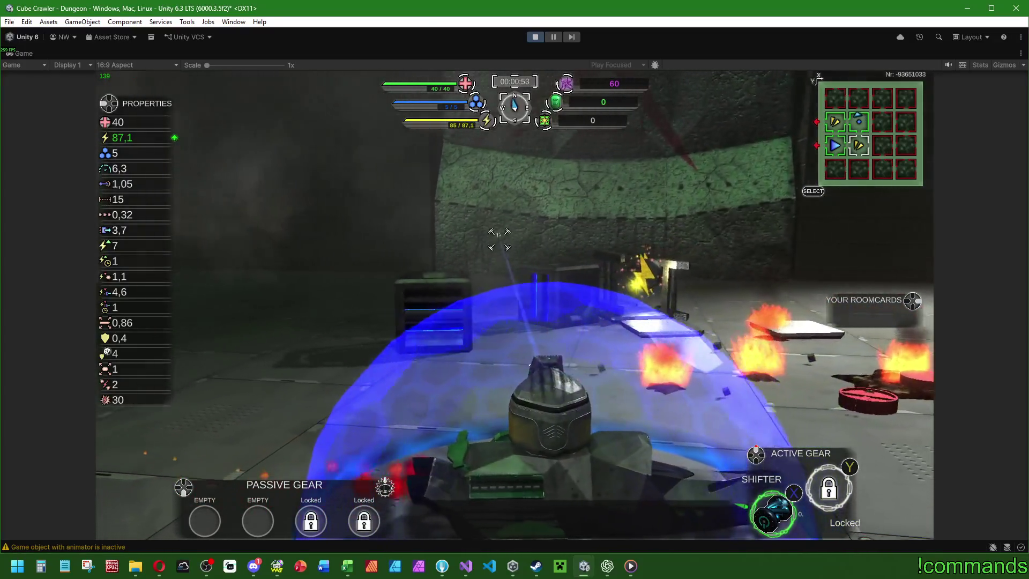
# Leave the cube to show the 26-shot summary, then open the Start menu.
pyautogui.press('Escape')
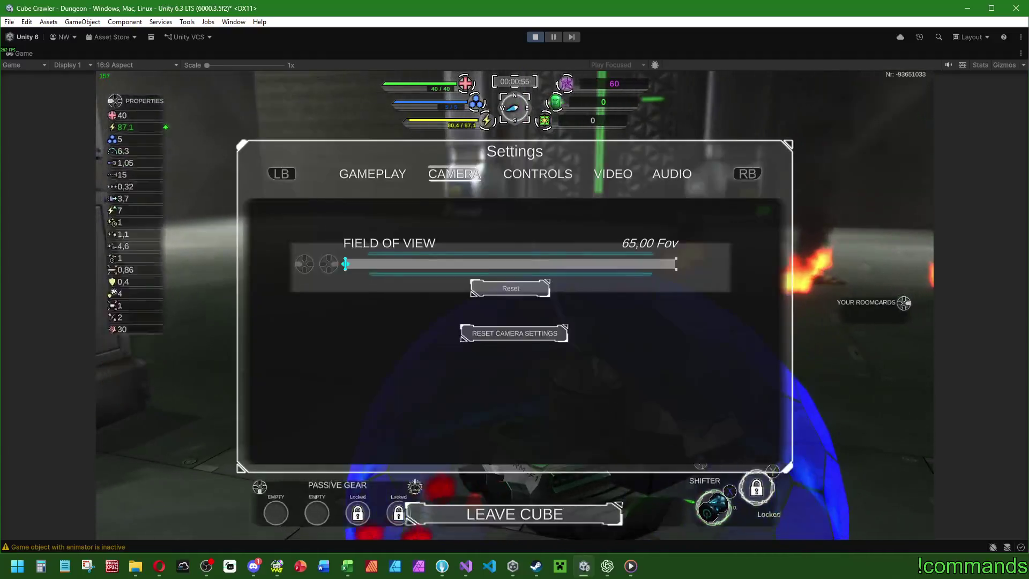
pyautogui.press('Return')
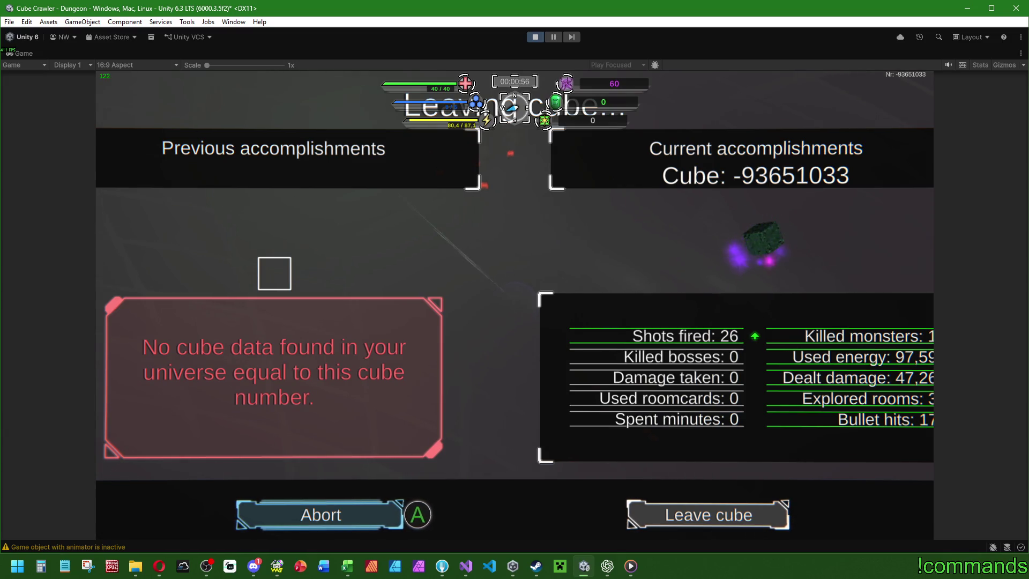
pyautogui.press('super')
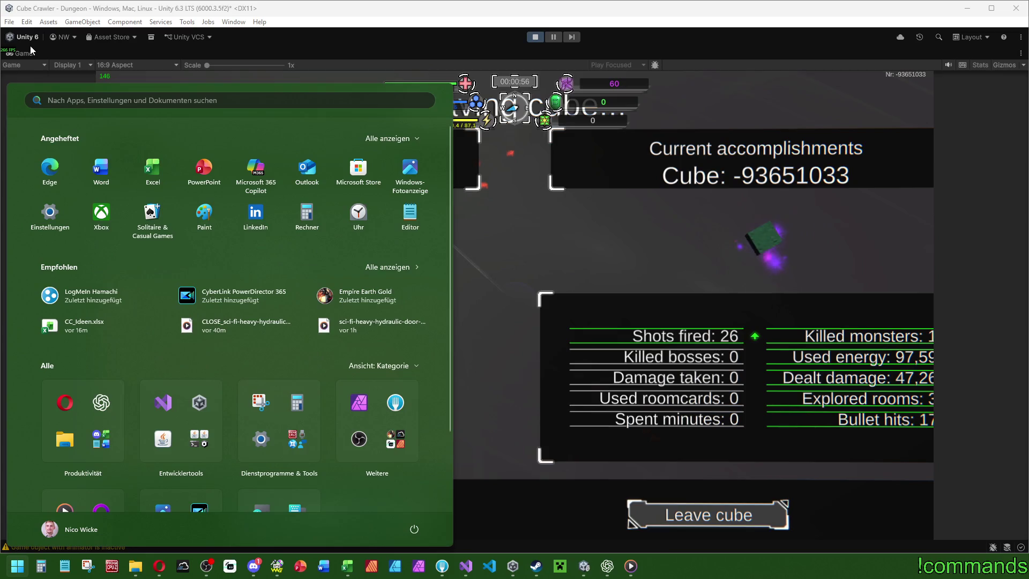
# Restore the editor layout, expand Dungeon and Main Camera, and select CubeSummary(Clone).
pyautogui.click(30, 51)
pyautogui.doubleClick(30, 51)
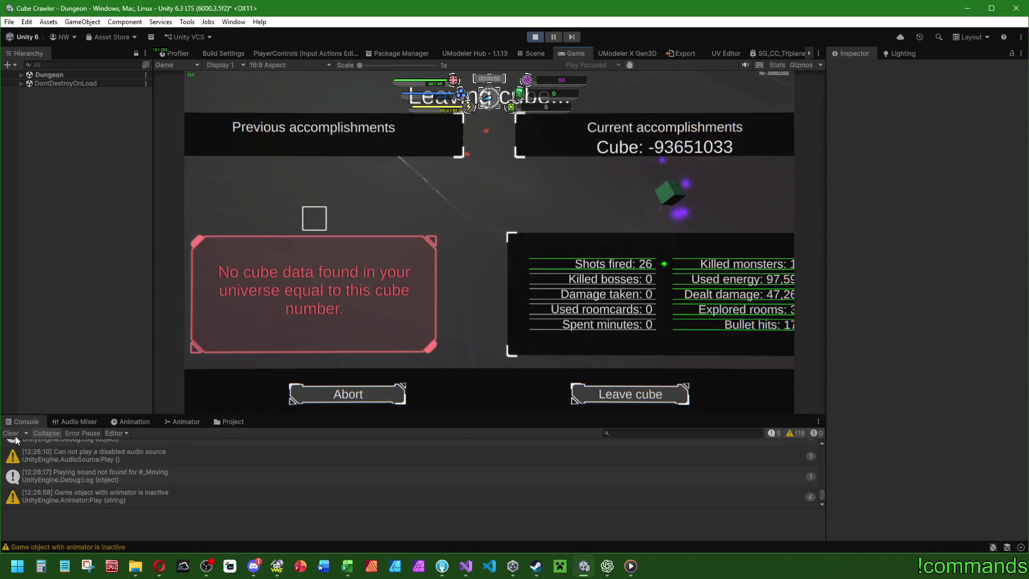
pyautogui.click(20, 74)
pyautogui.click(29, 101)
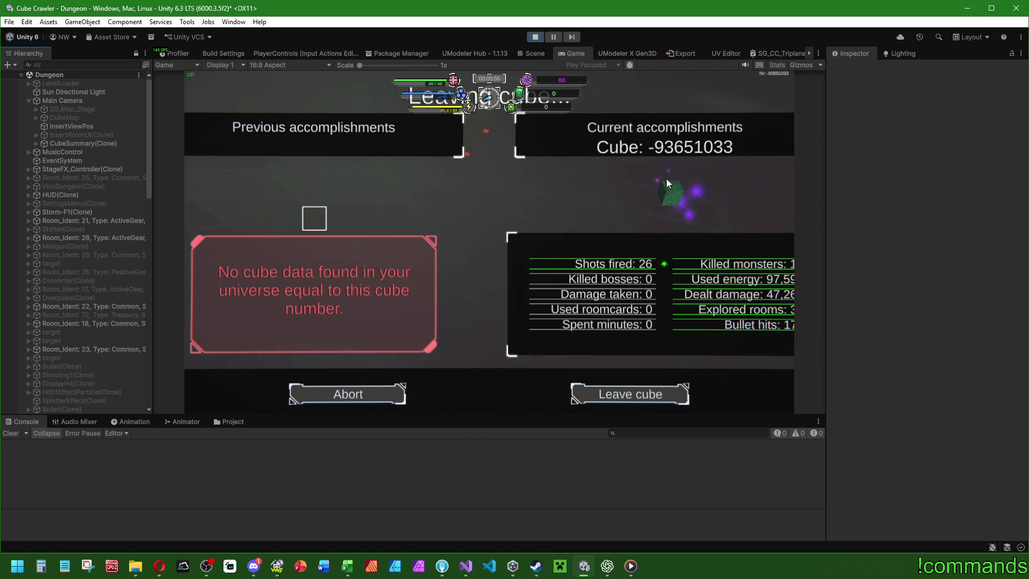
pyautogui.click(89, 144)
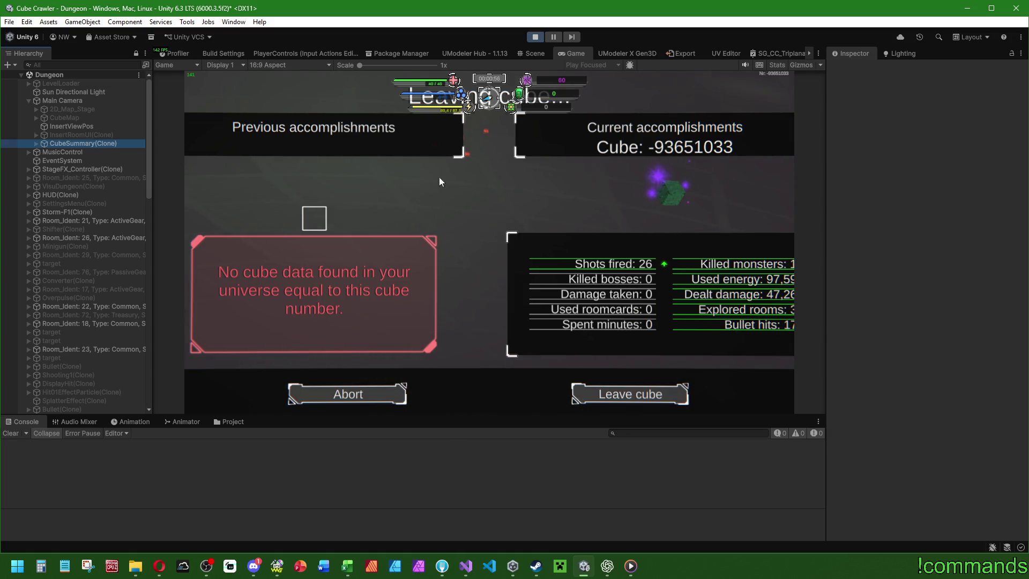
# Activate CubeSummary(Clone), expand its Container and bgSum children, and inspect the Plane object.
pyautogui.click(854, 68)
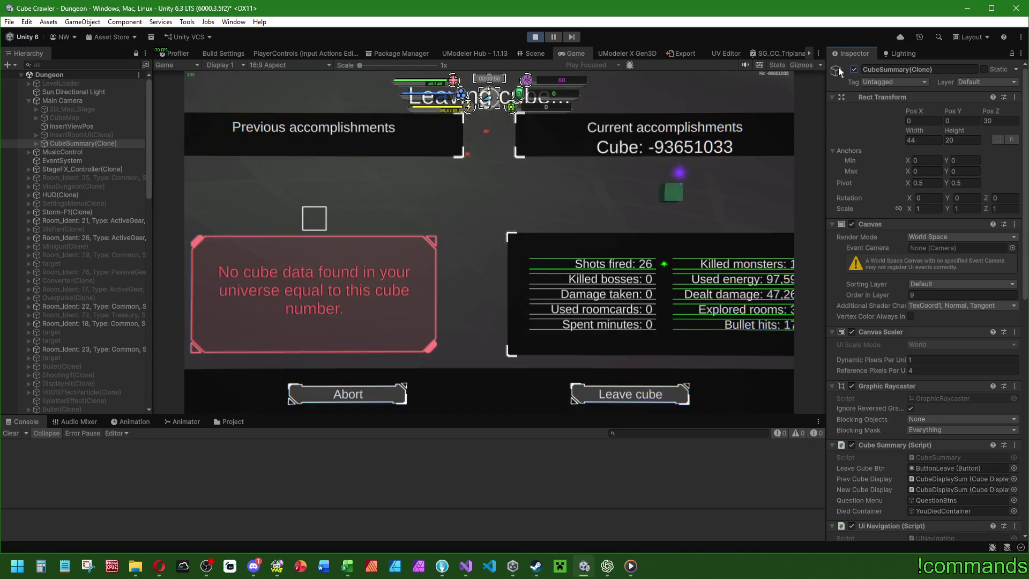
pyautogui.click(37, 143)
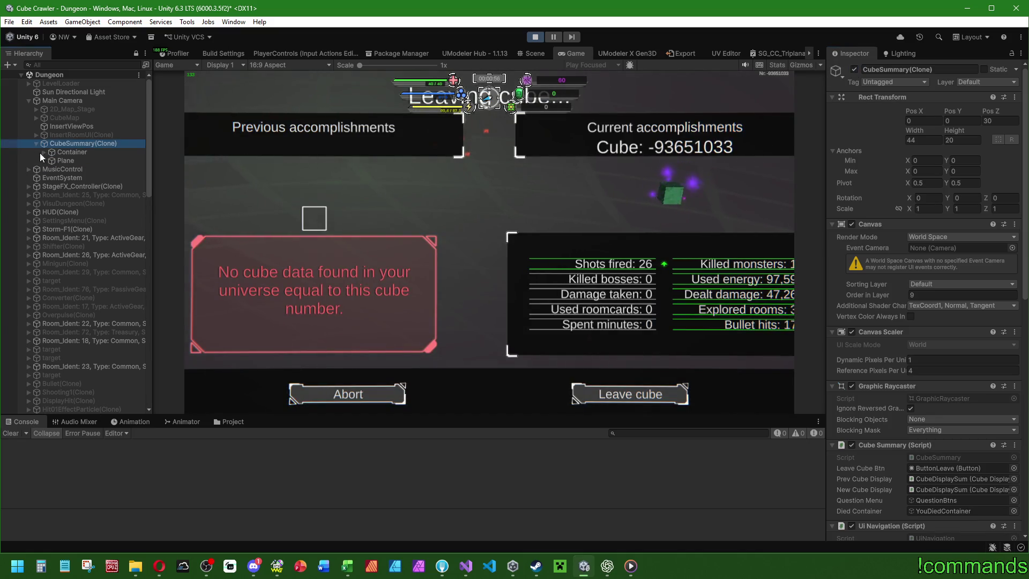
pyautogui.click(44, 152)
pyautogui.click(60, 167)
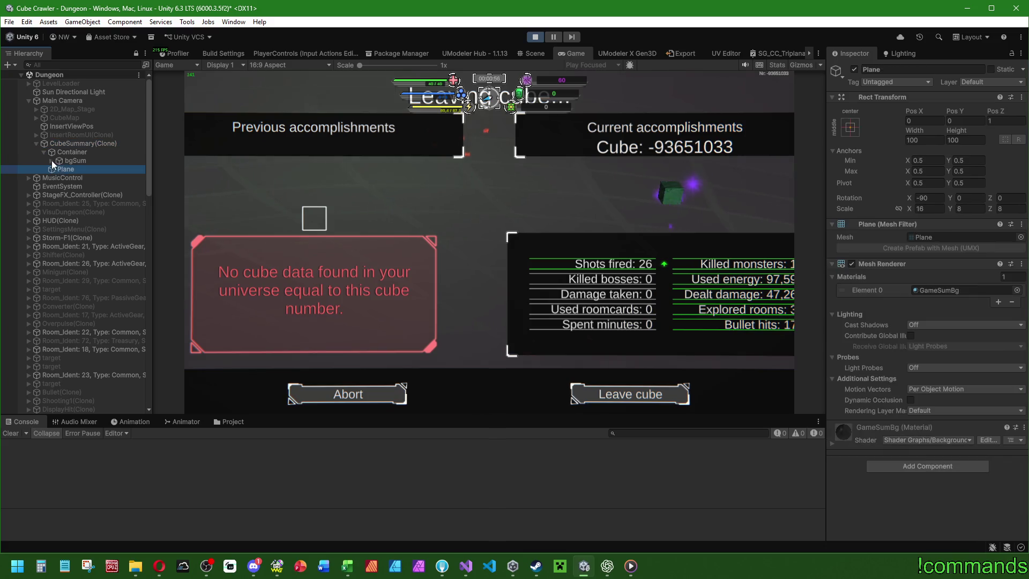
pyautogui.click(51, 161)
# Expand and collapse bgCompare, next and CubeDisplaySum, then select the Main Camera.
pyautogui.click(59, 186)
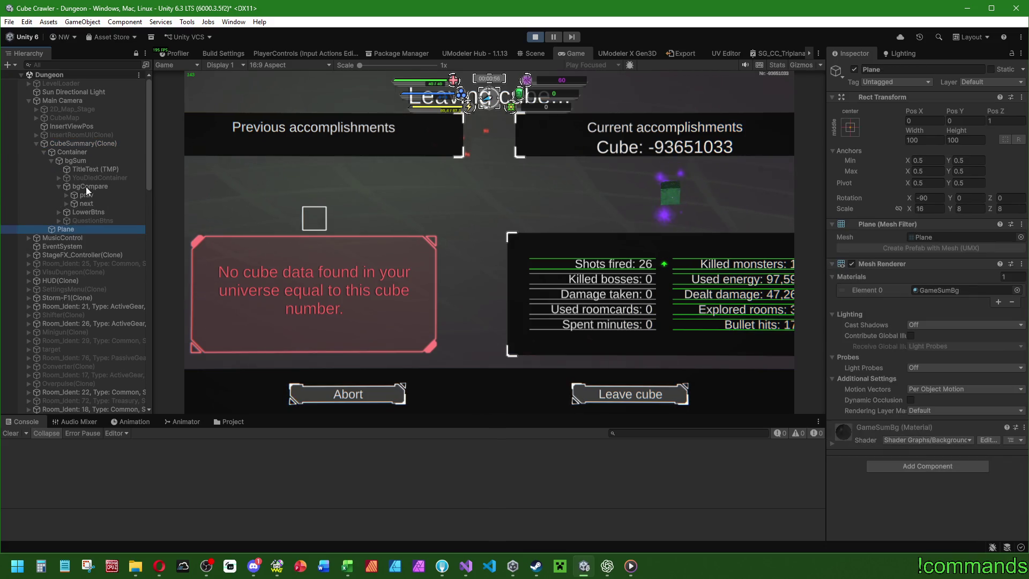
pyautogui.click(66, 204)
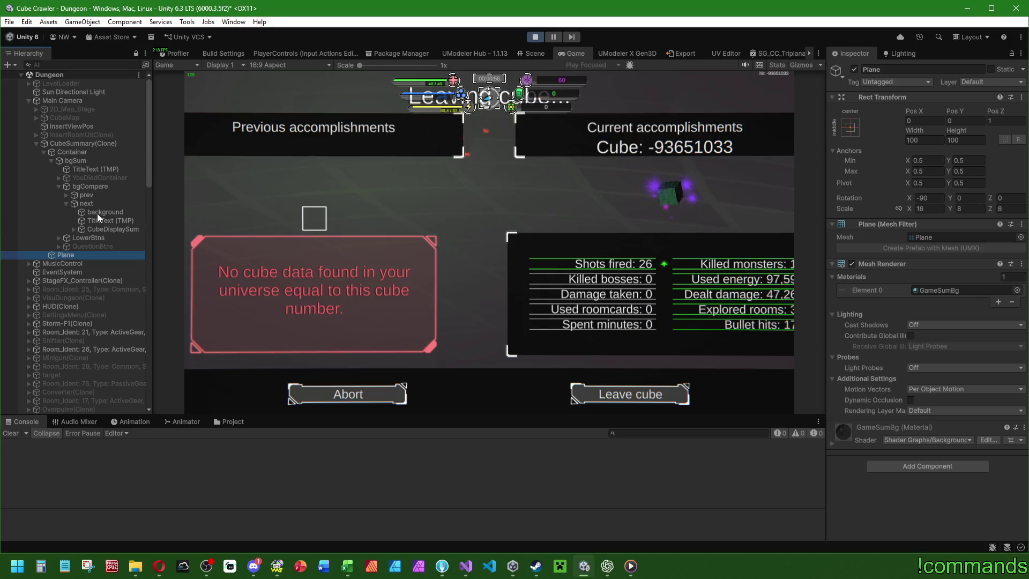
pyautogui.click(74, 229)
pyautogui.click(72, 229)
pyautogui.click(60, 186)
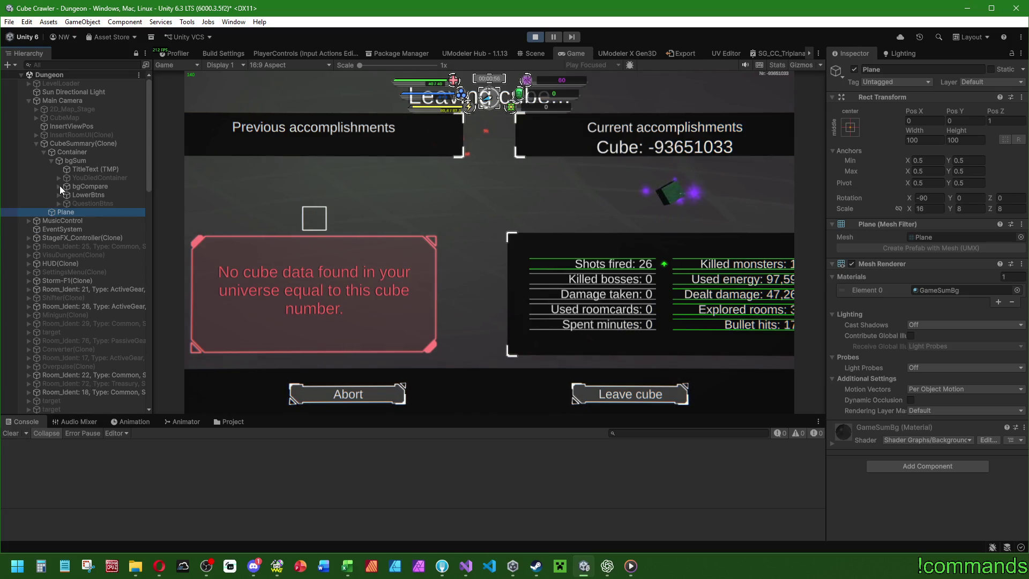
pyautogui.click(62, 100)
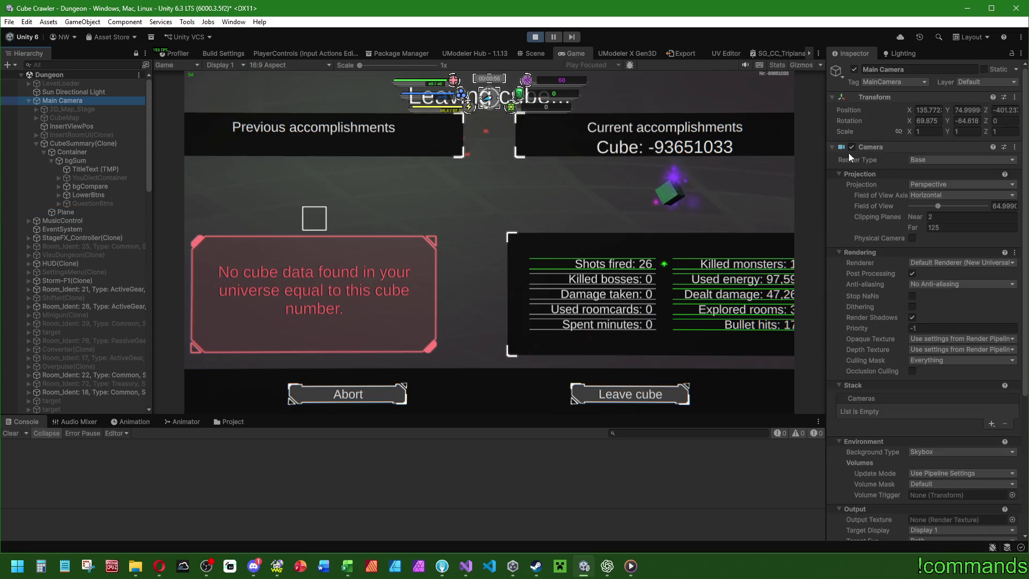
# Set the Main Camera field of view to 100, then frame the bgCompare panel in the Scene view.
pyautogui.moveTo(936, 204); pyautogui.dragTo(949, 208)
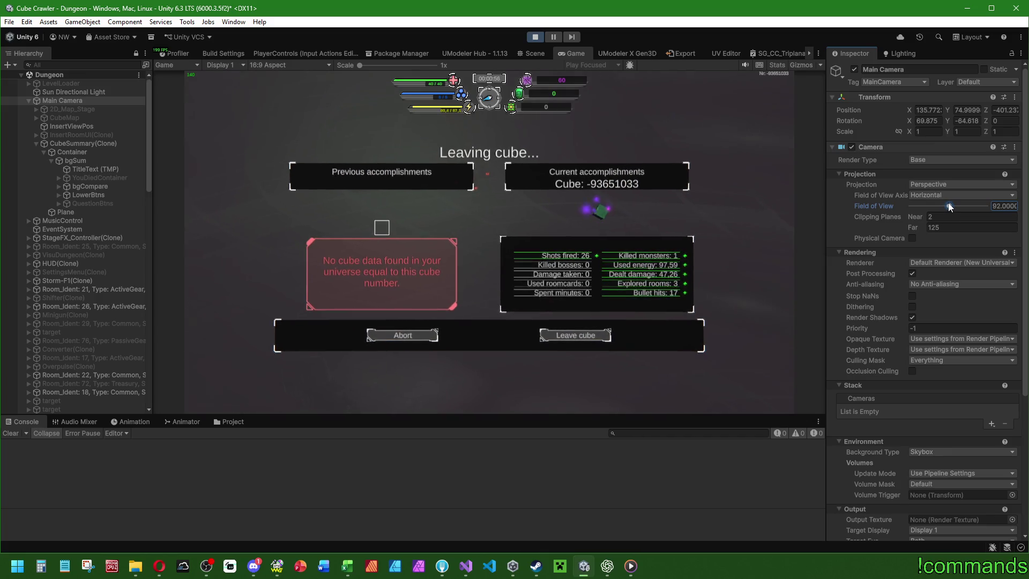
pyautogui.write('100')
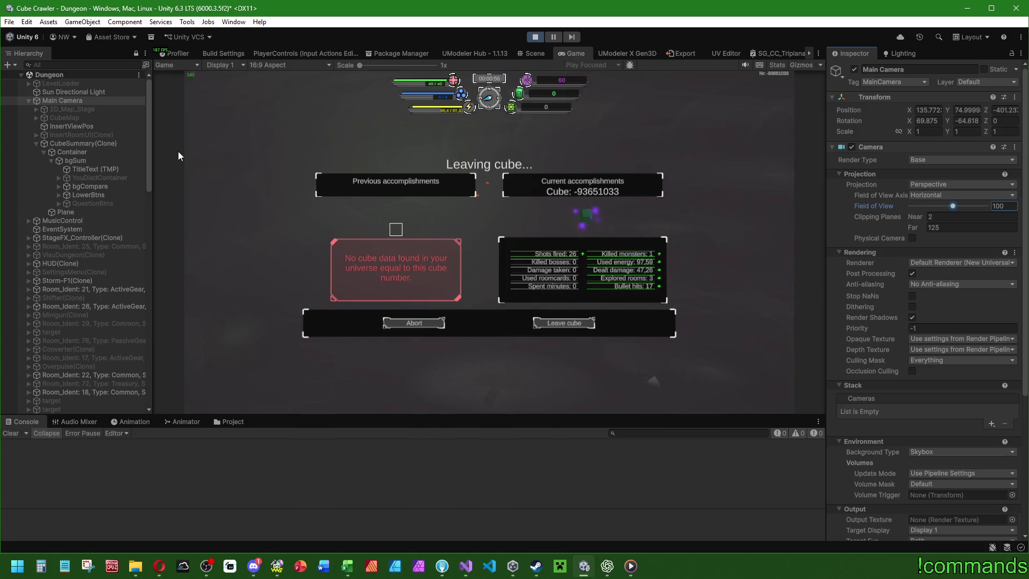
pyautogui.click(92, 184)
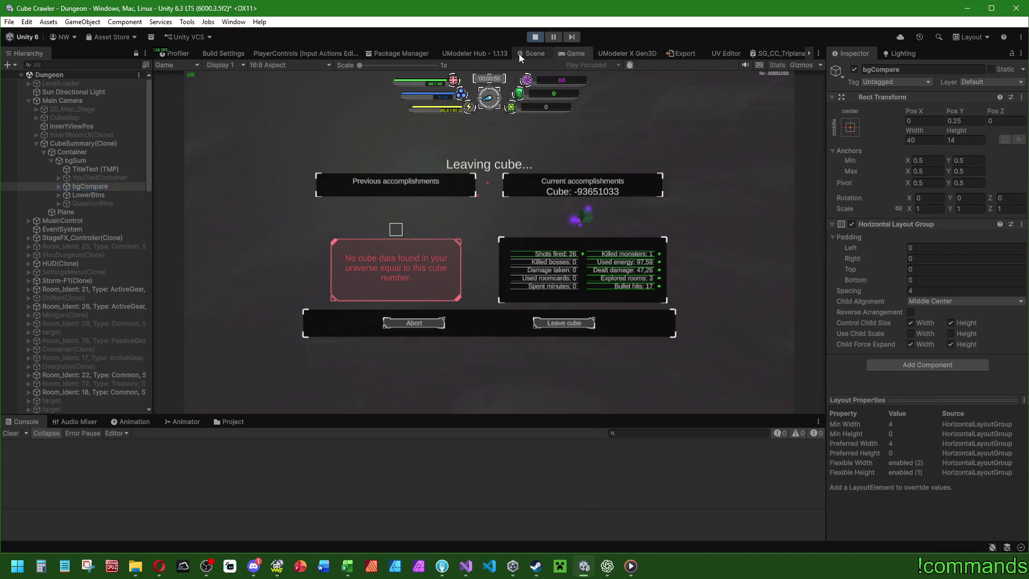
pyautogui.click(519, 53)
pyautogui.press('f')
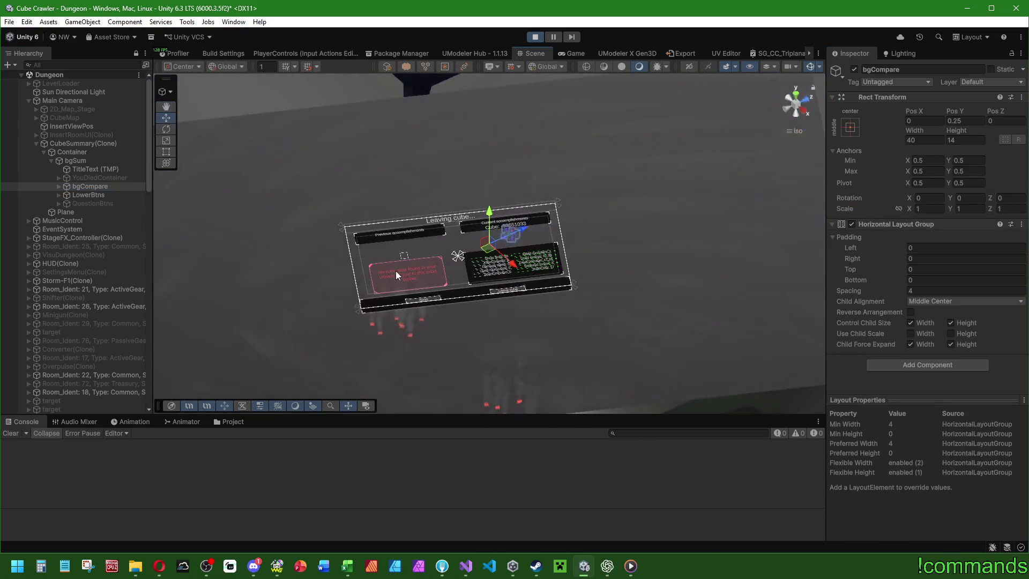